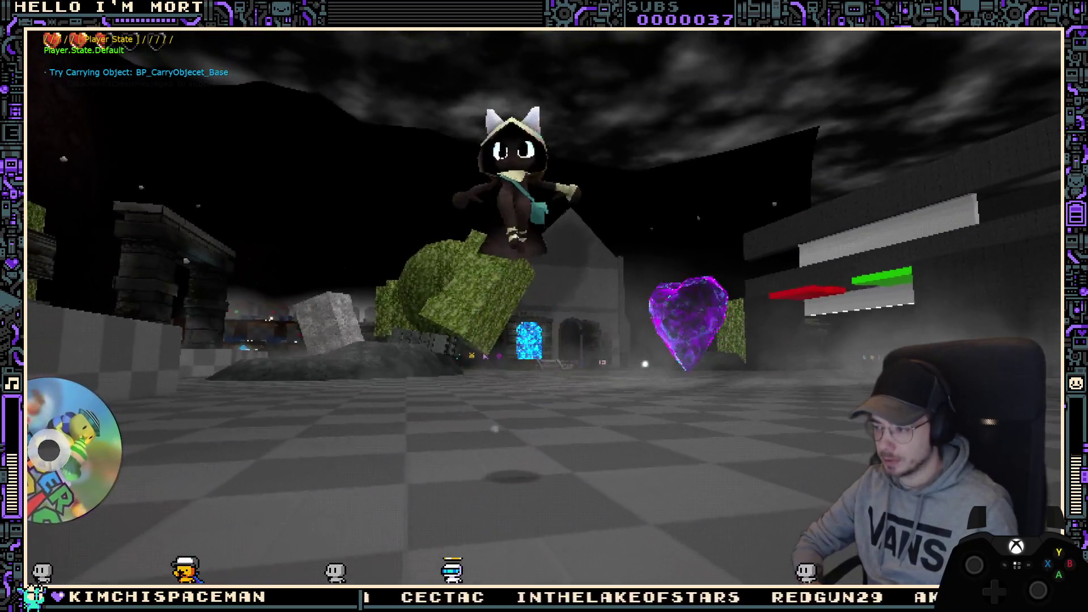
Step: Stop the running game in Unreal, show the PDA_Equipment asset in the Content Drawer, and switch to Blender
key("Escape")
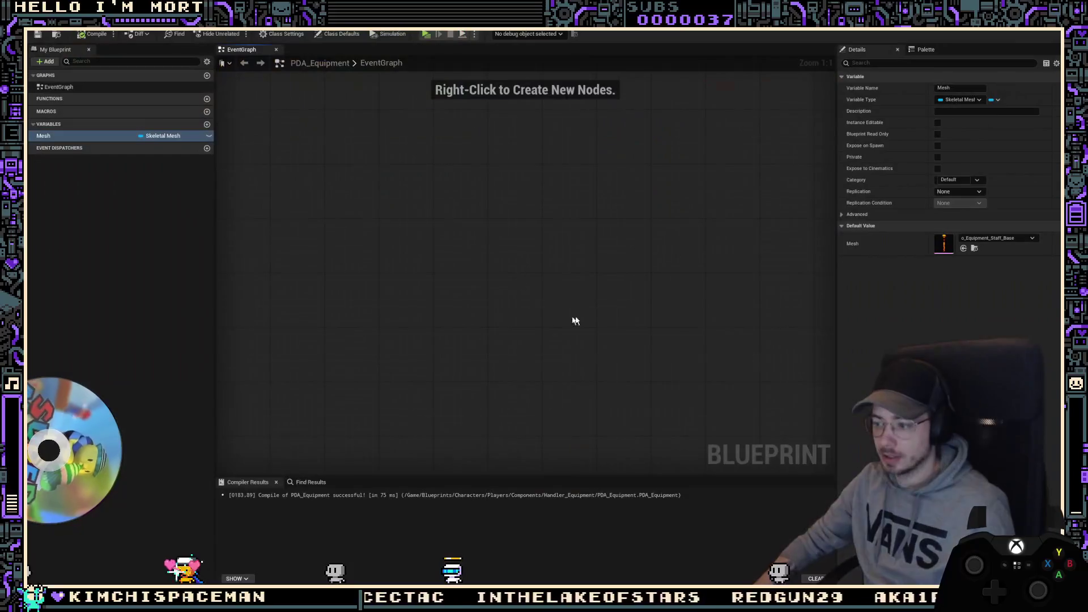
key("ctrl+space")
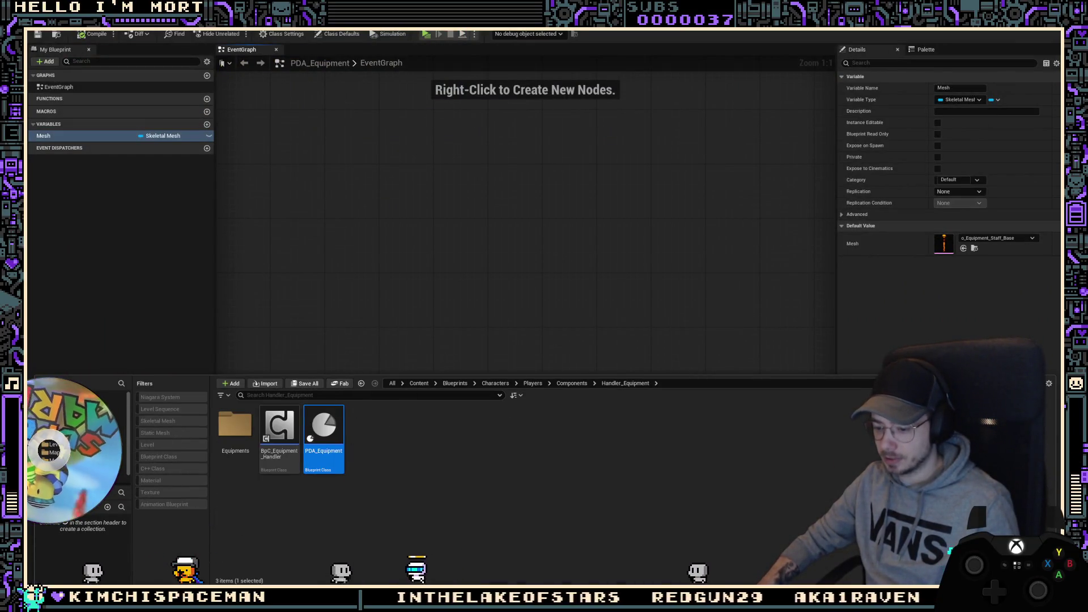
key("alt+Tab")
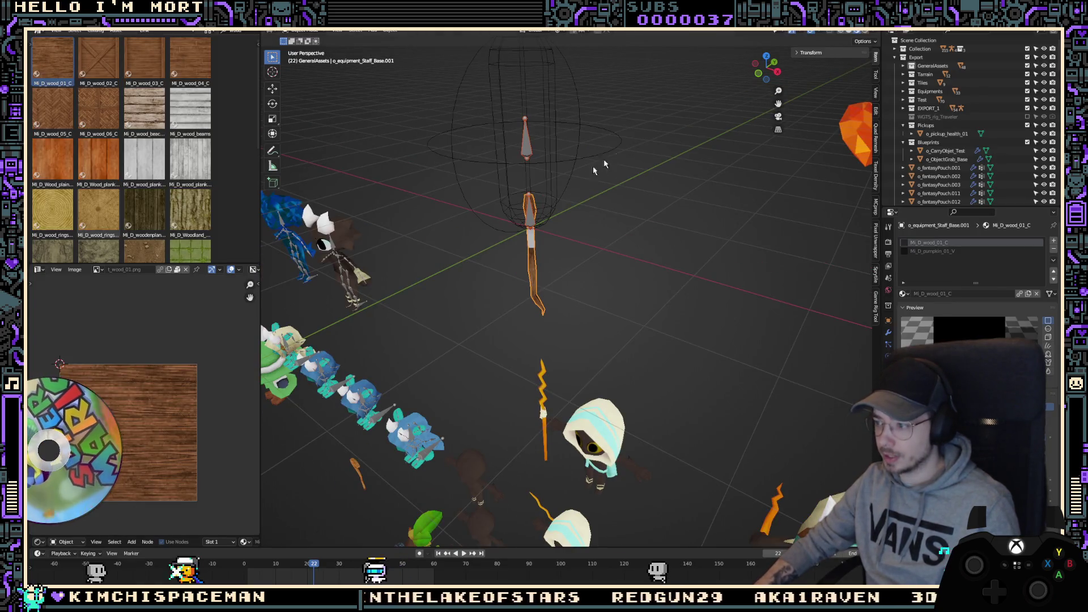
Step: Inspect the equipment staff lineup from the front view, selecting the ama_Equipment object
key("KP_1")
scroll(642, 203, "down", 4)
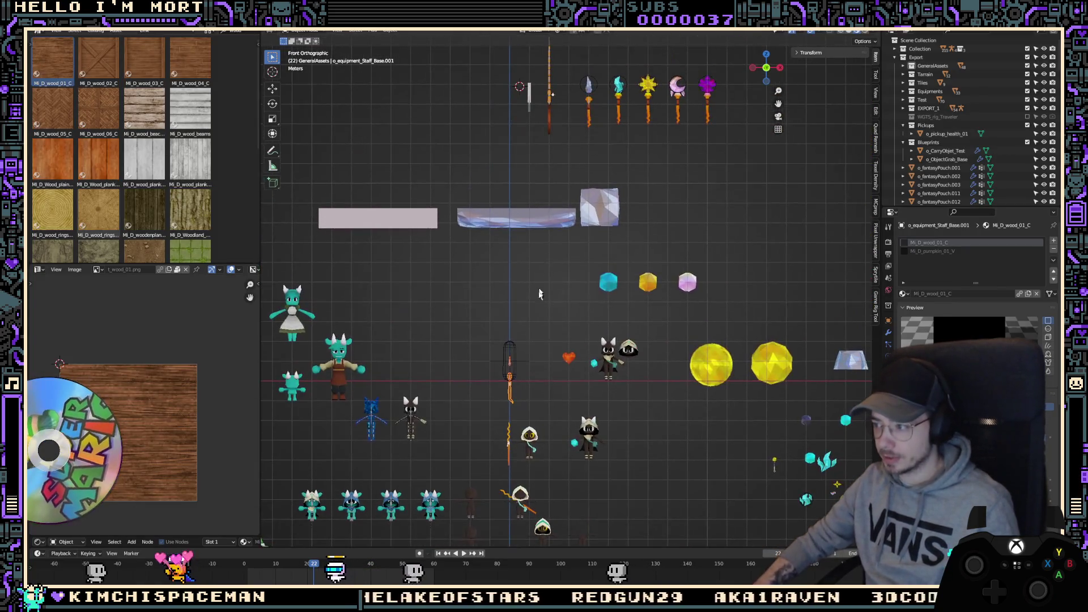
left_click(509, 341)
scroll(571, 290, "down", 3)
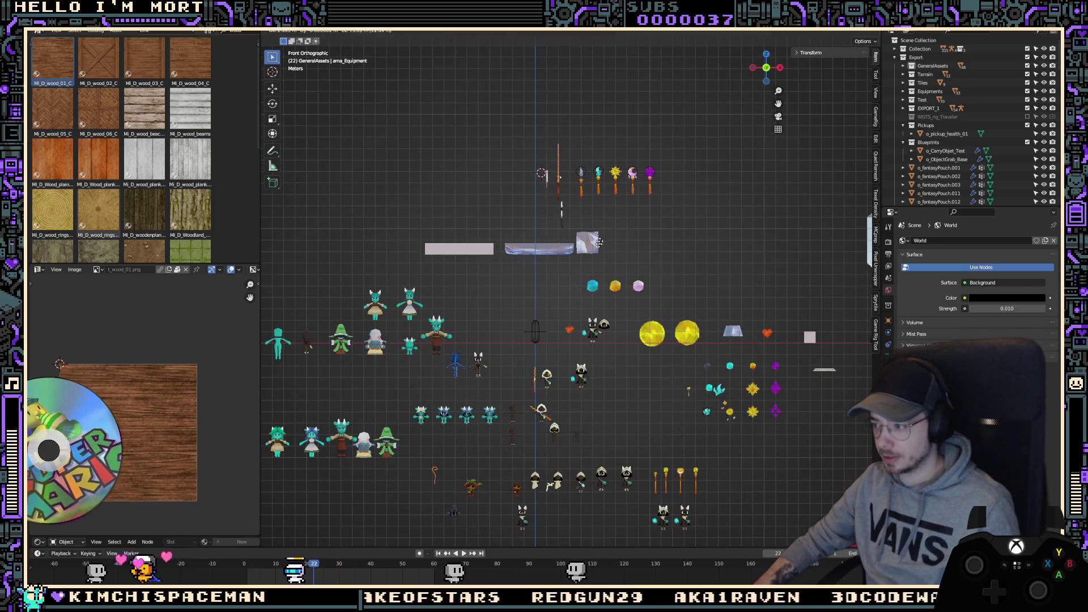
scroll(605, 230, "up", 10)
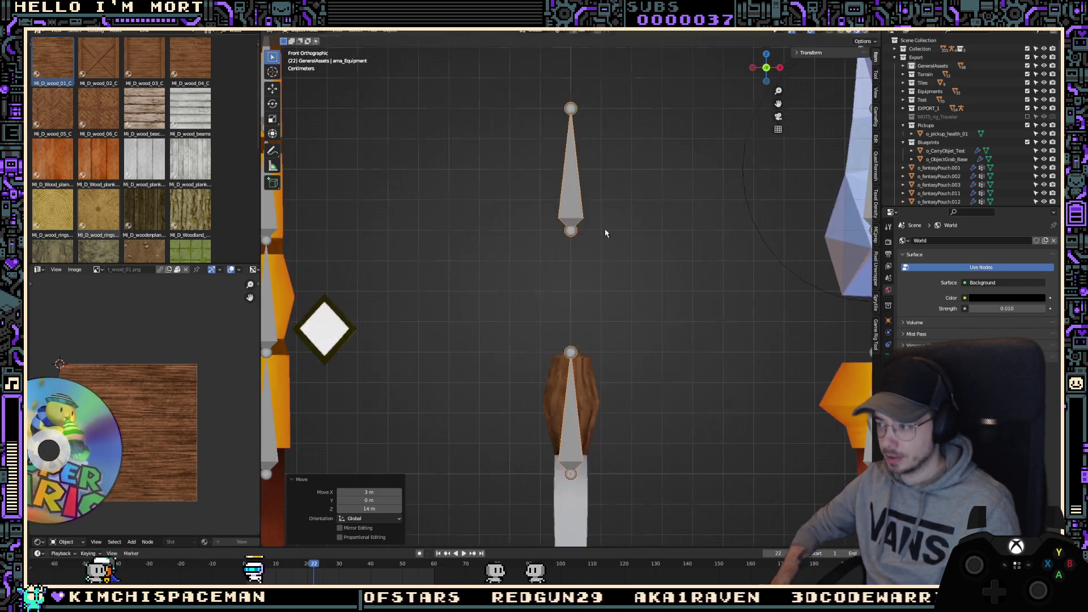
scroll(608, 213, "down", 6)
Step: Move the brown spear, orbit over to the Traveler rig scene, and switch back to Unreal
key("g")
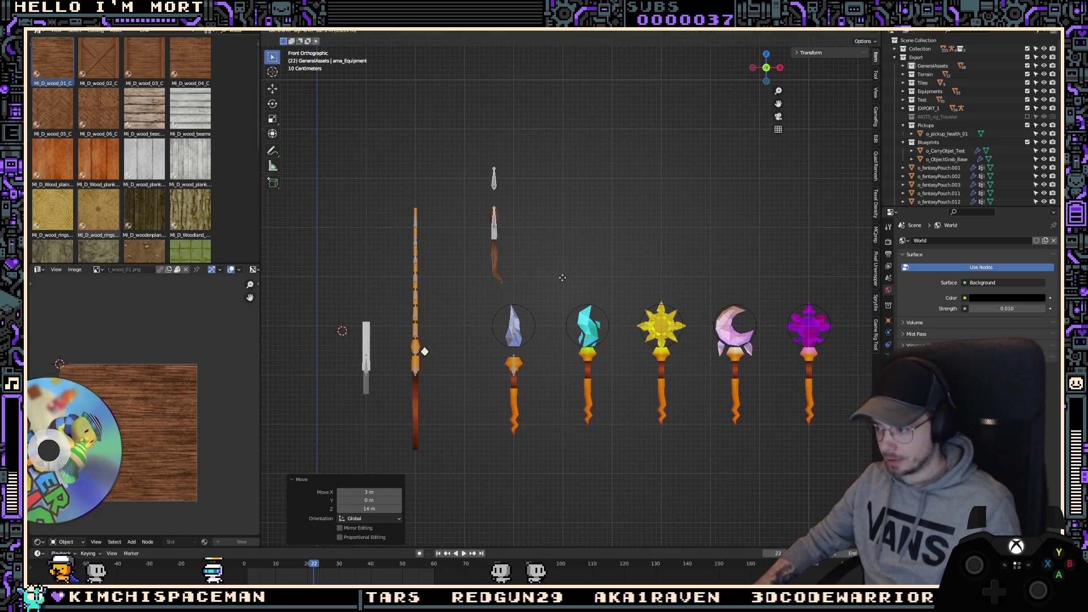
scroll(588, 270, "down", 4)
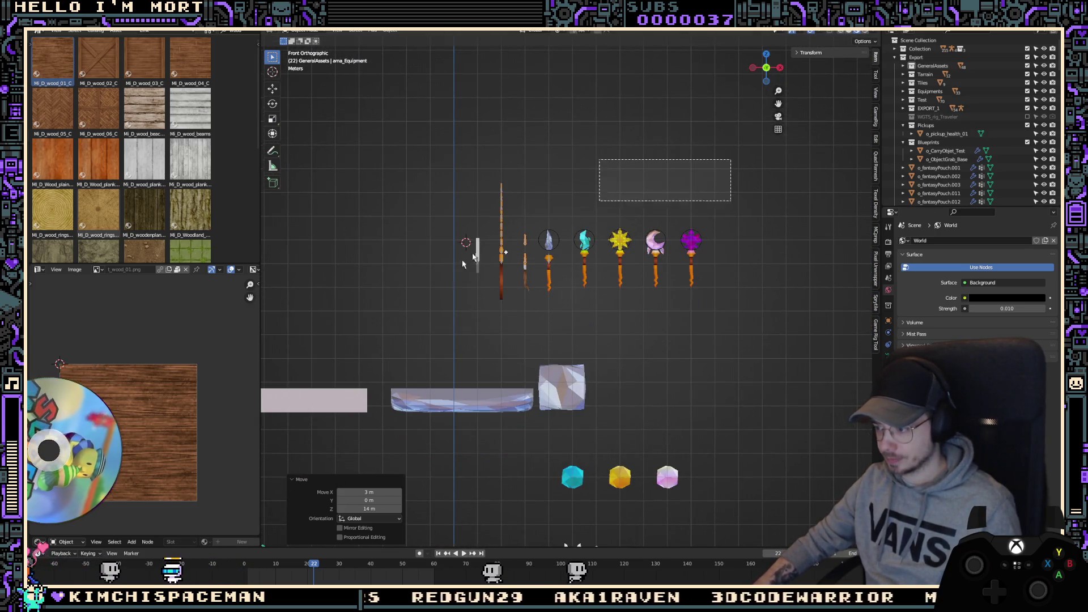
scroll(491, 266, "up", 6)
scroll(490, 266, "up", 2)
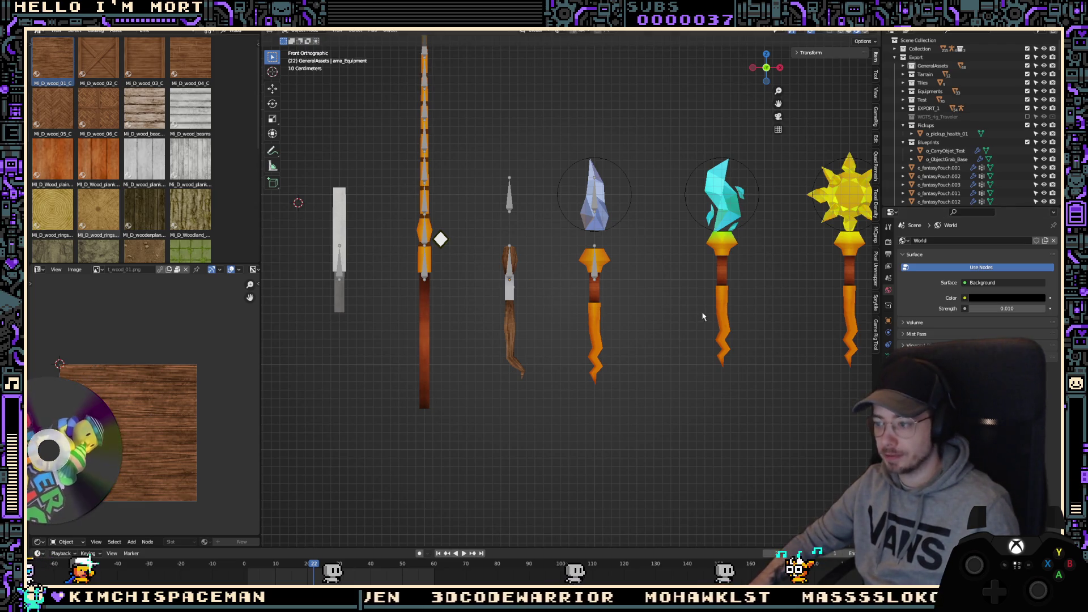
mouse_move(703, 317)
middle_mouse_down()
mouse_move(673, 426)
mouse_move(678, 104)
middle_mouse_up()
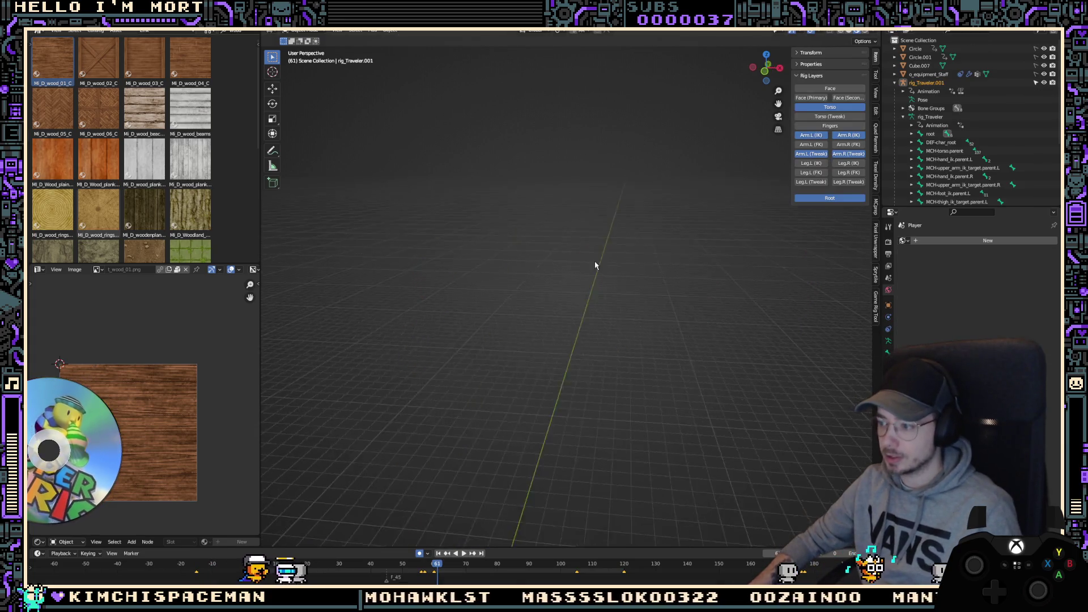
key("alt+Tab")
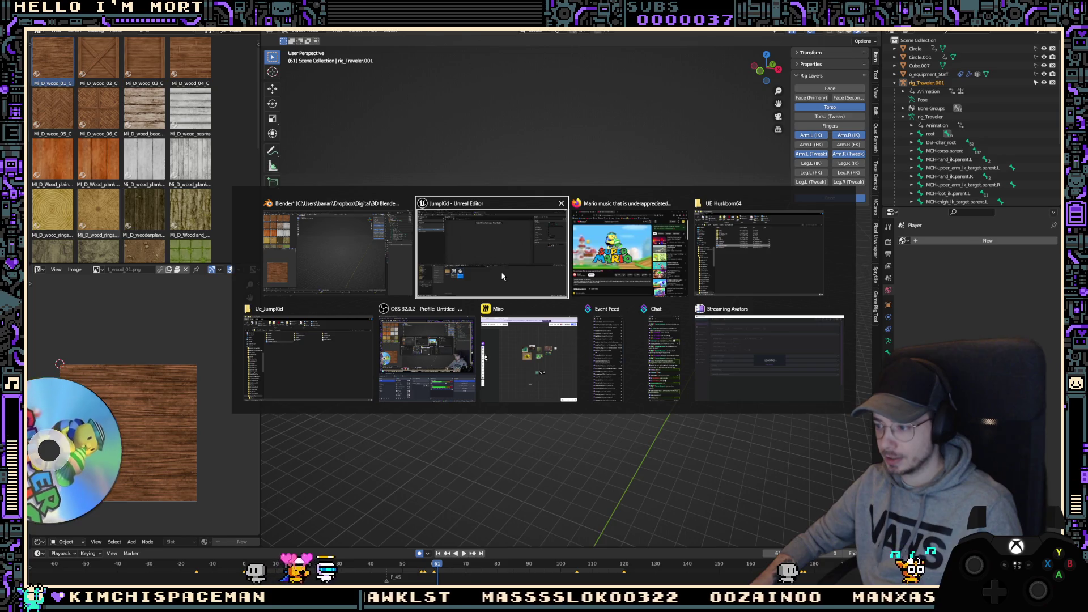
Step: Playtest the Traveler jumping, lifting the crate overhead and jumping with it
left_click(502, 276)
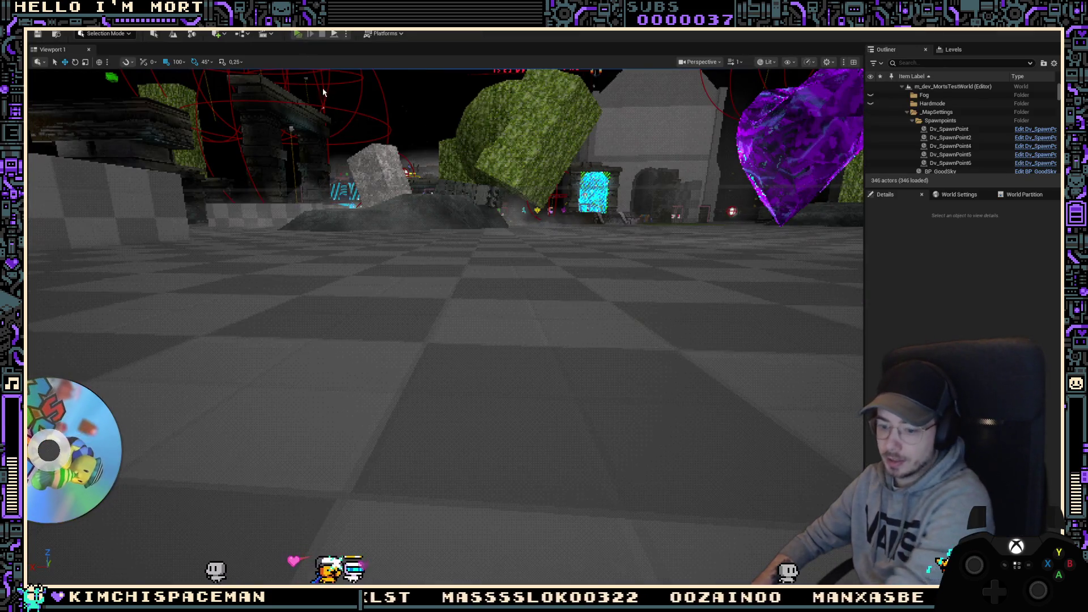
key("alt+p")
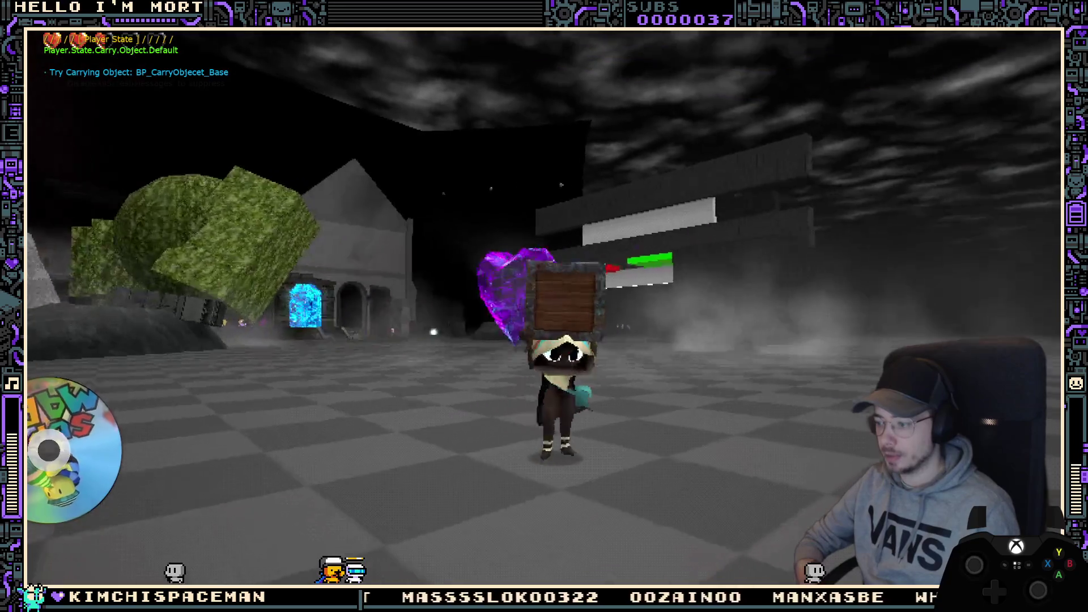
key("space")
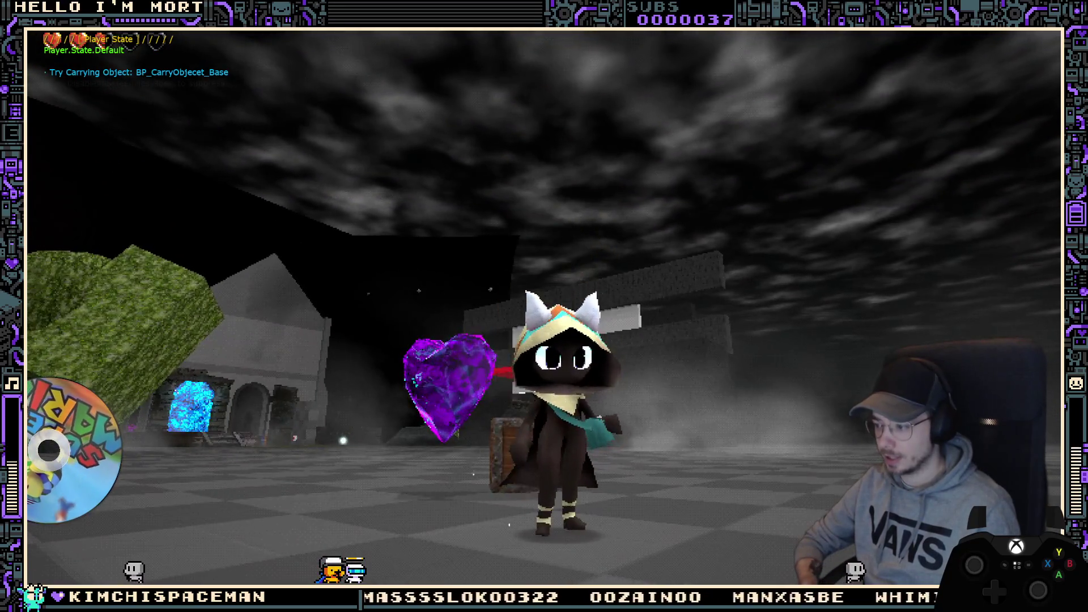
key("e")
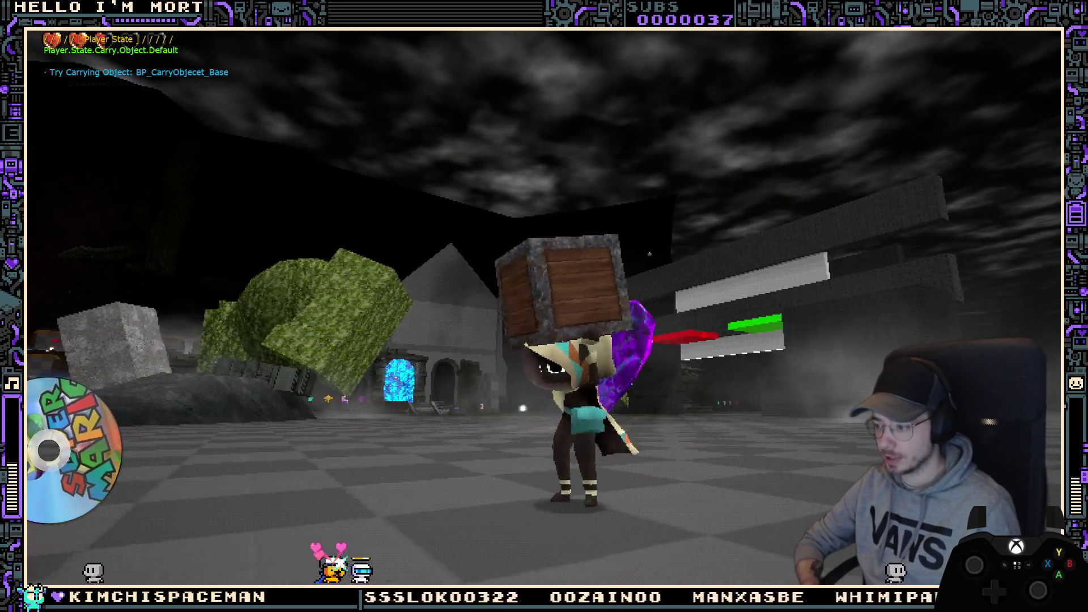
key("space")
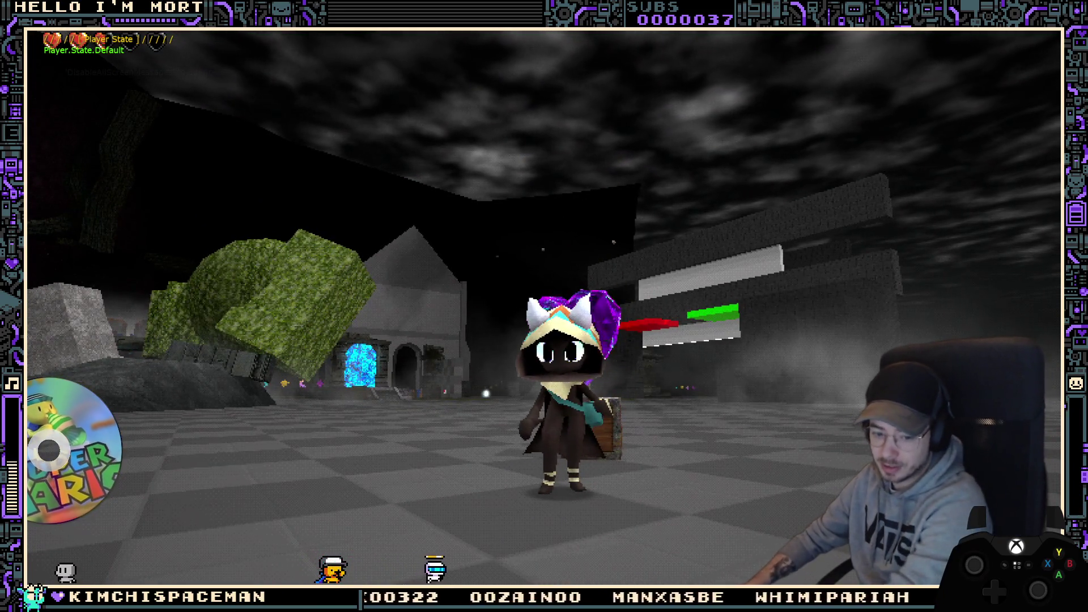
scroll(544, 306, "up", 2)
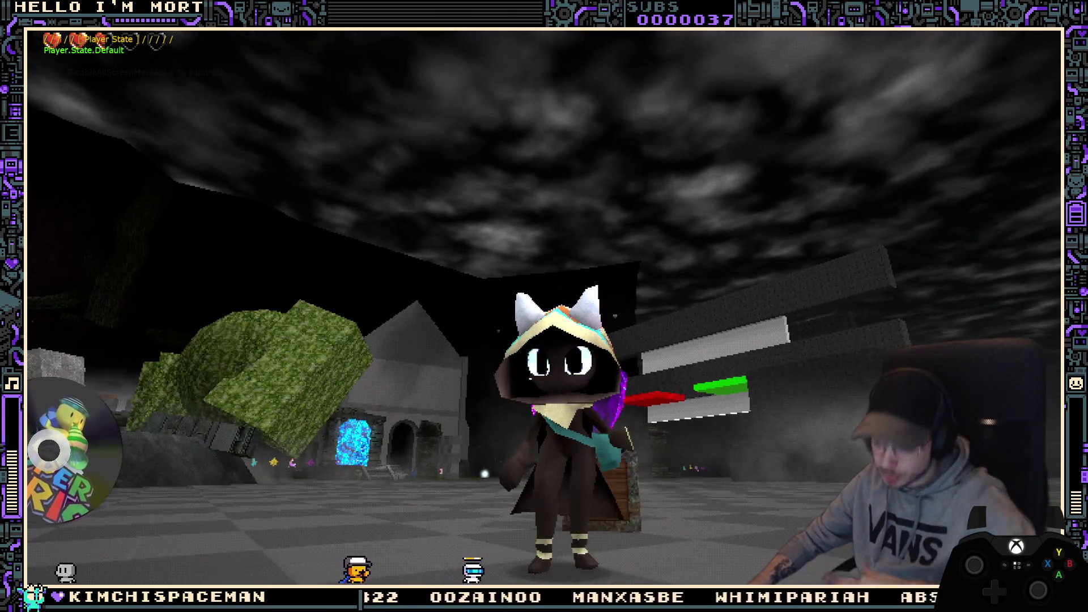
Step: Stop the game session and return to the Blender window
key("Escape")
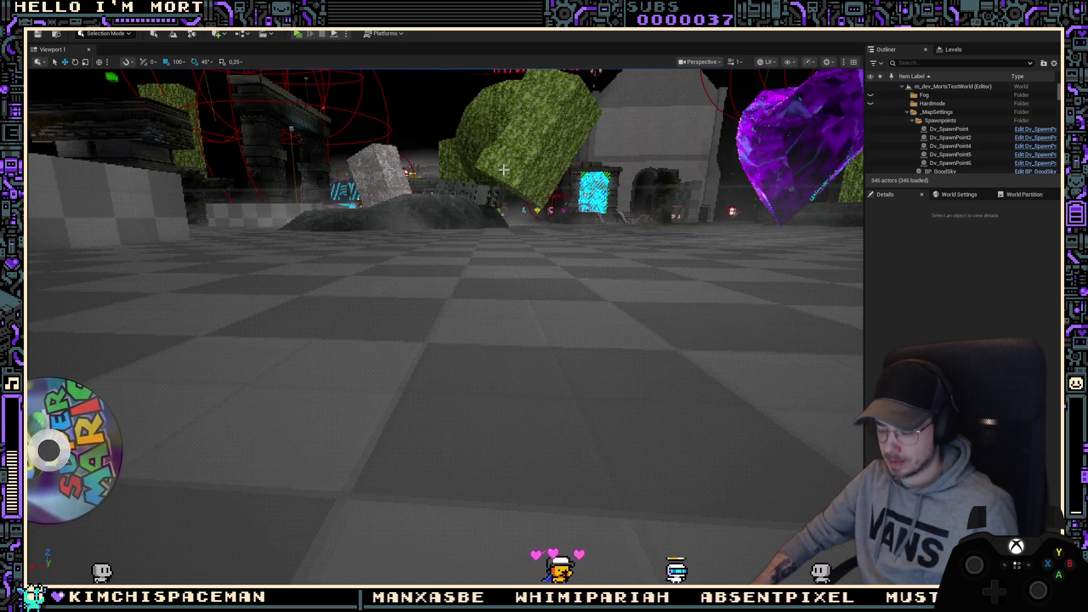
key("alt+Tab")
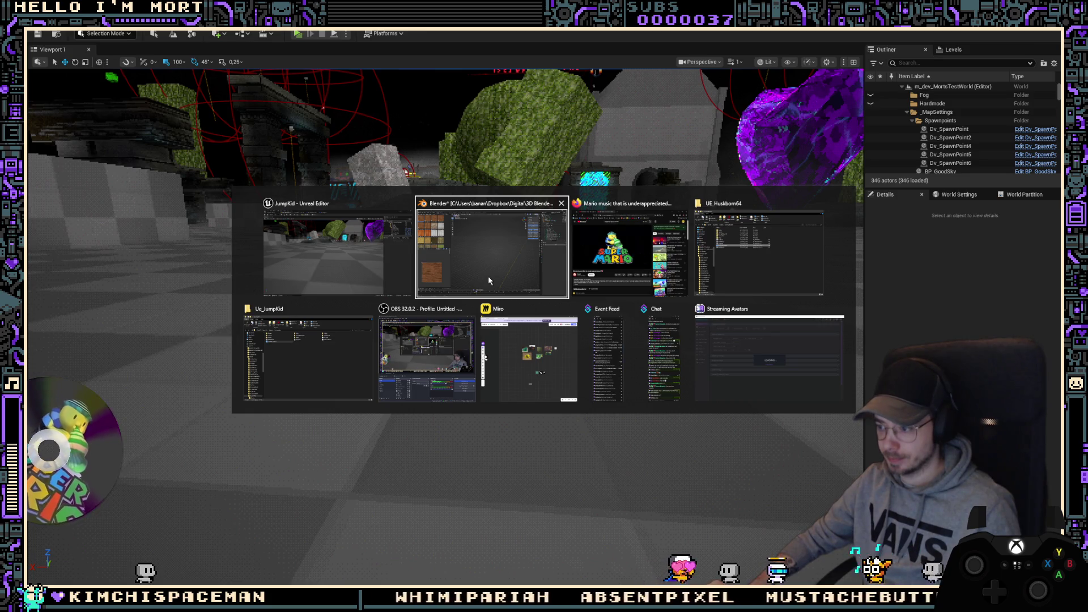
left_click(488, 276)
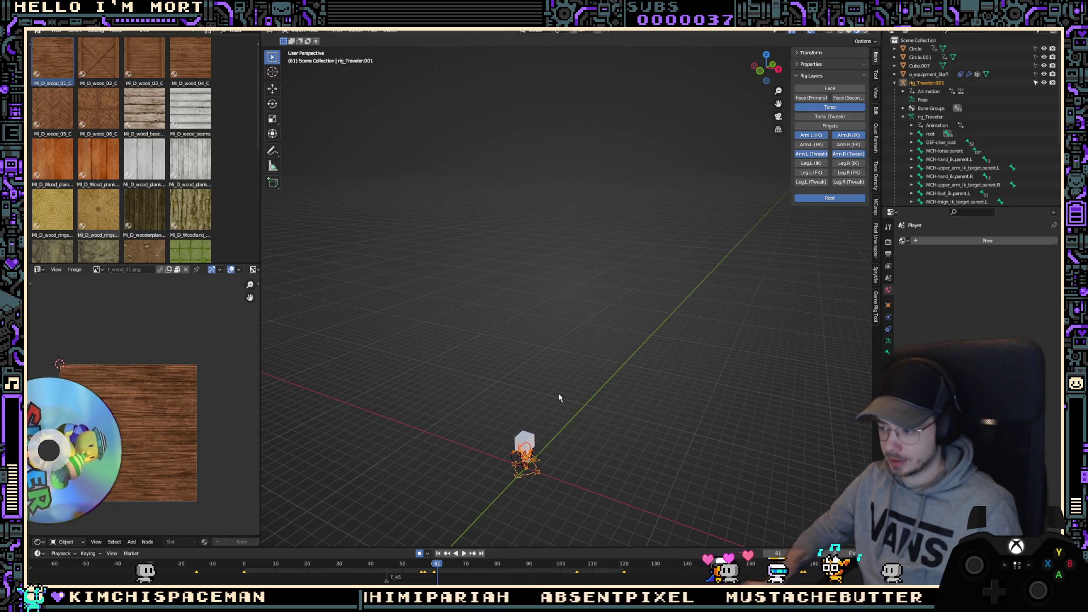
Step: Frame the Traveler rig, enter Pose Mode with all bones selected, and switch to the Animation workspace
key("KP_Decimal")
scroll(528, 271, "down", 3)
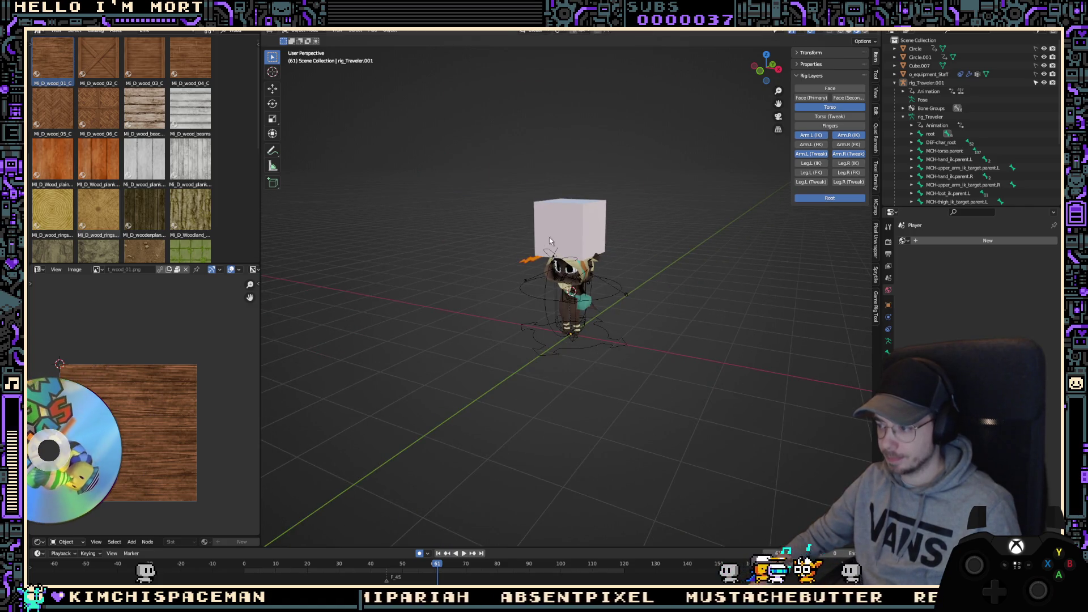
key("KP_1")
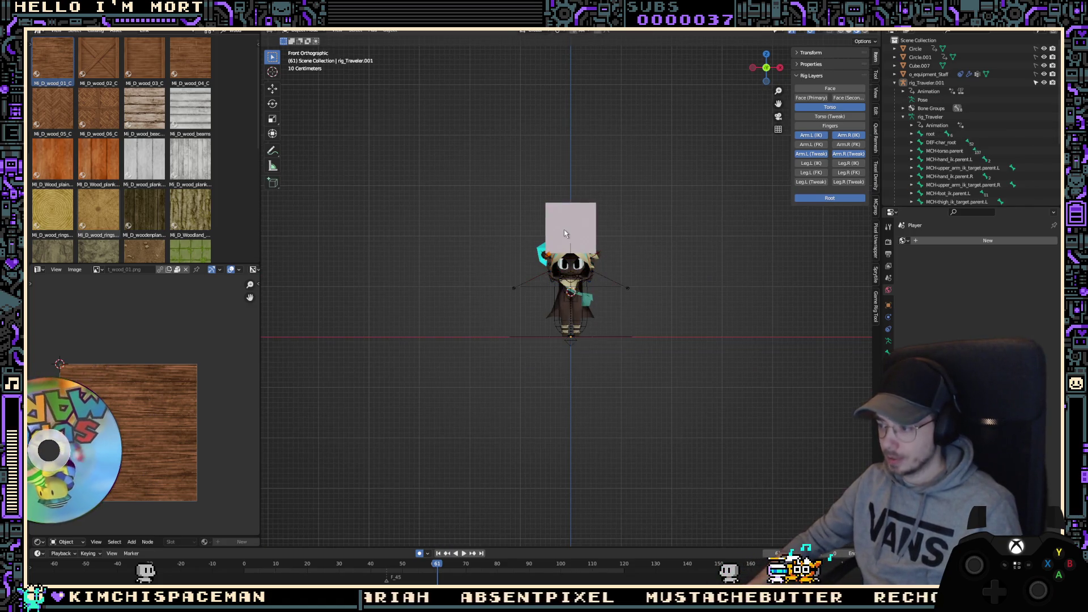
key("ctrl+Tab")
key("KP_3")
scroll(542, 315, "up", 4)
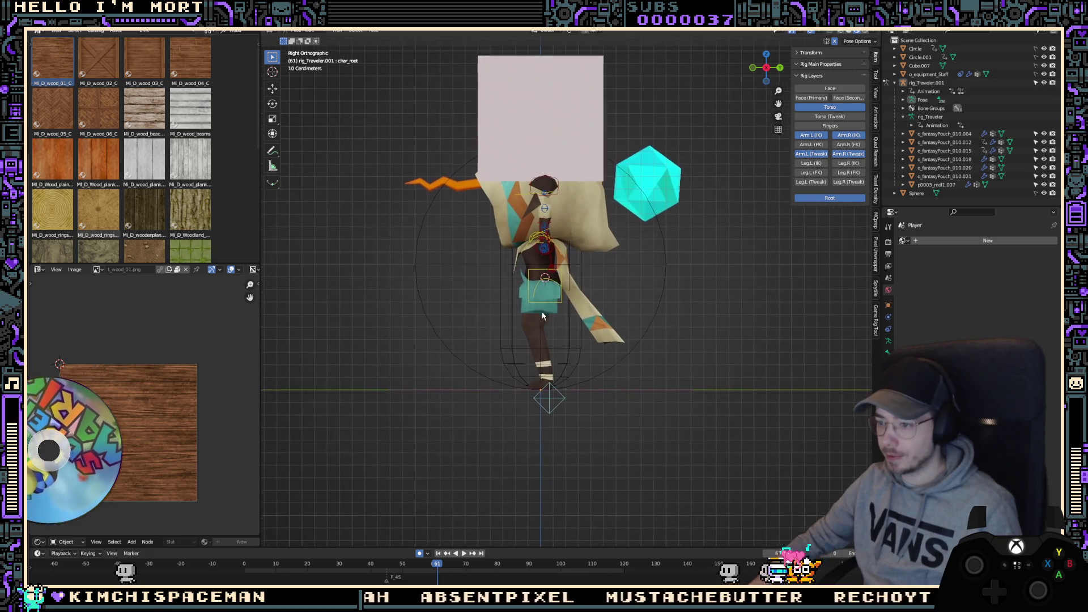
key("a")
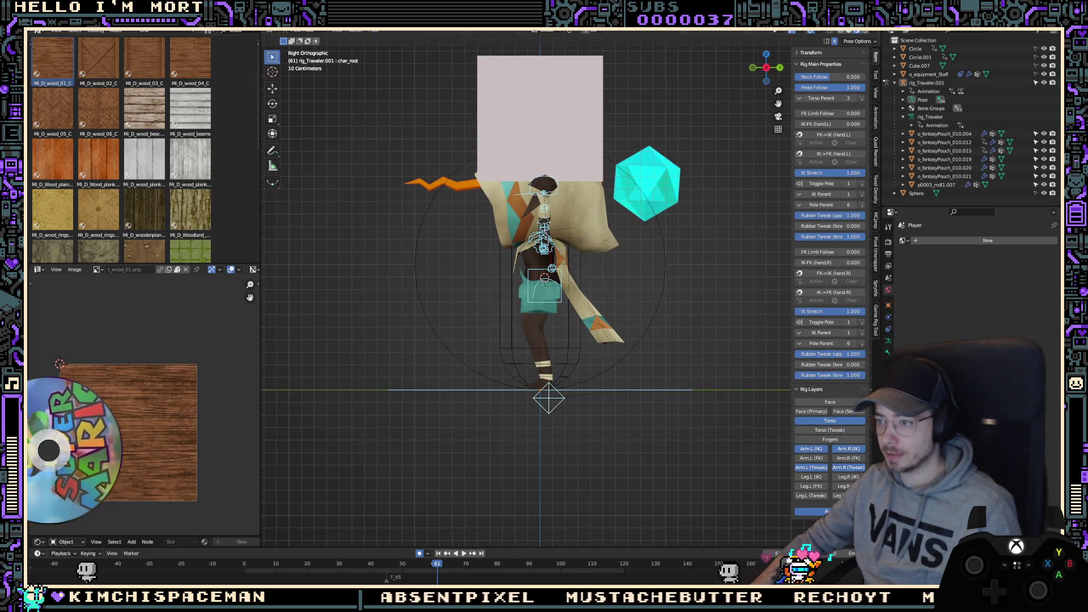
key("ctrl+Page_Down")
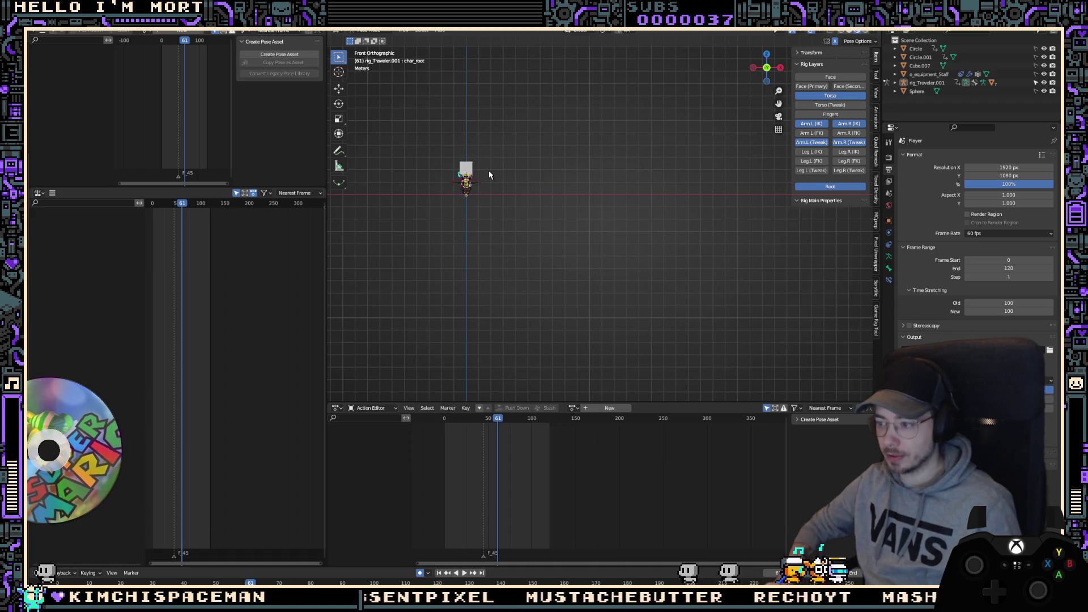
Step: Assign the A_travler_CarryObject_Overhead_Overlay action to the Traveler rig and play it back from frame 0
key("KP_Decimal")
mouse_move(490, 175)
middle_mouse_down()
mouse_move(598, 205)
mouse_move(629, 228)
middle_mouse_up()
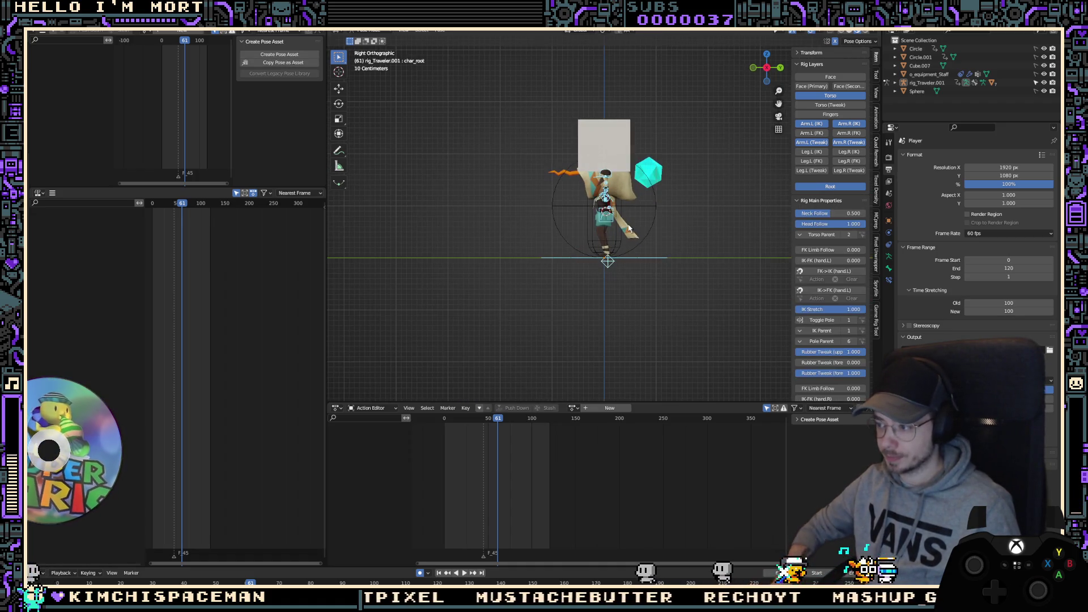
left_click(146, 32)
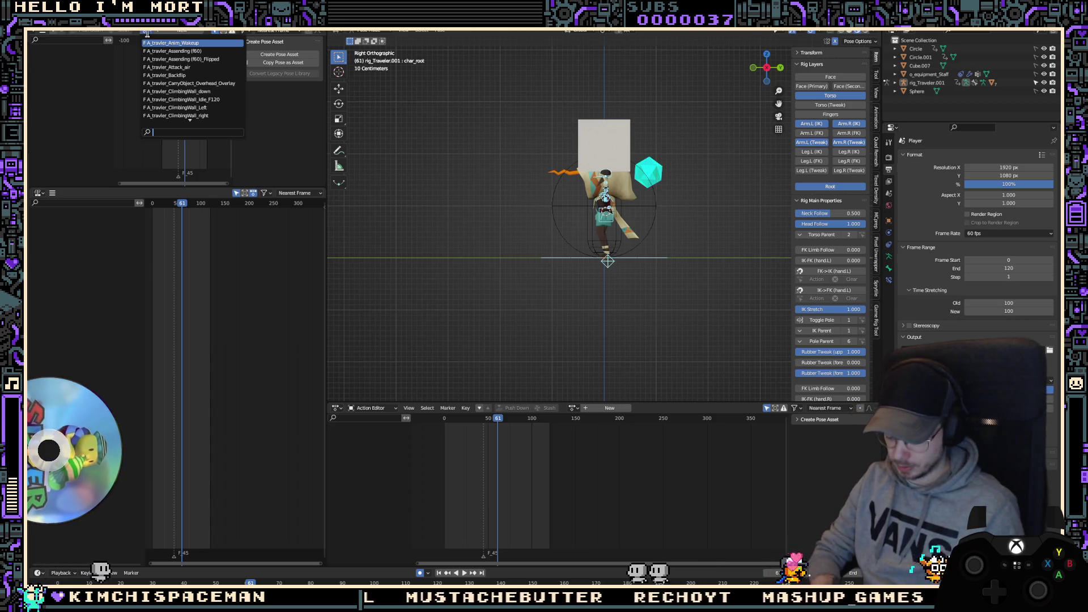
type("carry")
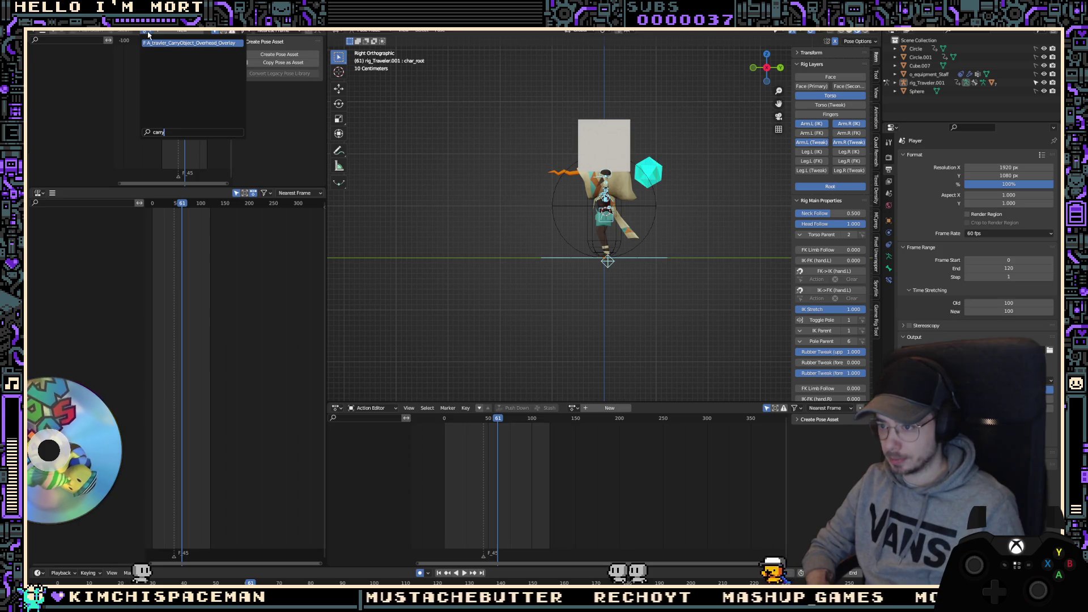
key("Return")
key("space")
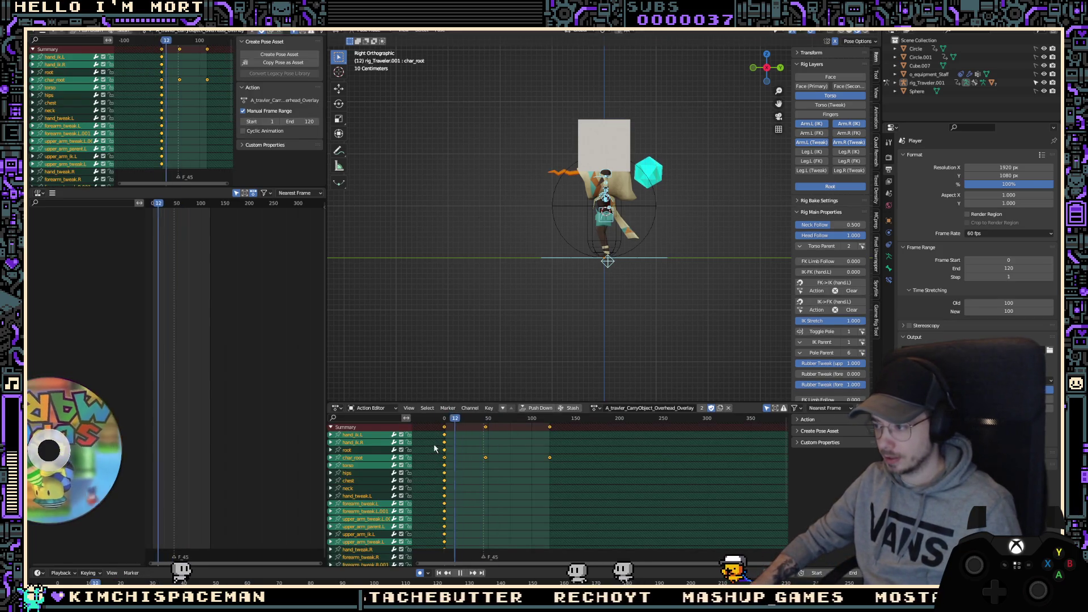
key("Escape")
type("Throw")
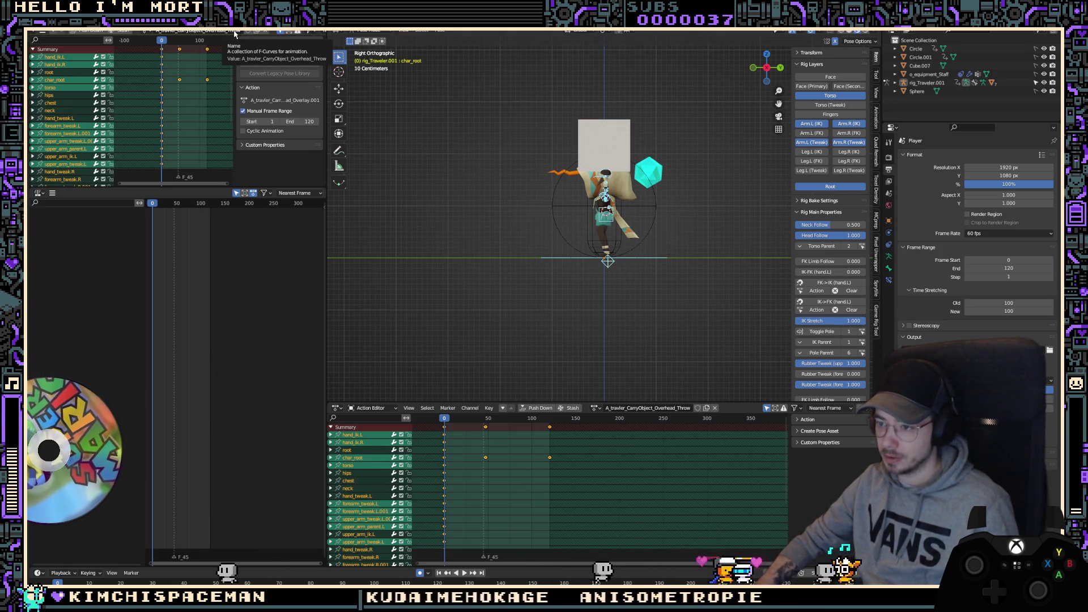
key("space")
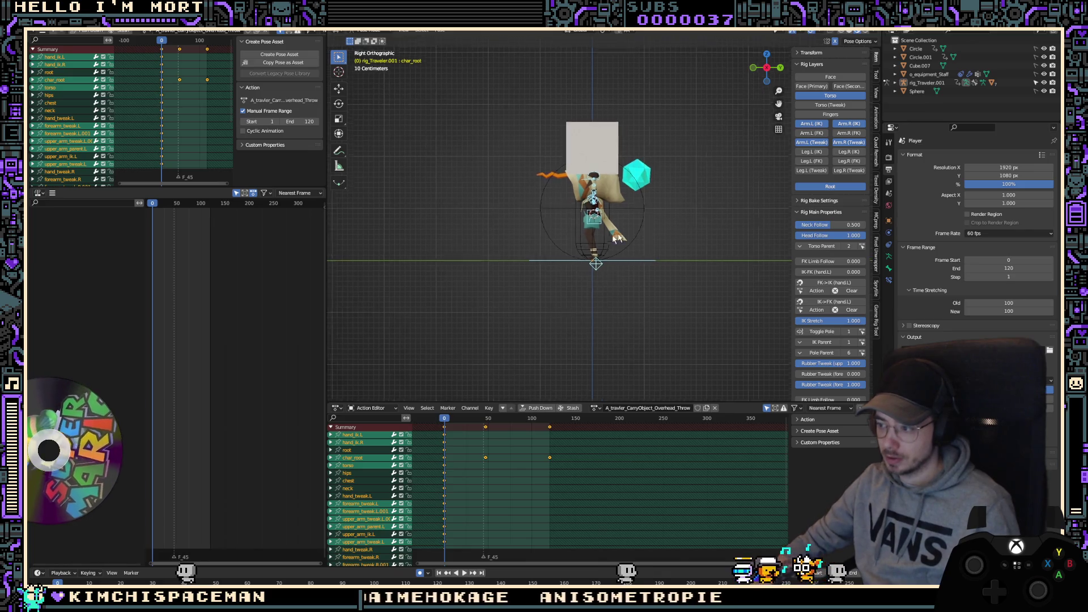
Step: Stop playback and inspect the rig's chest and torso controls from the side view
key("Escape")
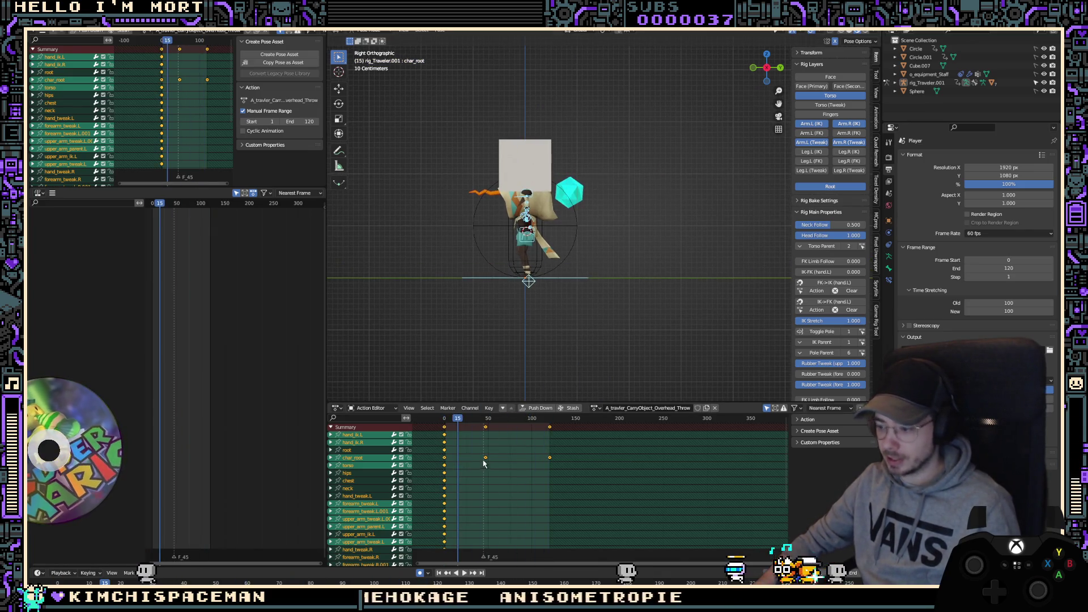
scroll(490, 270, "up", 5)
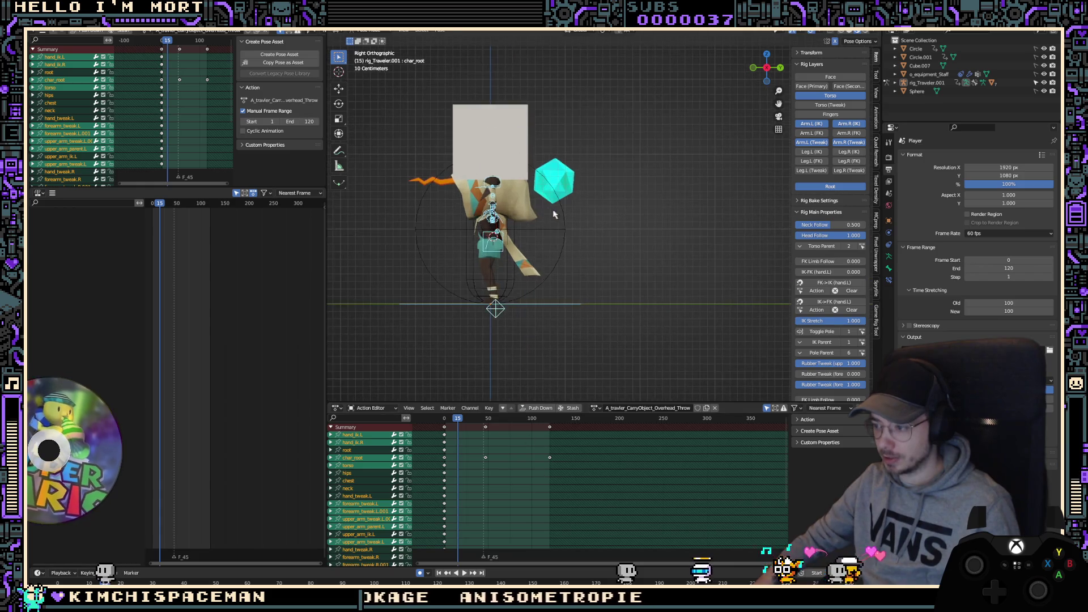
left_click(491, 271)
left_click(490, 270)
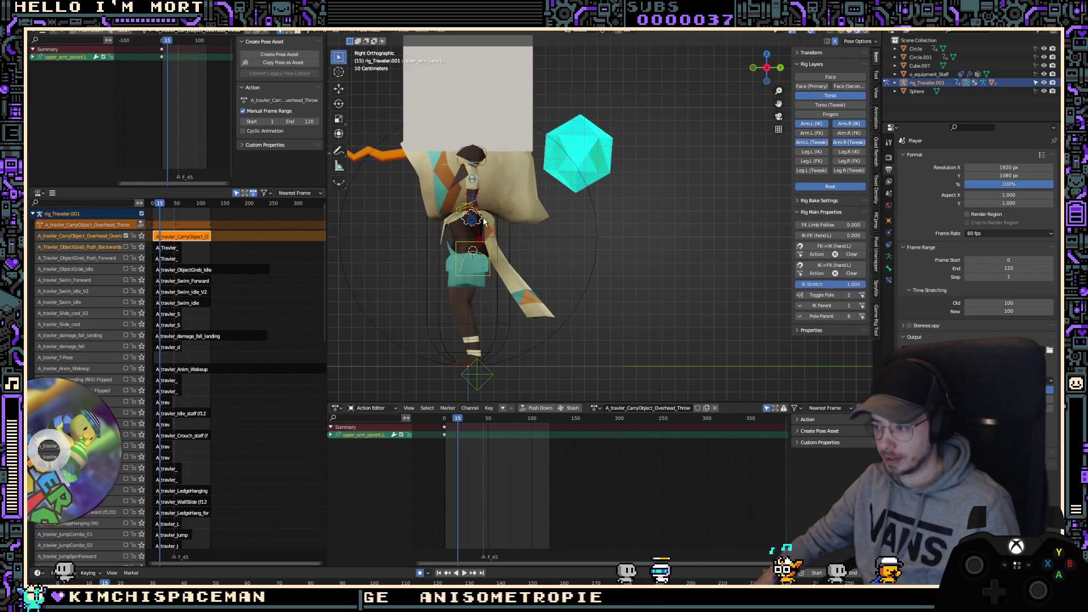
mouse_move(491, 271)
middle_mouse_down()
mouse_move(564, 250)
mouse_move(556, 236)
mouse_move(496, 232)
middle_mouse_up()
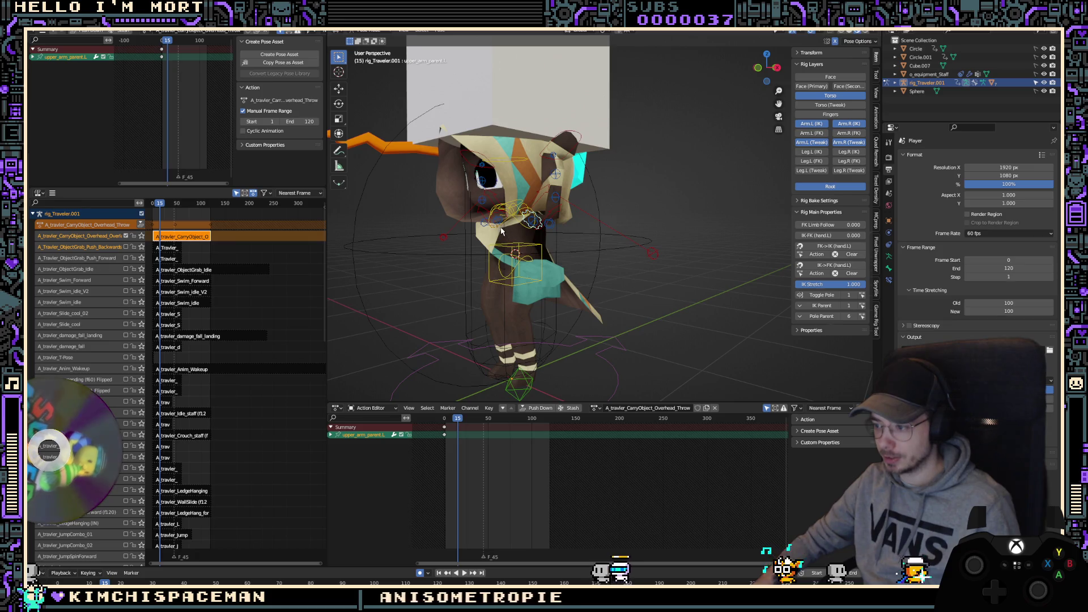
left_click(501, 231)
key("KP_3")
key("KP_Decimal")
scroll(593, 104, "down", 2)
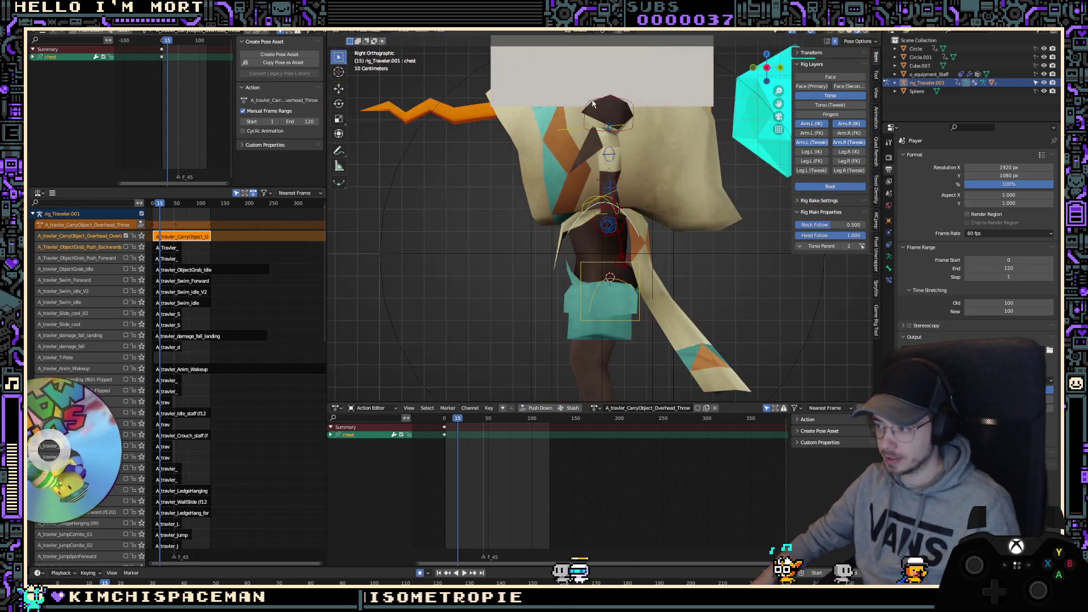
scroll(593, 104, "down", 5)
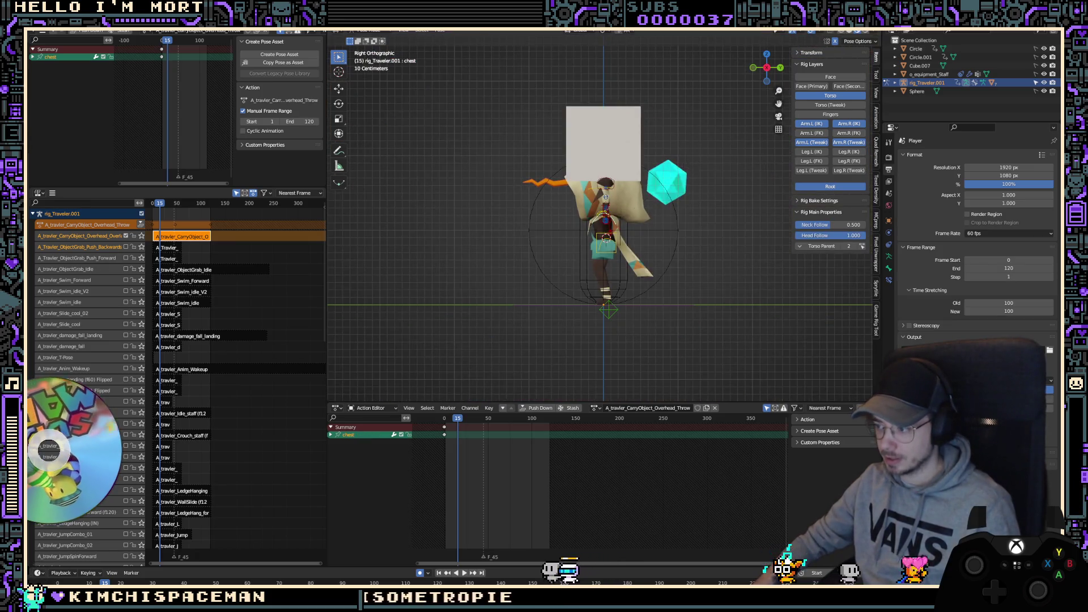
left_click(623, 263)
middle_click_drag(624, 263, 669, 221)
scroll(693, 197, "up", 3)
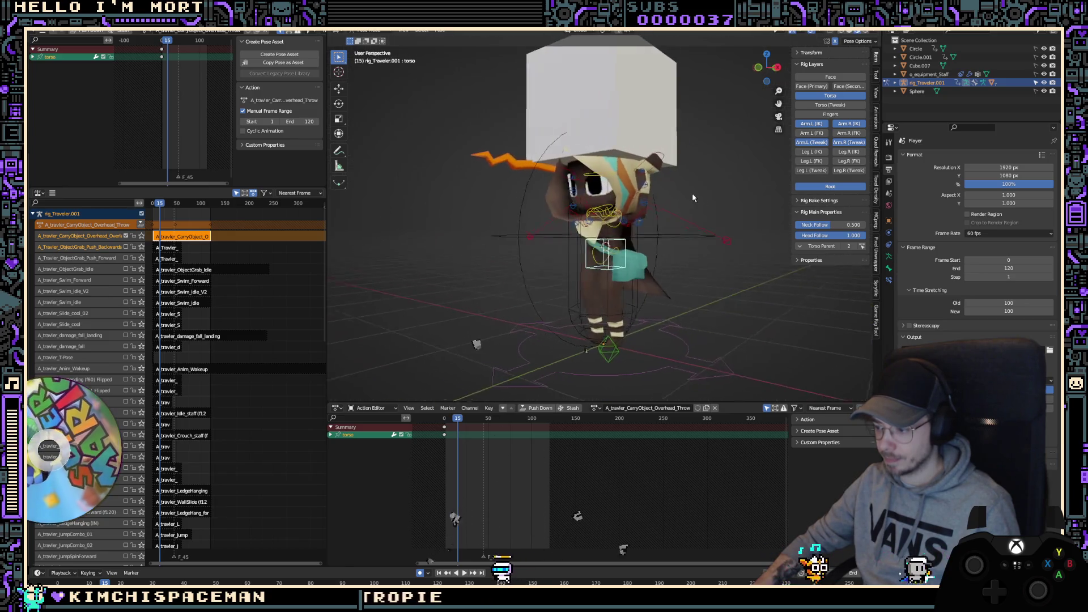
Step: Apply a switch of the left IK hand's parent to Torso across its keyframes
left_click(658, 161)
key("space")
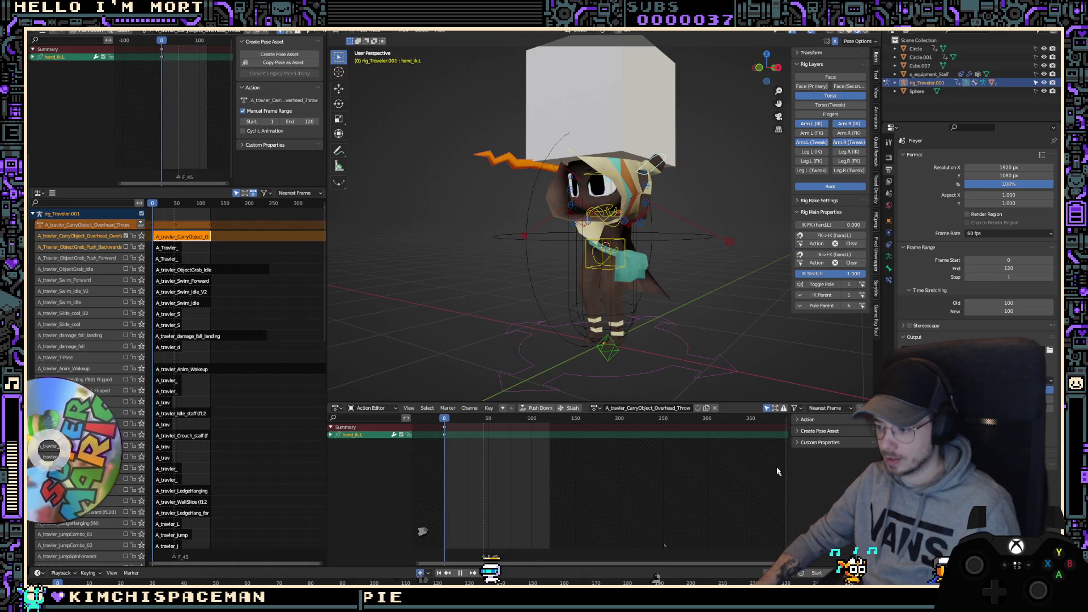
key("space")
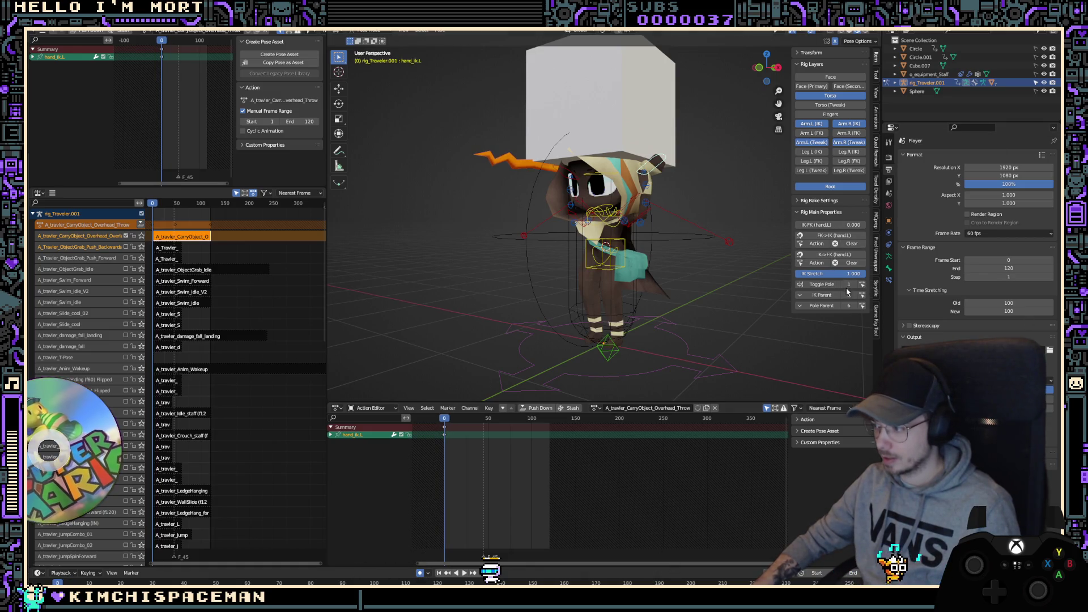
left_click(863, 295)
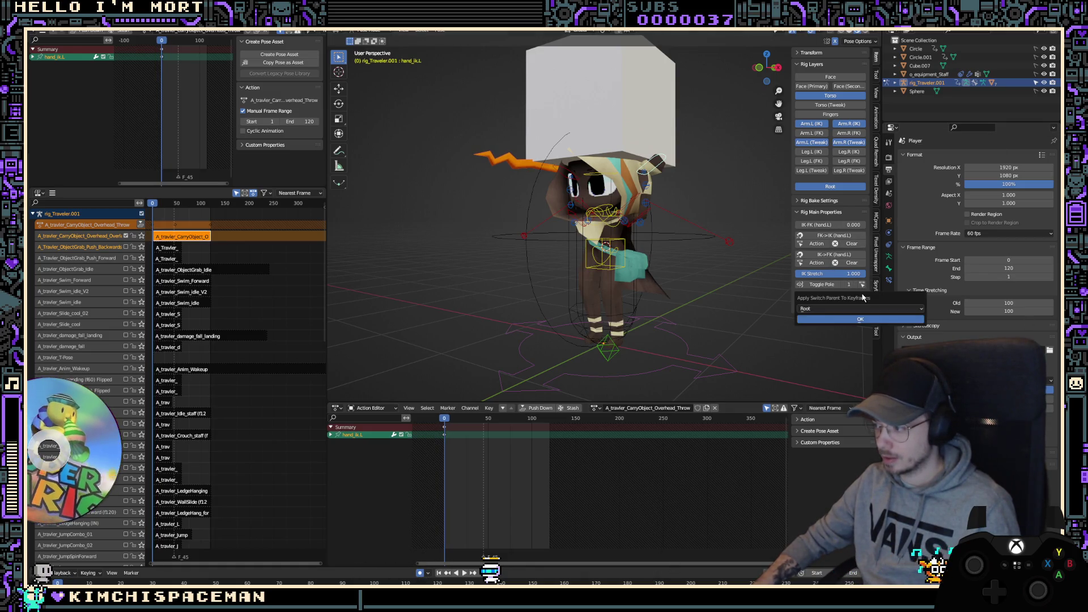
left_click(861, 309)
left_click(844, 338)
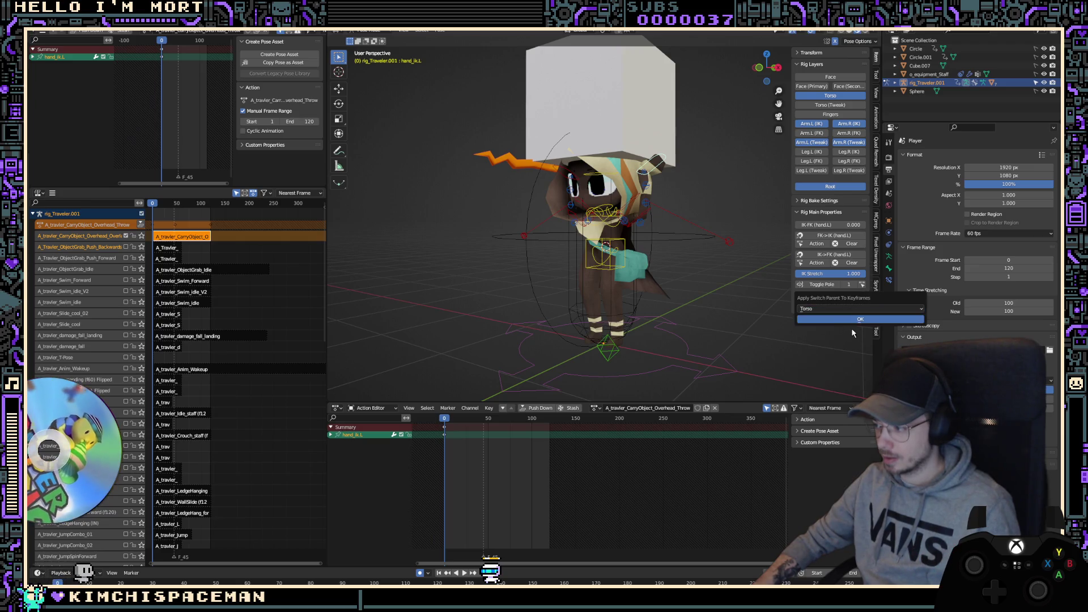
Step: Apply the same Torso parent switch to the right IK hand control
middle_click_drag(532, 227, 556, 188)
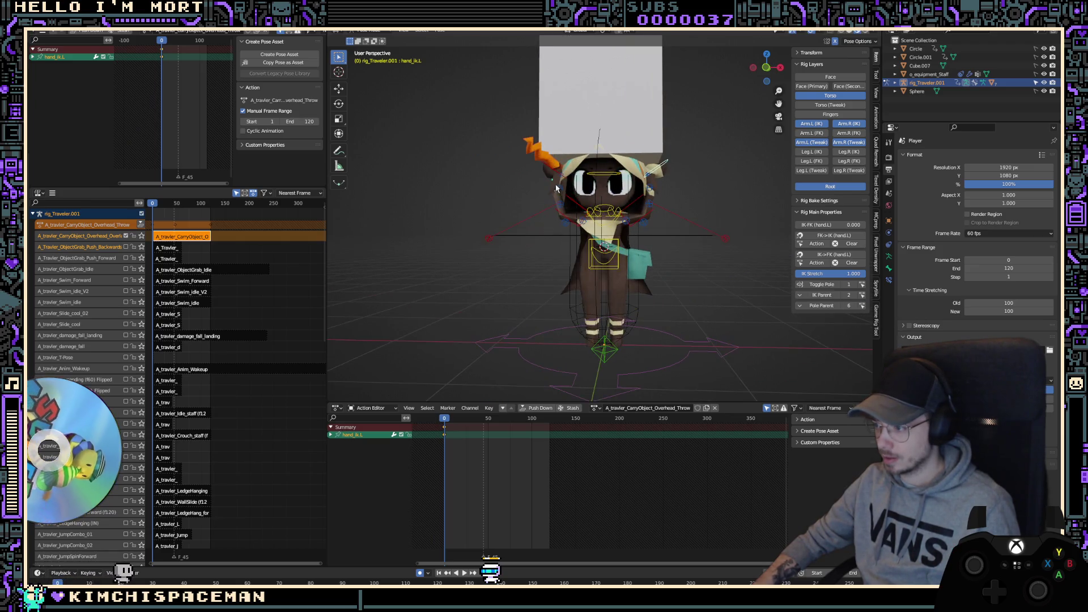
left_click(862, 295)
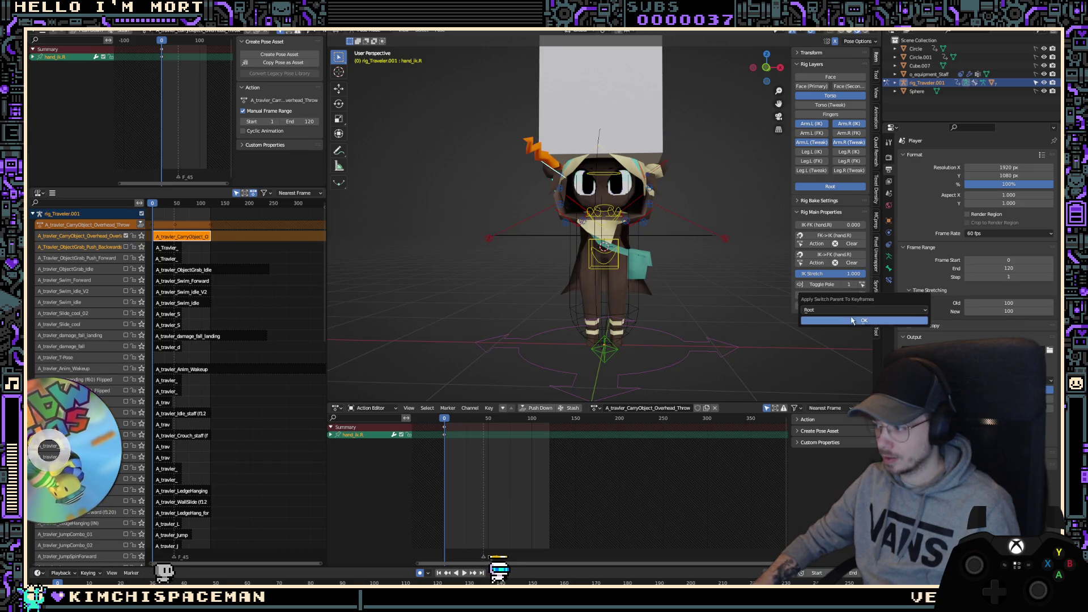
left_click(862, 310)
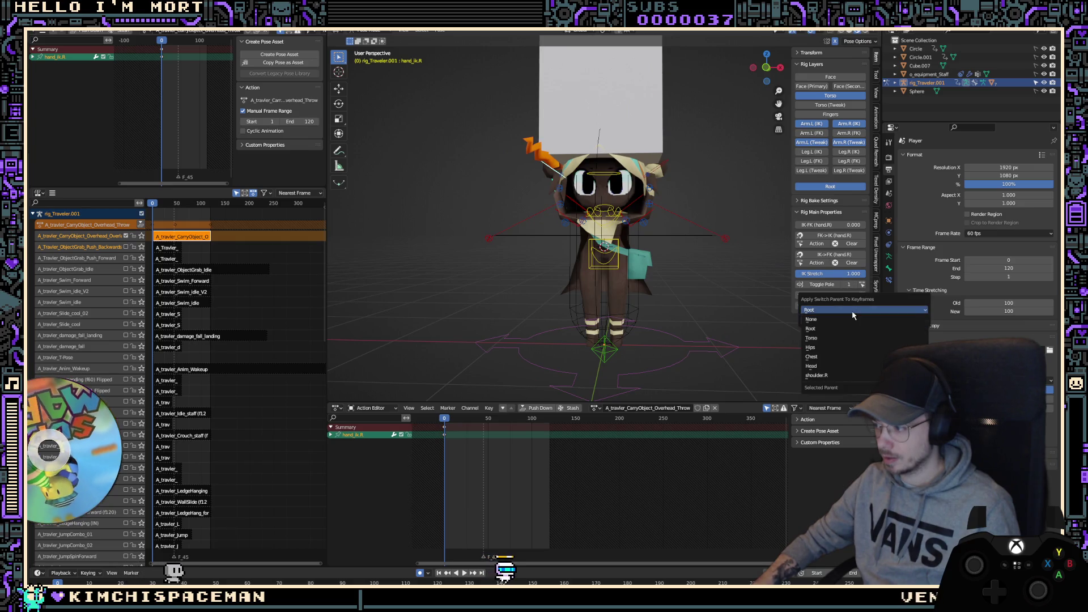
left_click(838, 340)
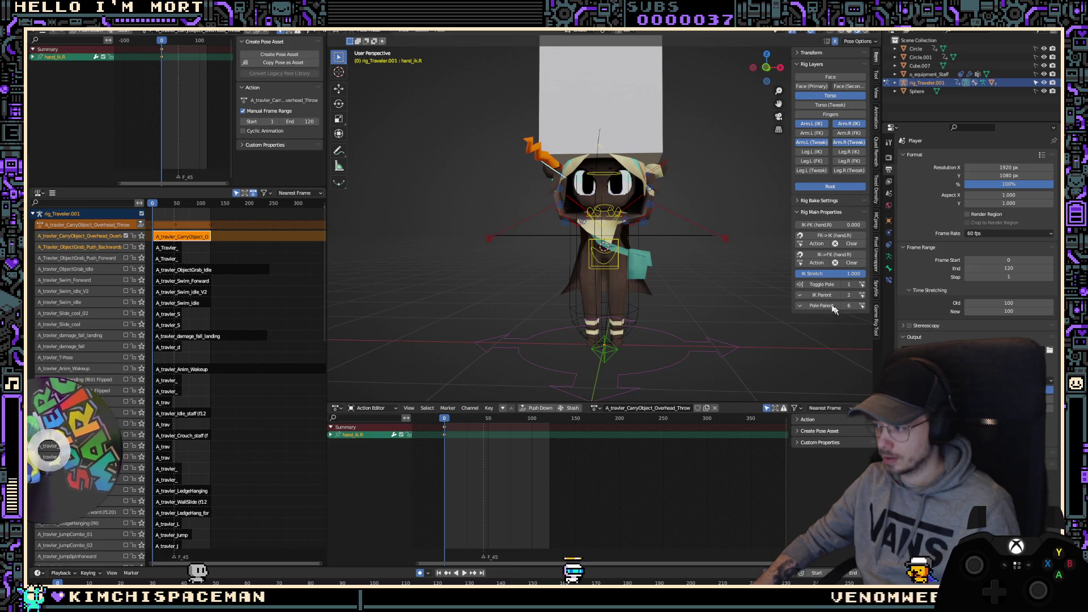
Step: Add the IK Parent property to Quick Favorites, then remove it again
right_click(822, 299)
left_click(823, 299)
right_click(822, 300)
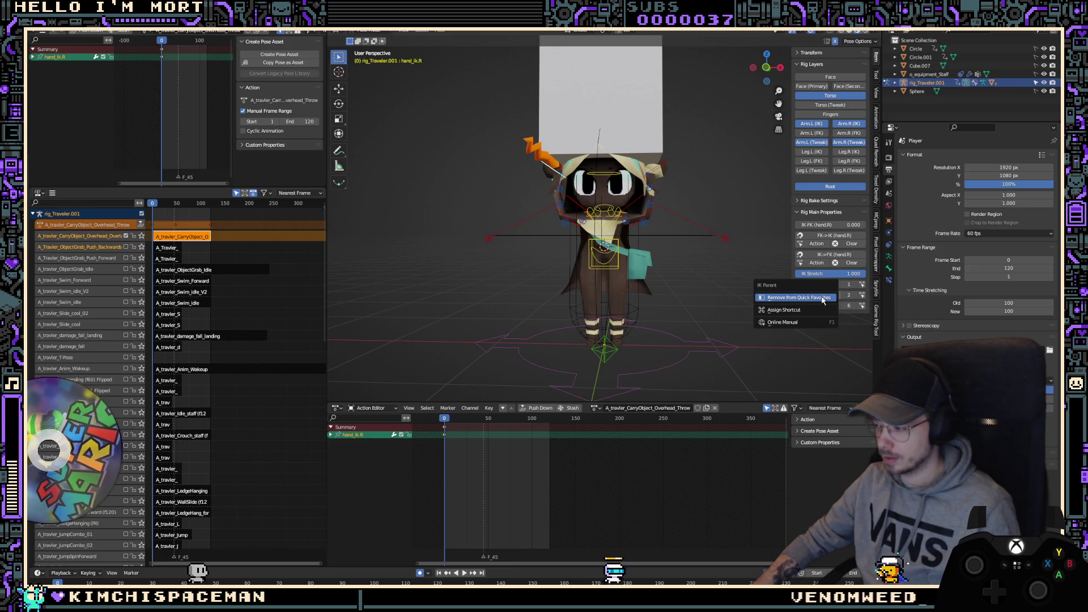
left_click(822, 300)
right_click(823, 299)
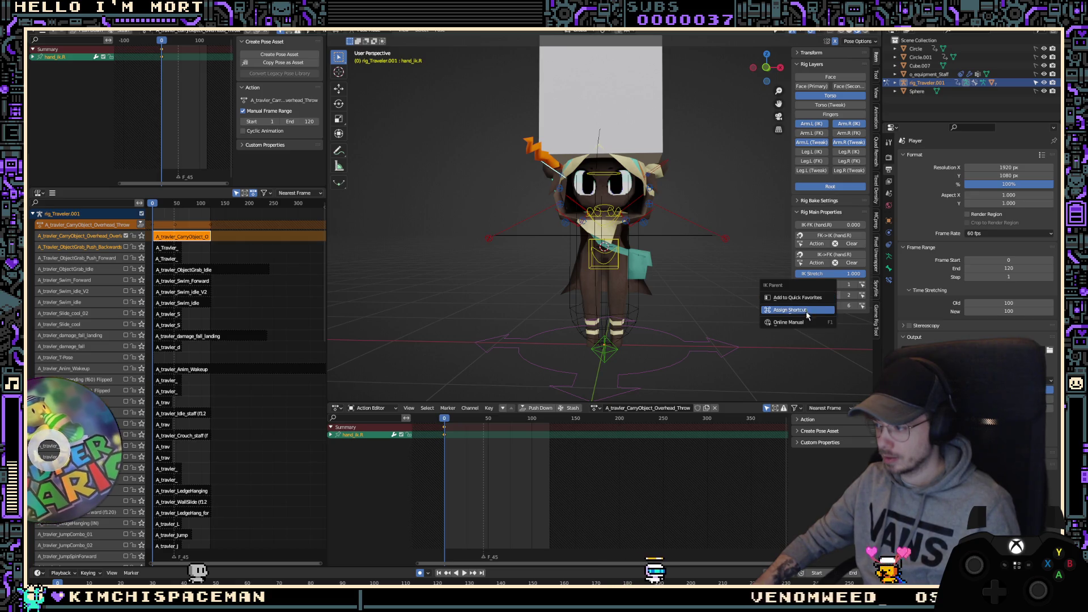
Step: Keyframe the IK Parent value on the right and left hands, then reselect the torso
right_click(847, 294)
left_click(841, 297)
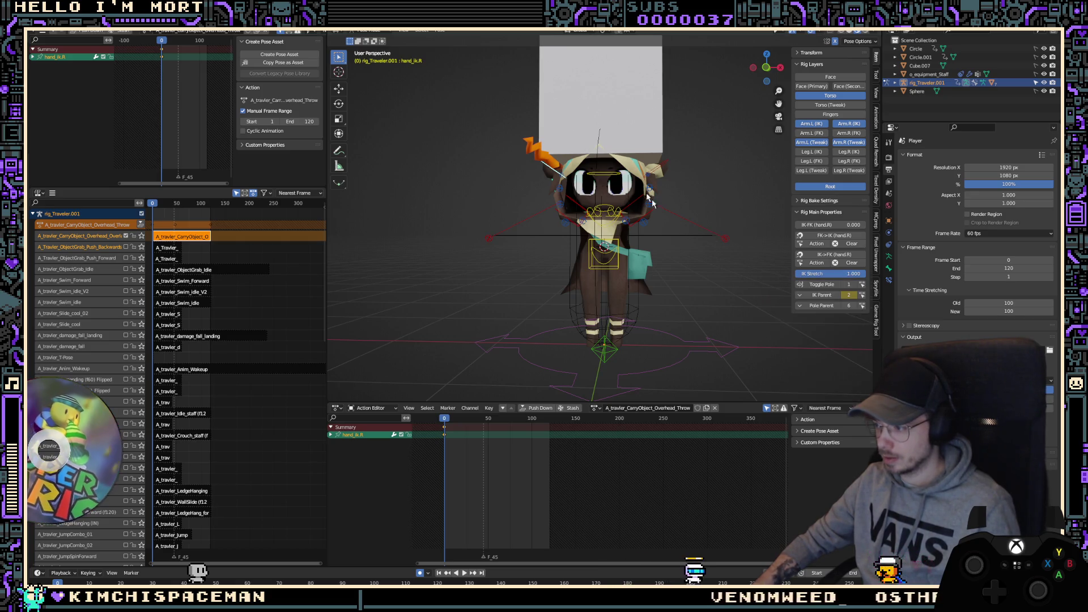
right_click(846, 294)
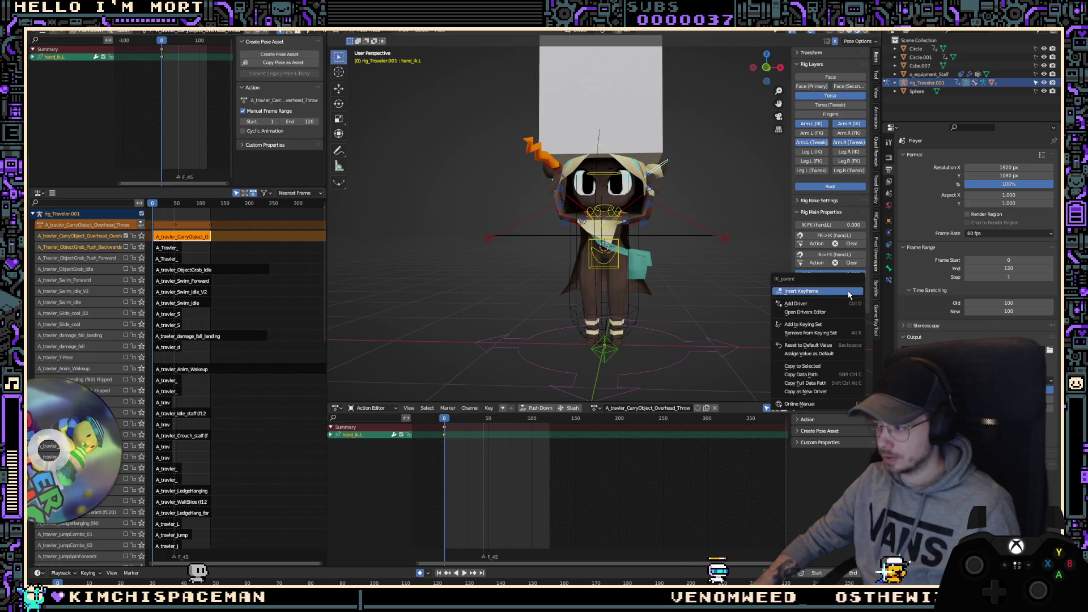
left_click(847, 295)
left_click(615, 268)
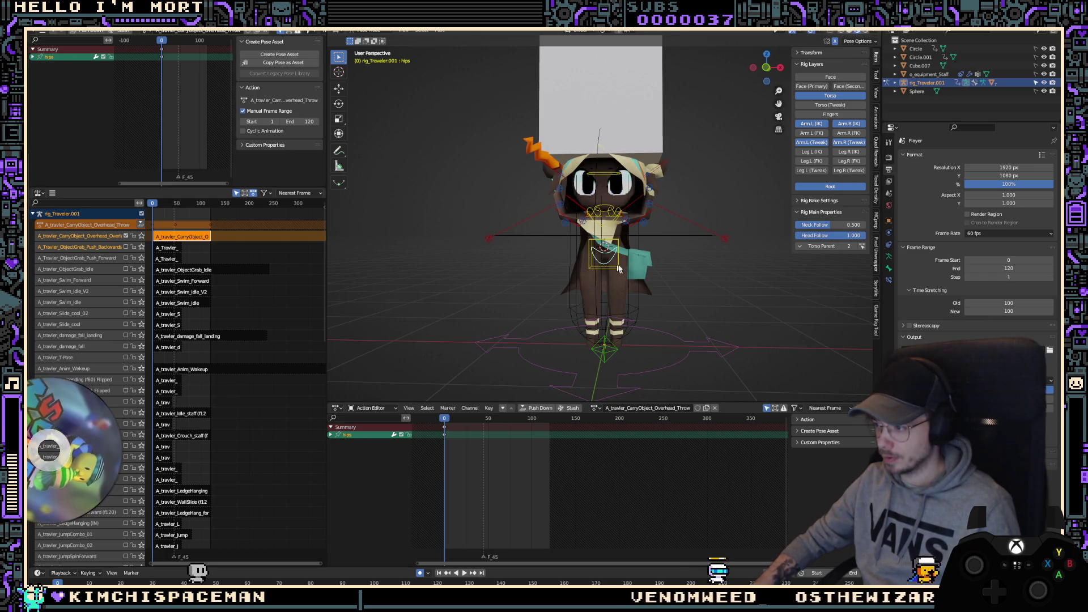
left_click(618, 268)
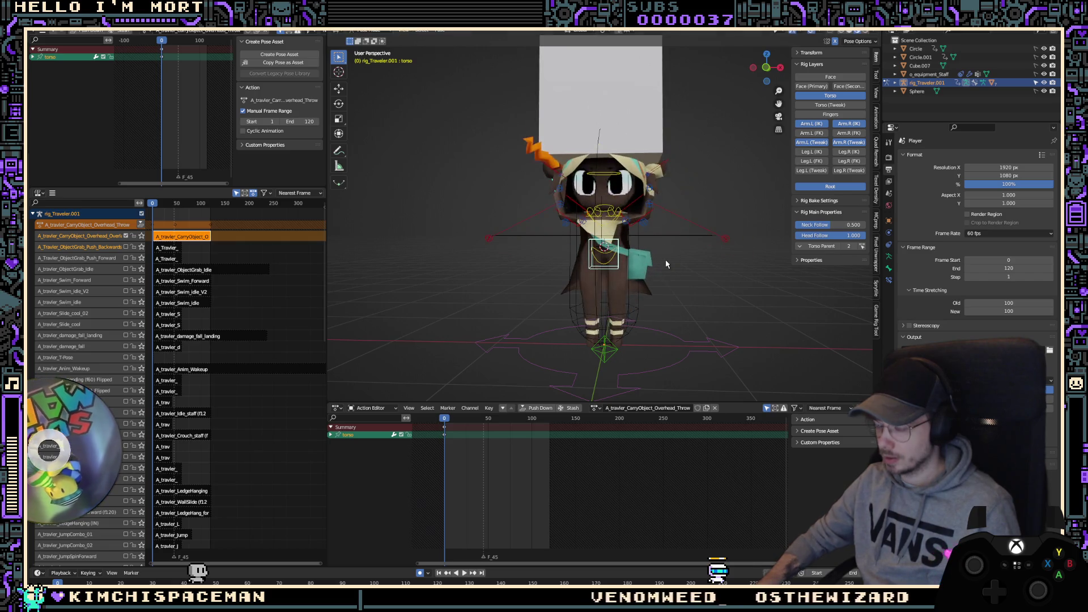
Step: From the side view, rotate the torso 25° to lean the character
key("KP_3")
key("r")
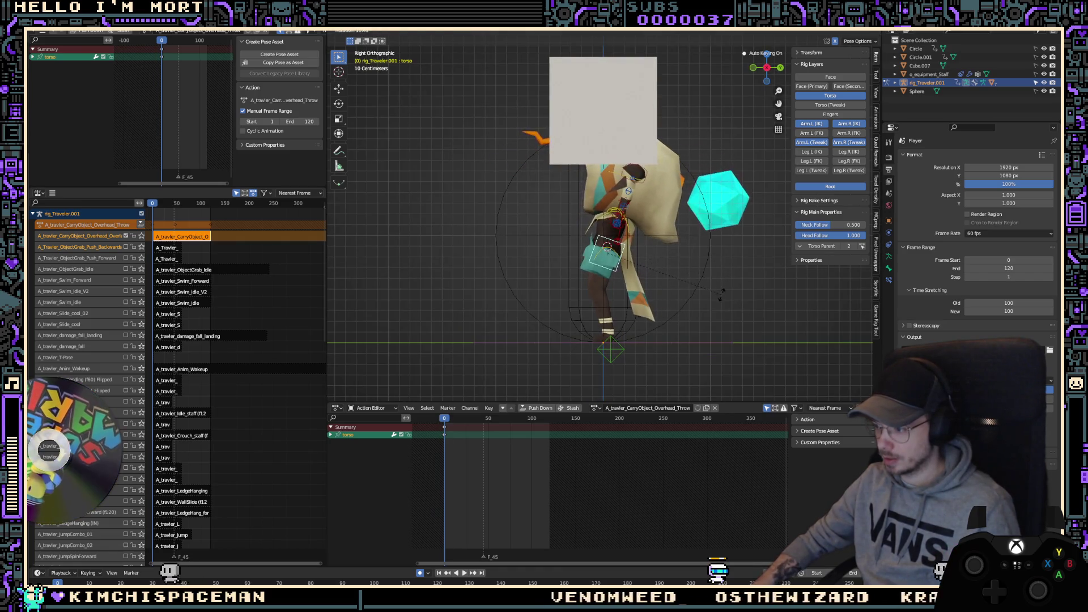
key("Escape")
key("r")
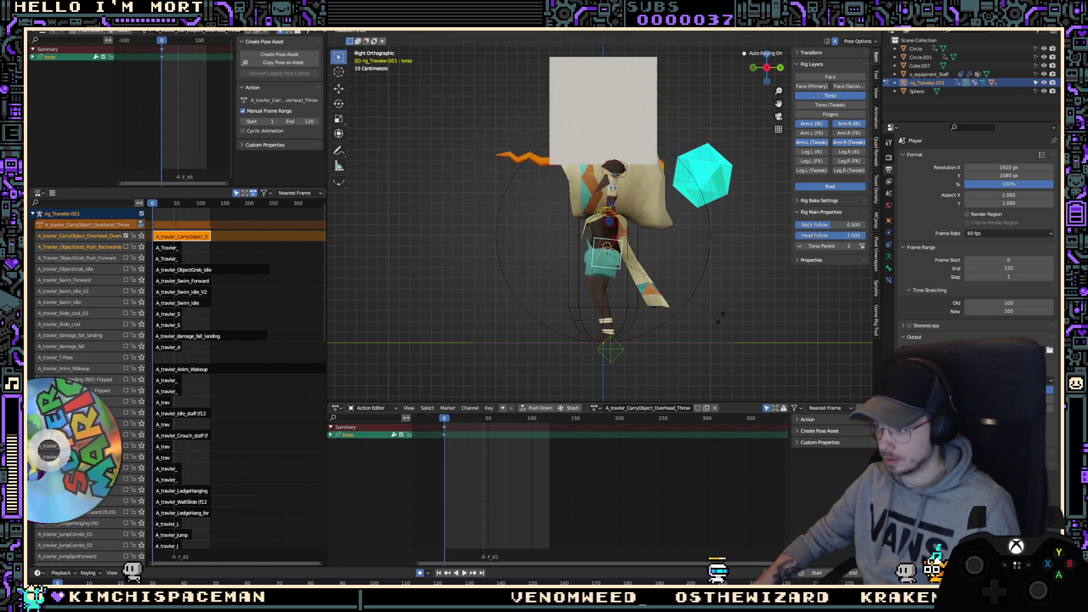
left_click(688, 348)
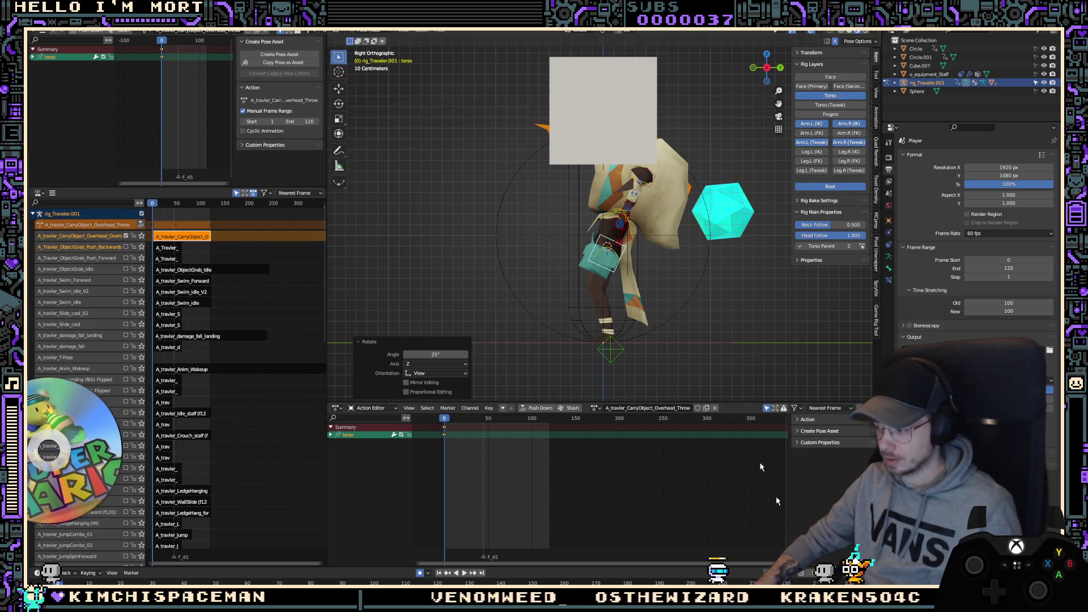
Step: Set the scene end frame to 60 and make the torso more upright at frame 11
left_click(1050, 268)
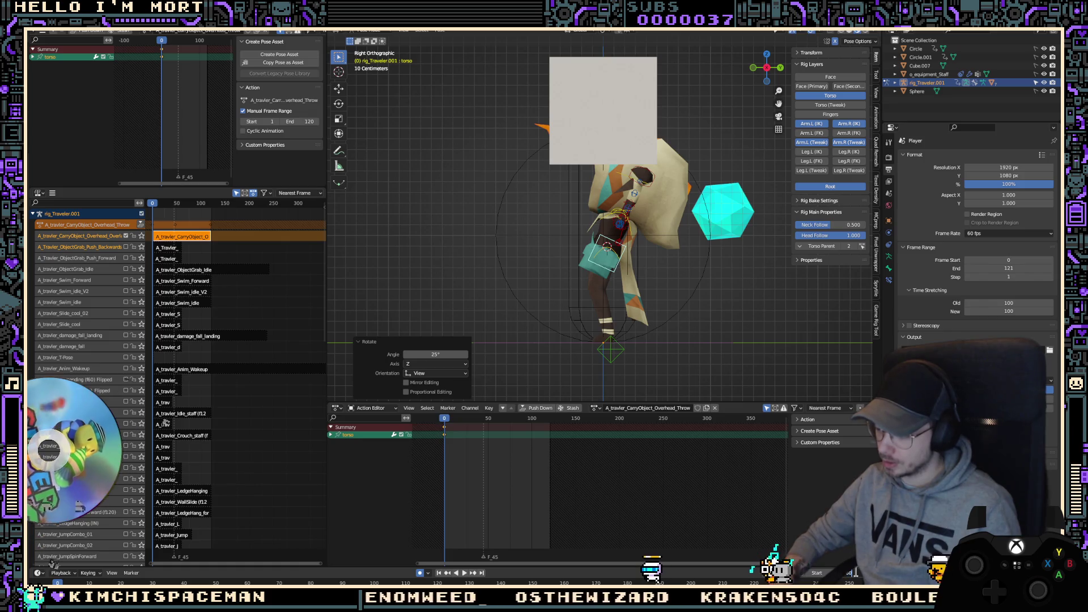
left_click_drag(1050, 269, 986, 268)
scroll(497, 460, "up", 2)
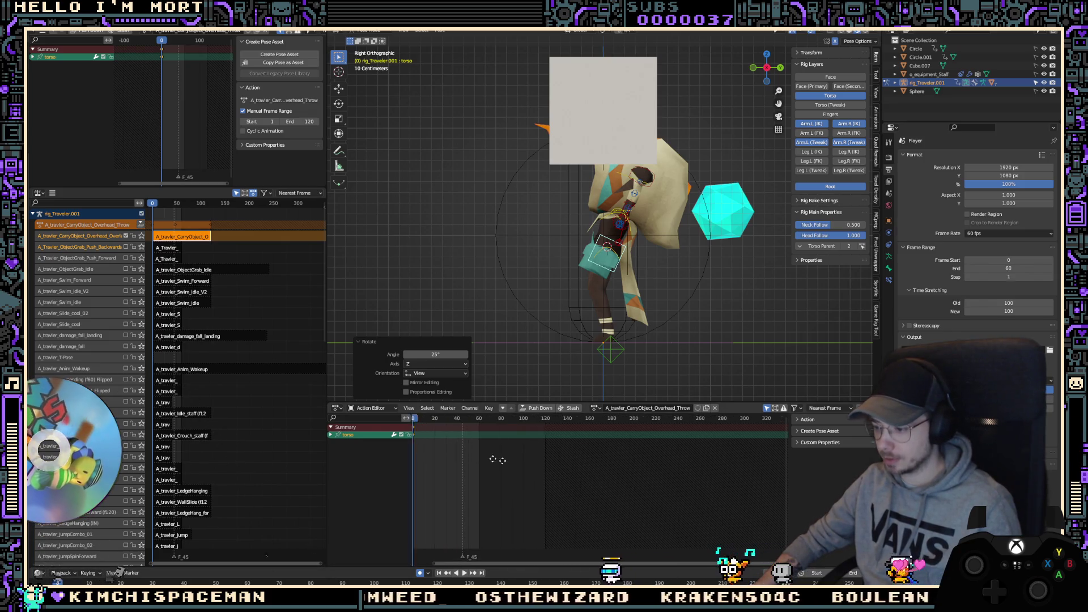
middle_click_drag(497, 460, 560, 384)
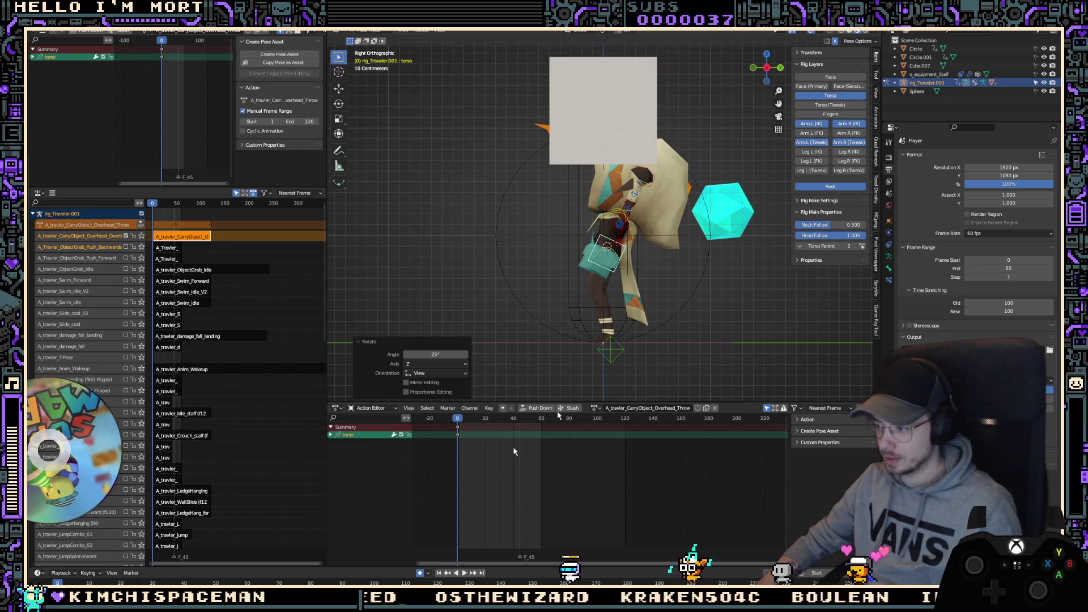
left_click_drag(458, 458, 473, 461)
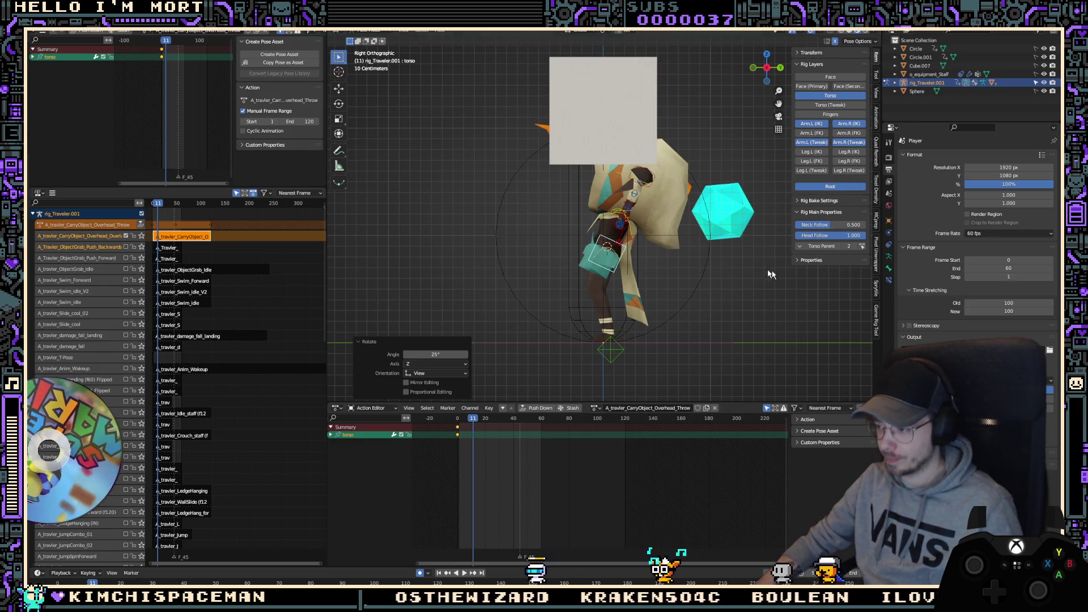
key("r")
left_click(701, 258)
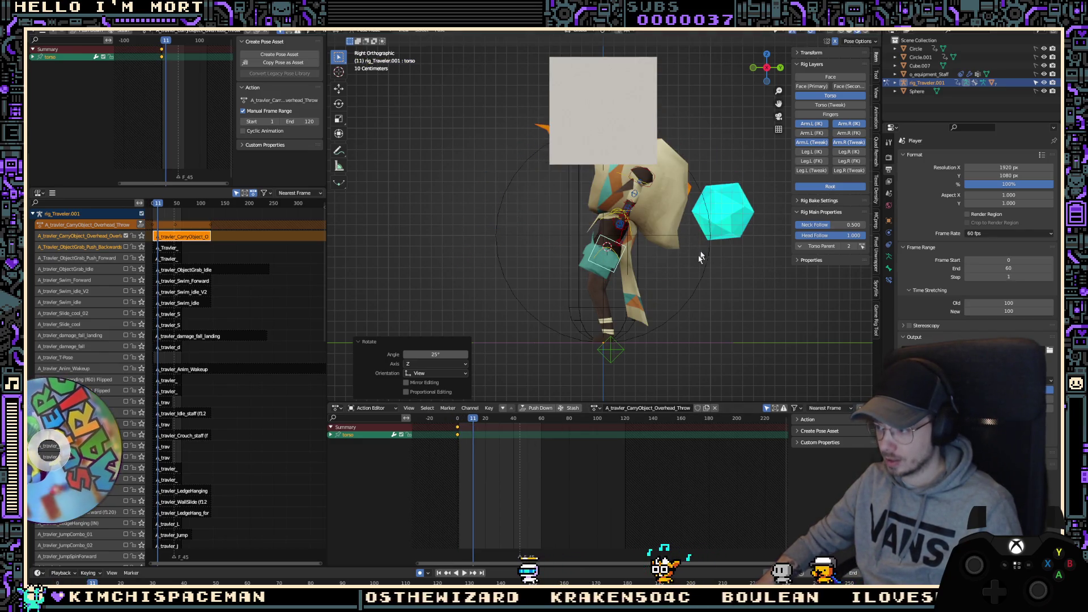
Step: At frame 0, shift the torso slightly along the Y axis
left_click(459, 419)
key("g")
key("y")
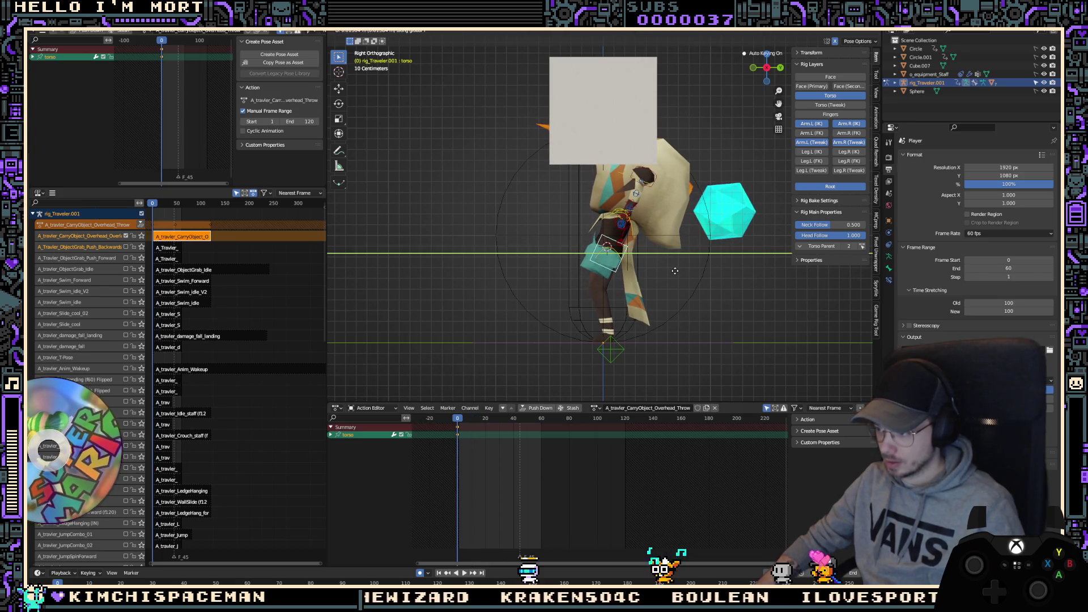
left_click(675, 271)
Step: Paste the saved pose onto frame 0 and play the animation to review it
key("ctrl+v")
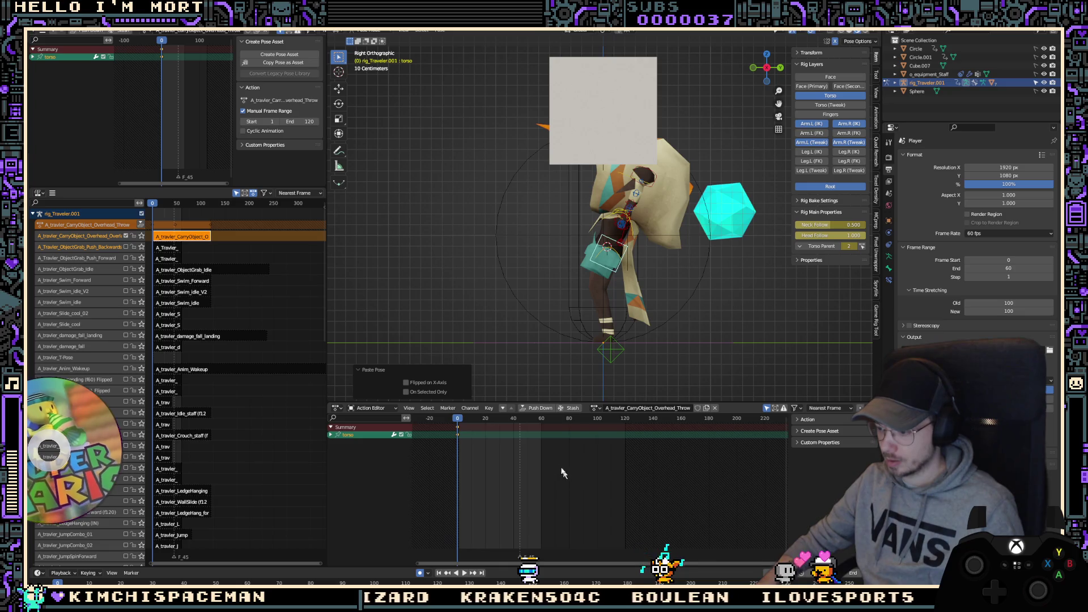
key("space")
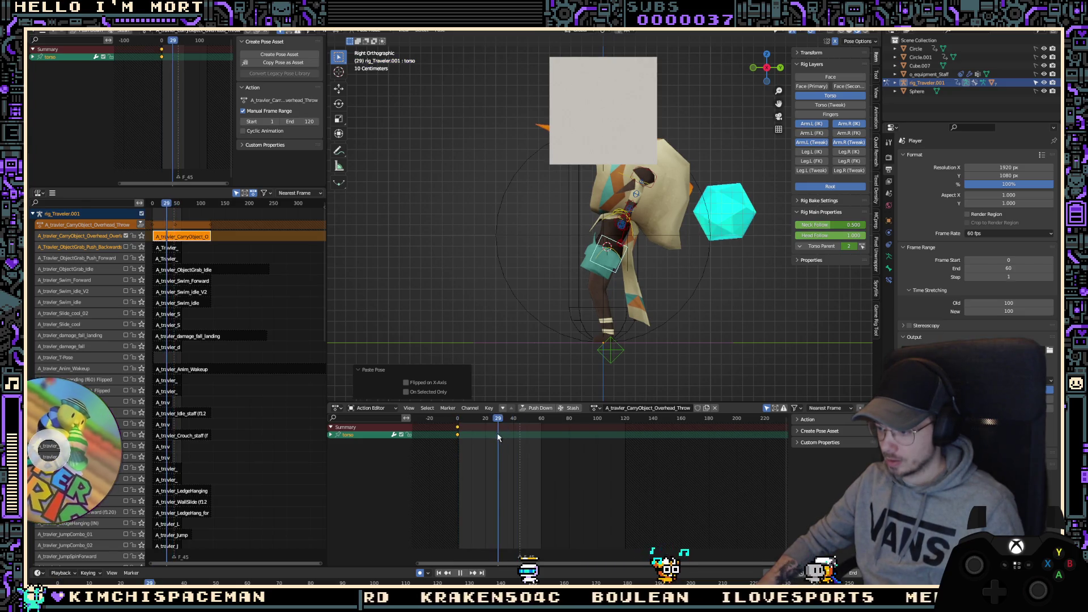
key("Escape")
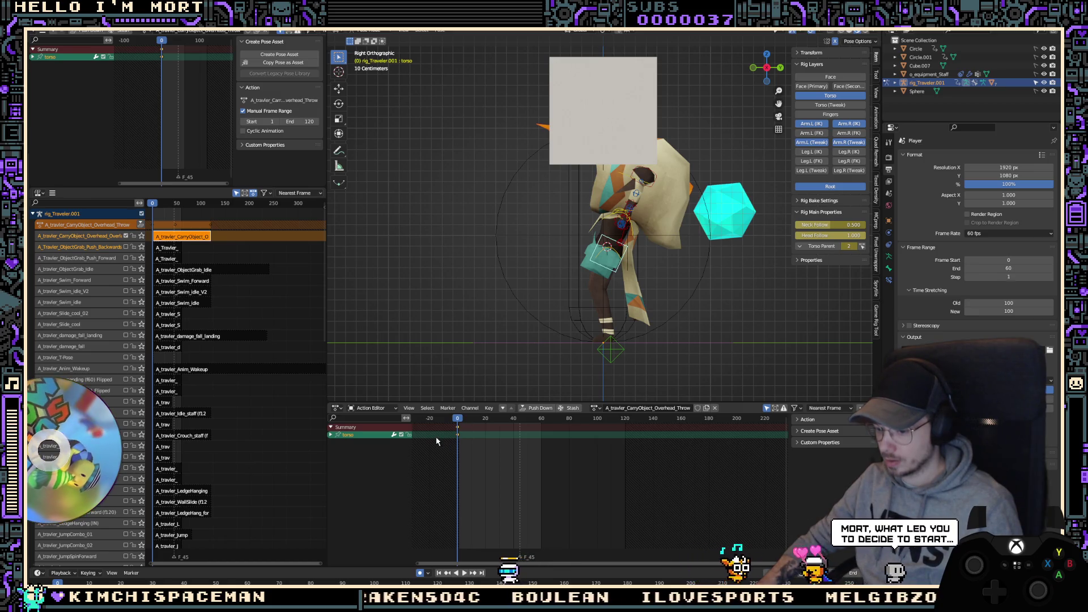
key("space")
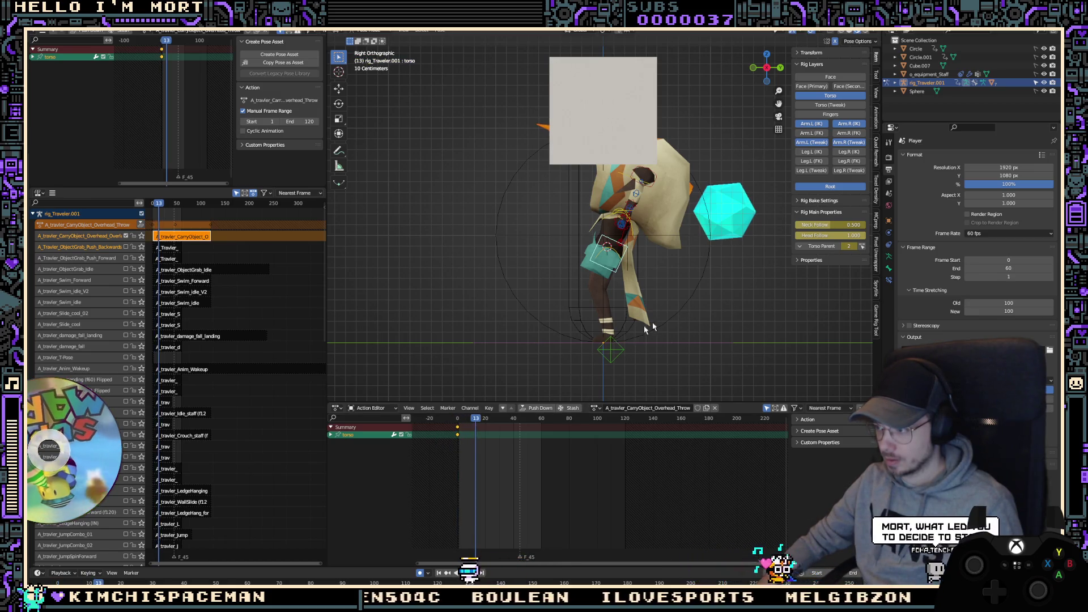
Step: At frame 13, tilt the torso back -26.3° and shift it 0.115 m along Y
key("r")
left_click(705, 238)
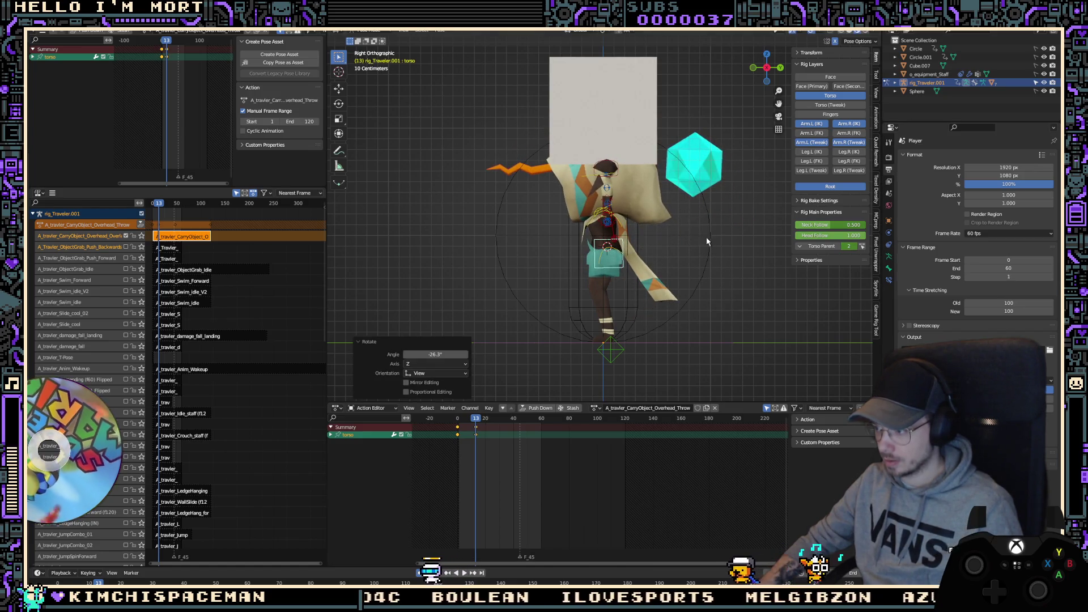
key("ctrl+z")
key("t")
key("g")
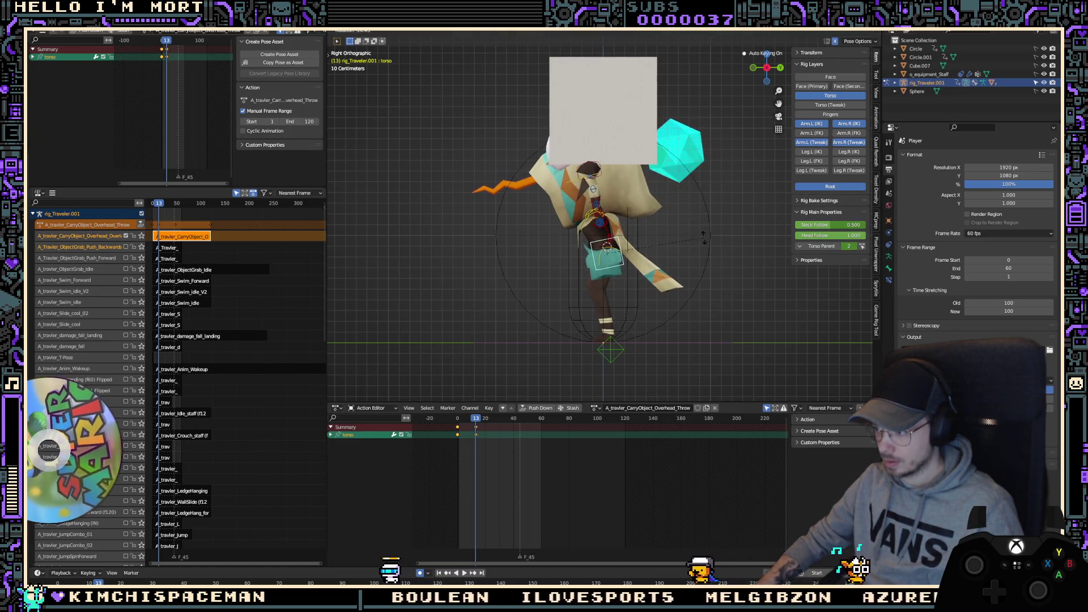
left_click(693, 238)
key("r")
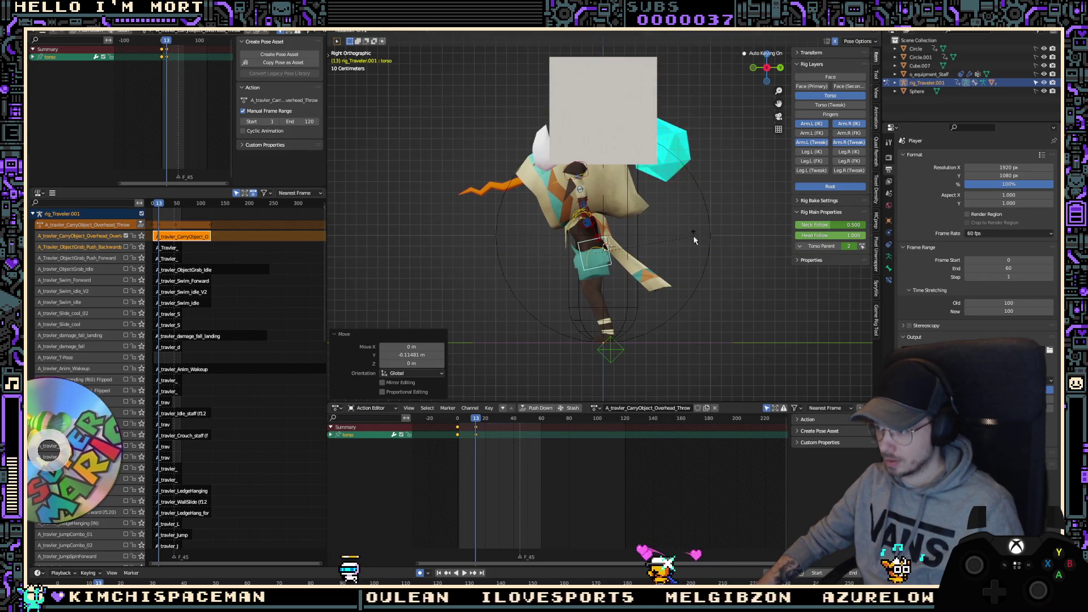
left_click(705, 245)
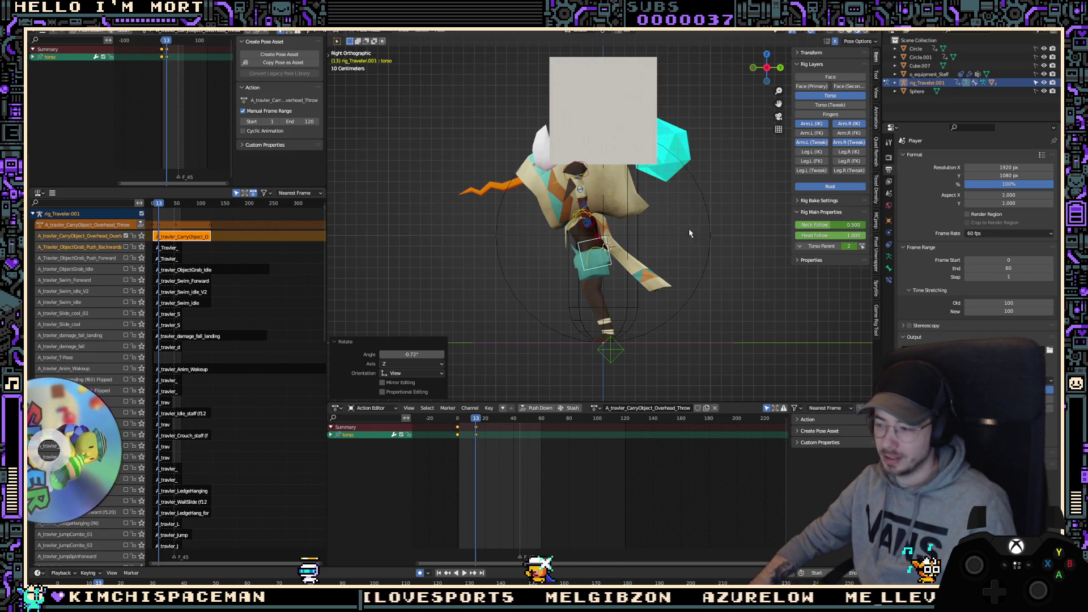
Step: Review the pose in side orthographic view, then try and undo a chest rotation at frame 0
mouse_move(690, 233)
middle_mouse_down()
mouse_move(598, 234)
mouse_move(611, 235)
middle_mouse_up()
left_click(583, 232)
key("KP_5")
key("KP_3")
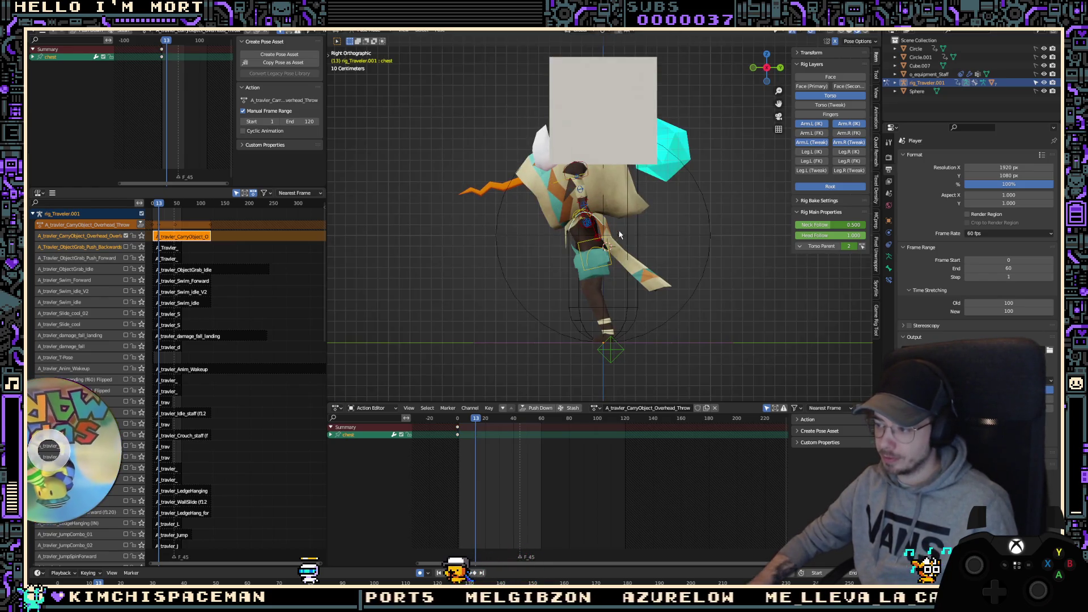
left_click(610, 268)
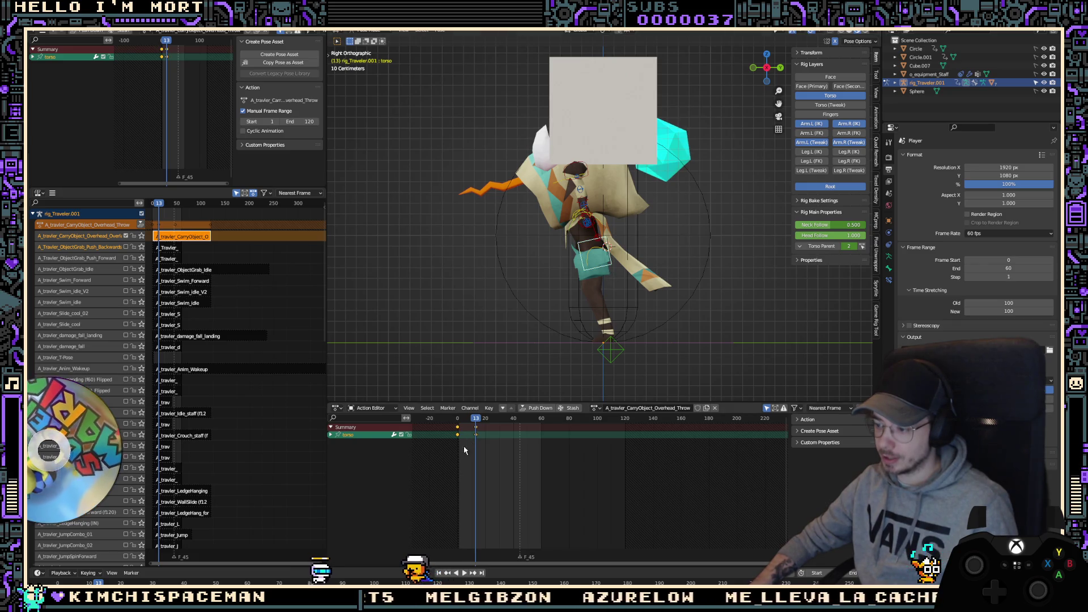
key("shift+Left")
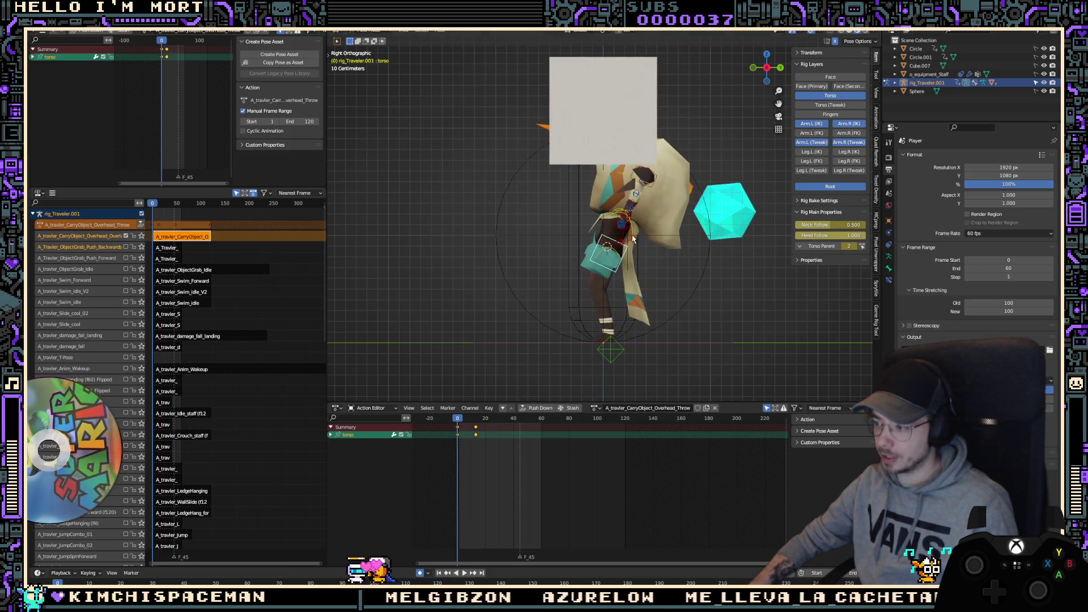
left_click(633, 239)
key("r")
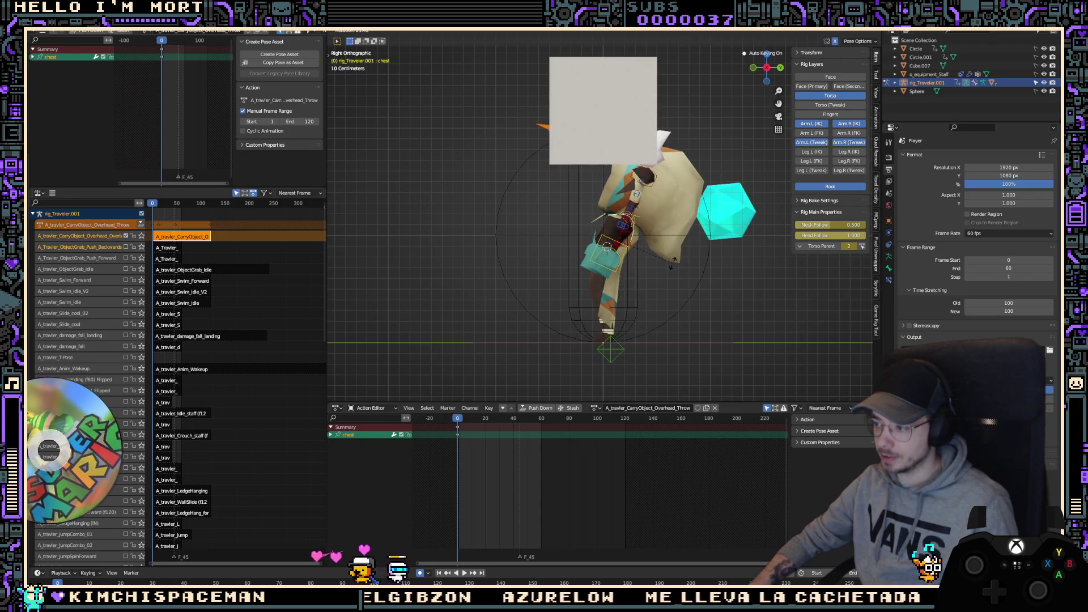
left_click(672, 263)
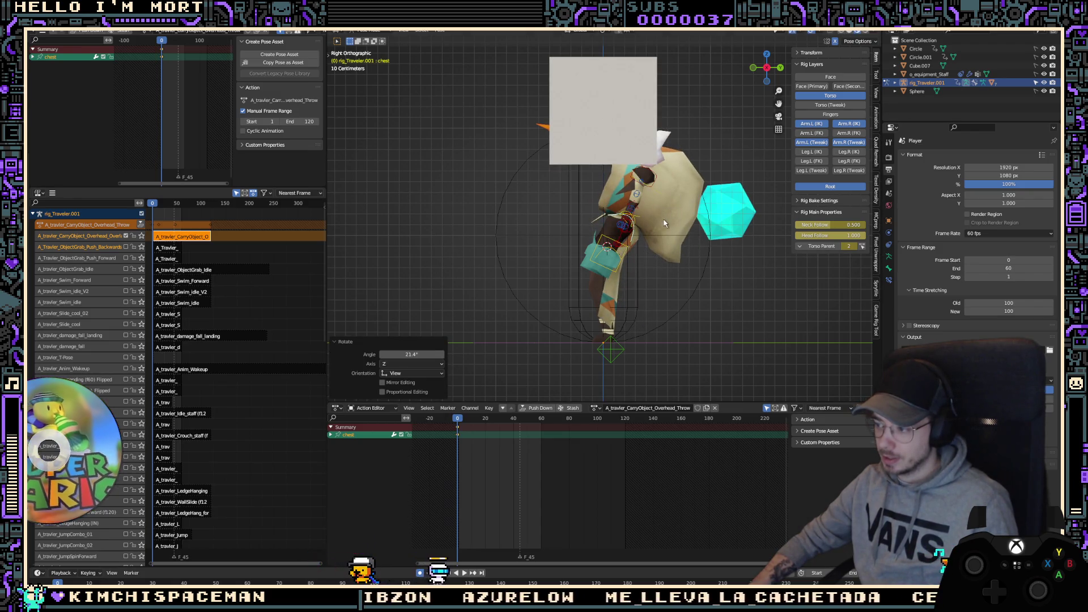
key("ctrl+z")
Step: At frame 0, tilt the chest and head together by 13.2°
left_click(626, 174)
key("r")
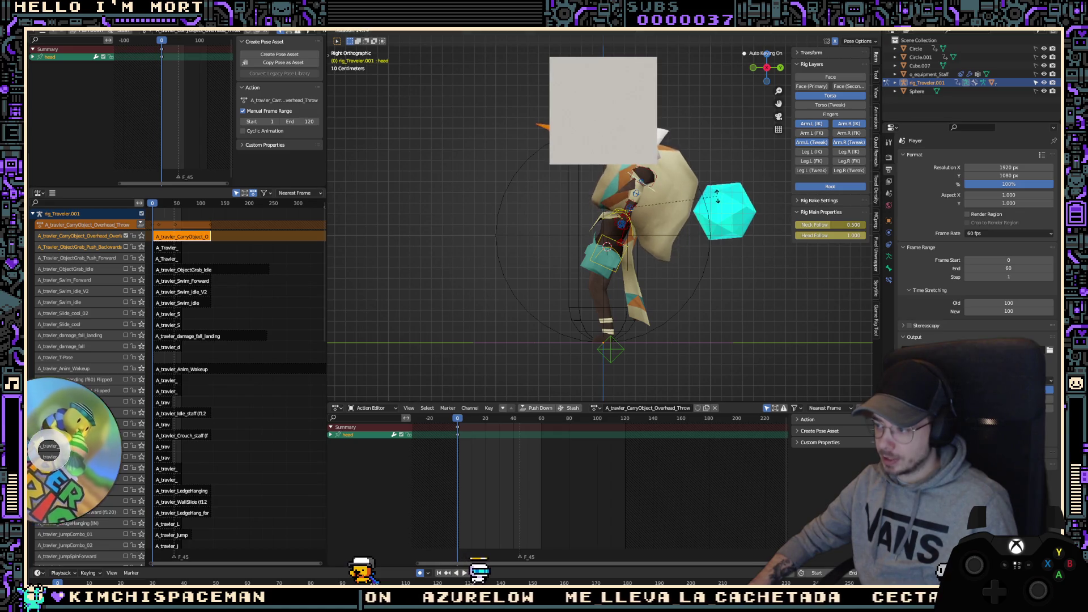
key("Escape")
left_click(611, 220, "shift")
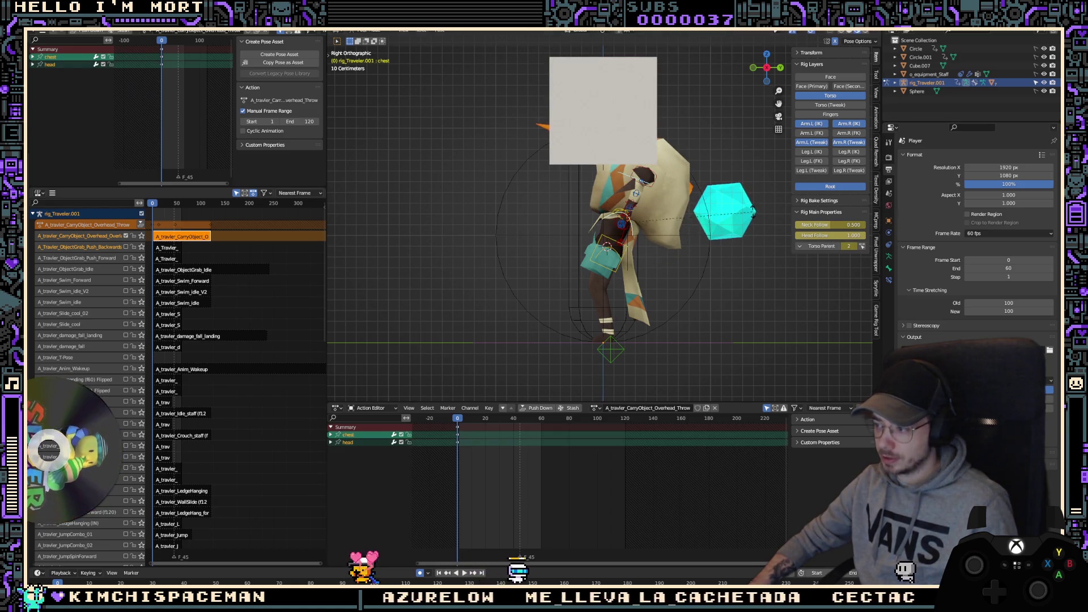
key("r")
left_click(745, 246)
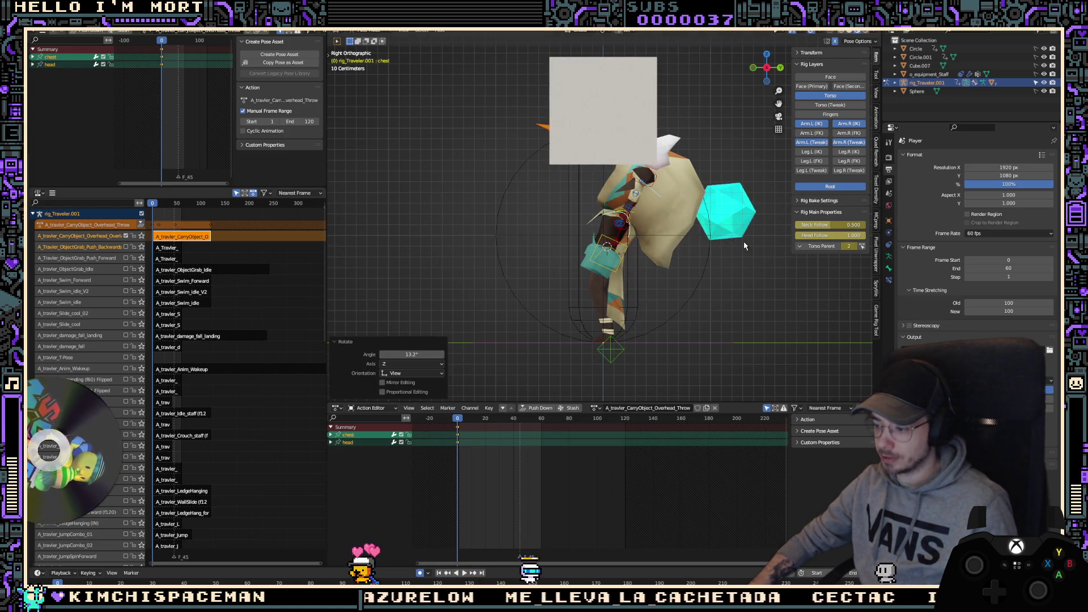
Step: At frame 13, lean the upper body back -22.3° and rotate the head 17.1°
left_click(627, 256, "shift")
key("Up")
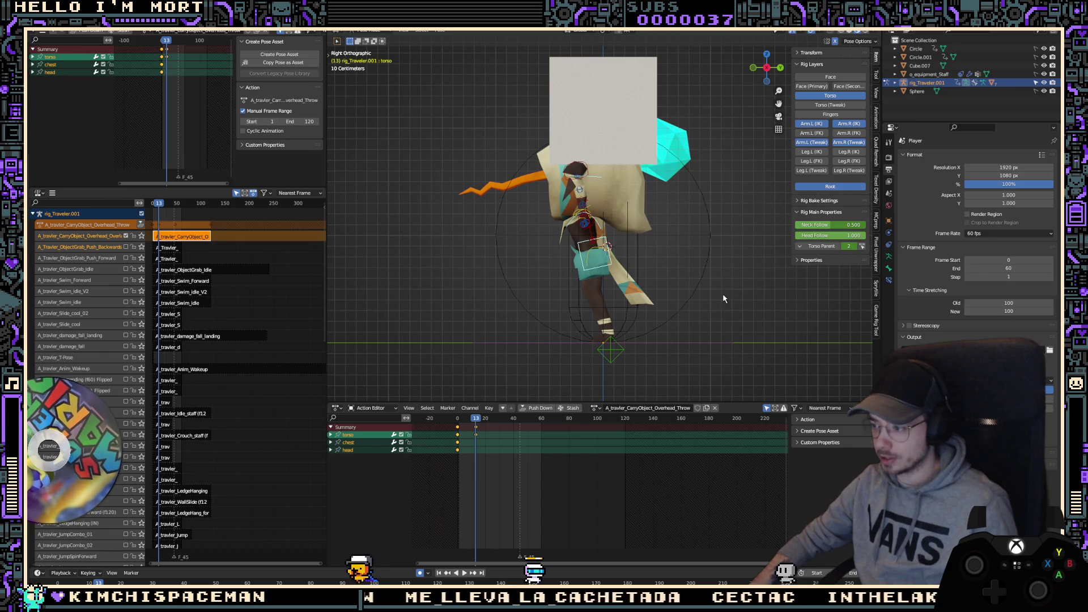
key("r")
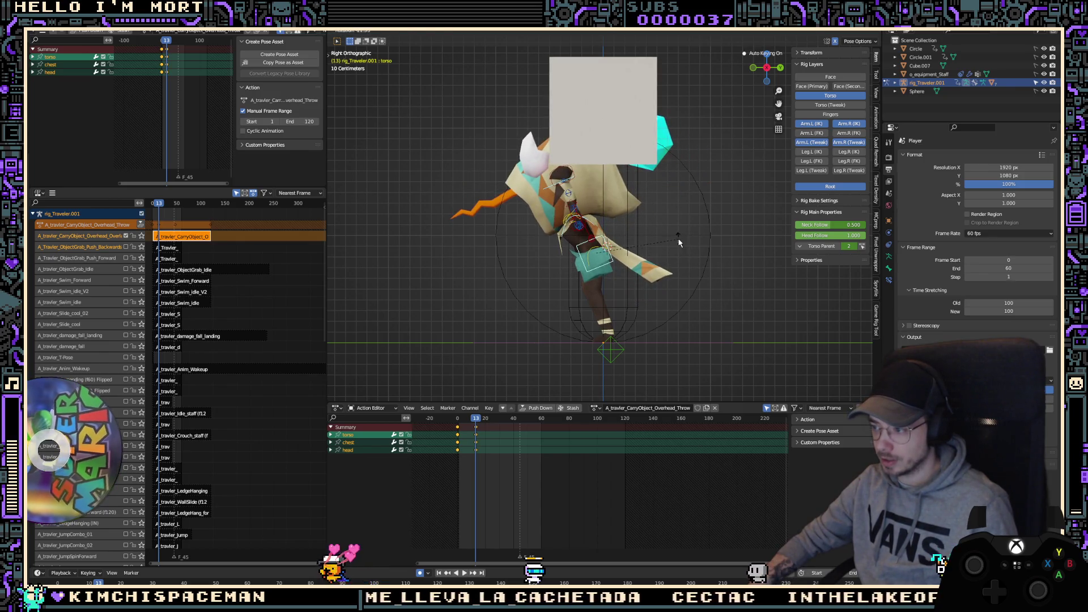
left_click(680, 243)
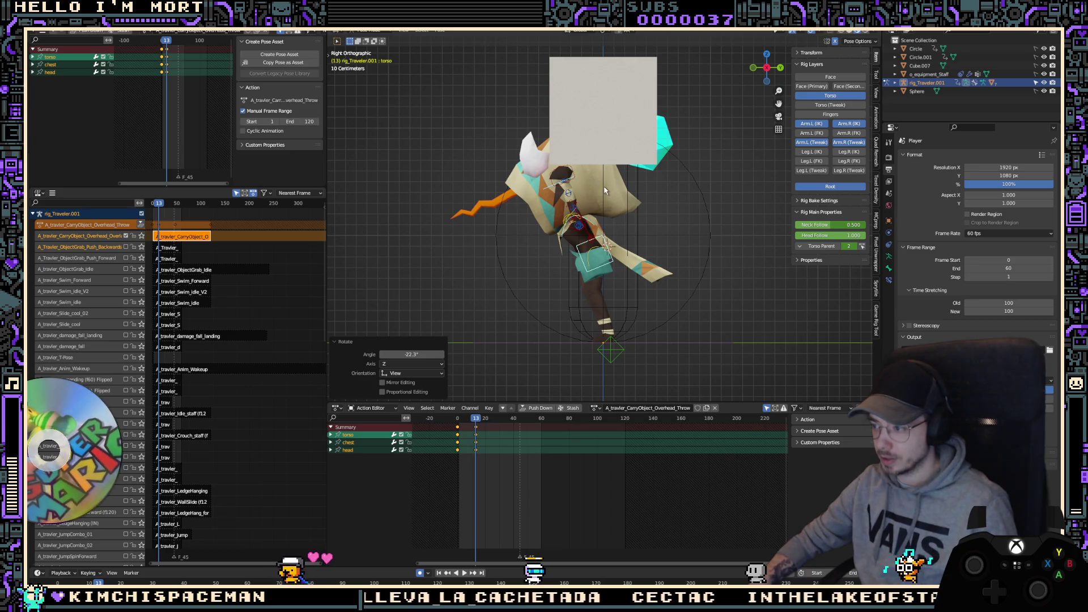
left_click(538, 194)
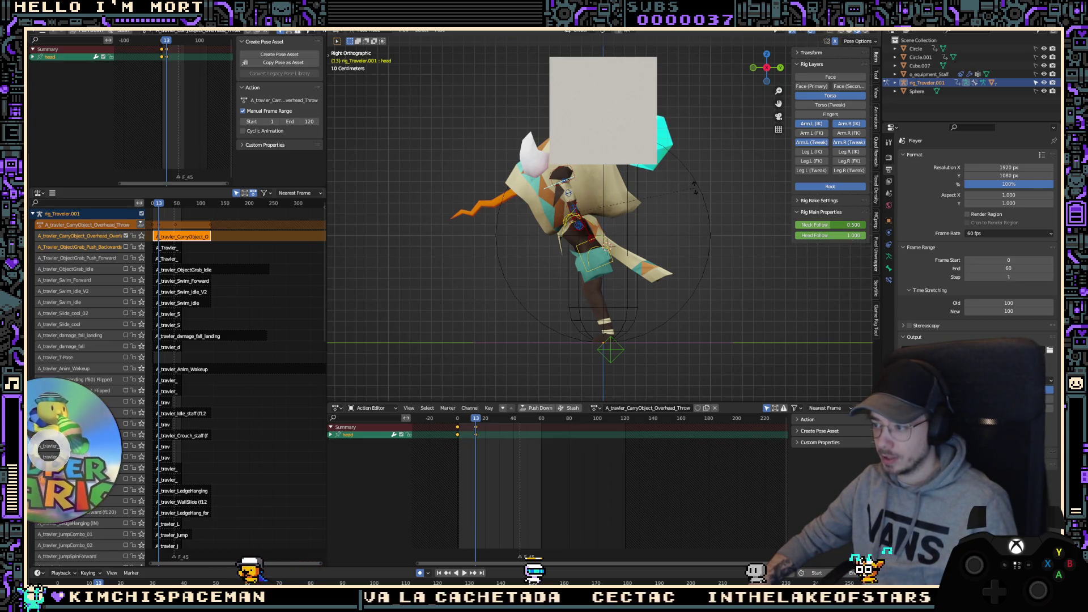
left_click(697, 230)
middle_click_drag(579, 280, 654, 226)
left_click(635, 183)
left_click(547, 176, "shift")
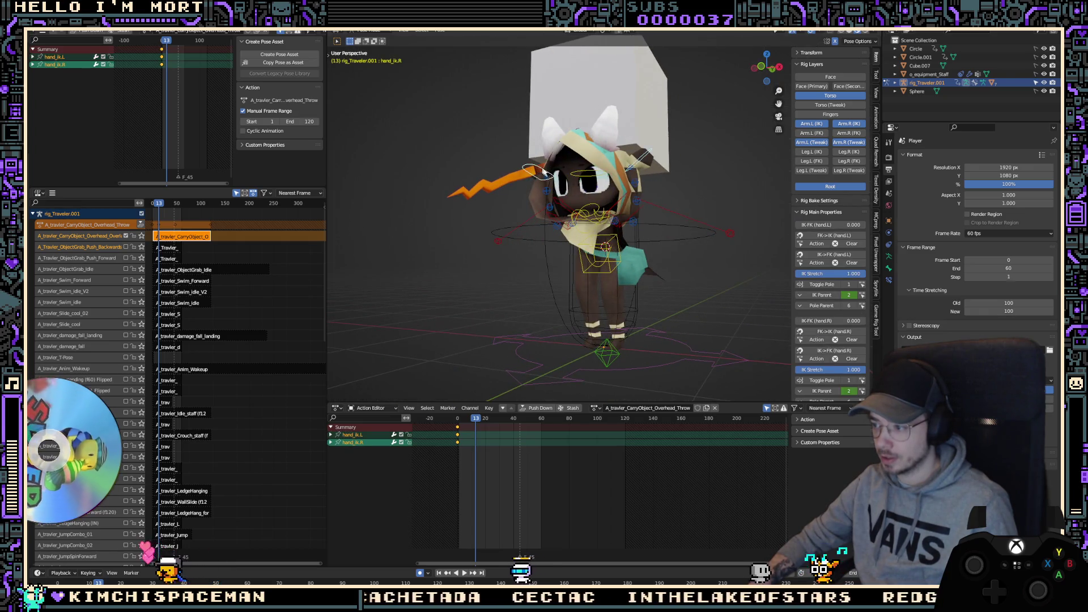
key("KP_3")
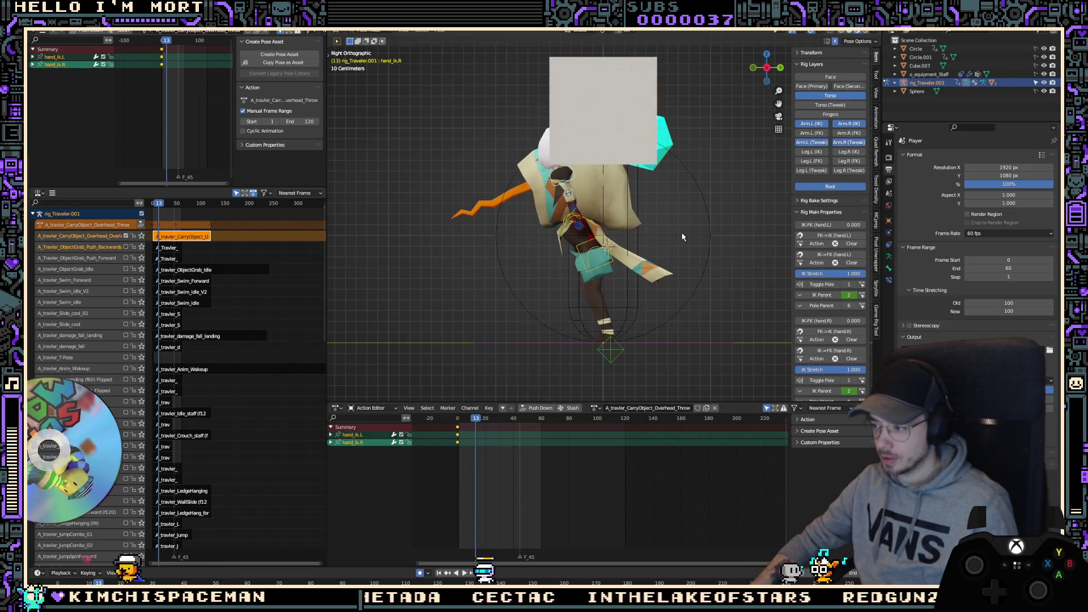
key("g")
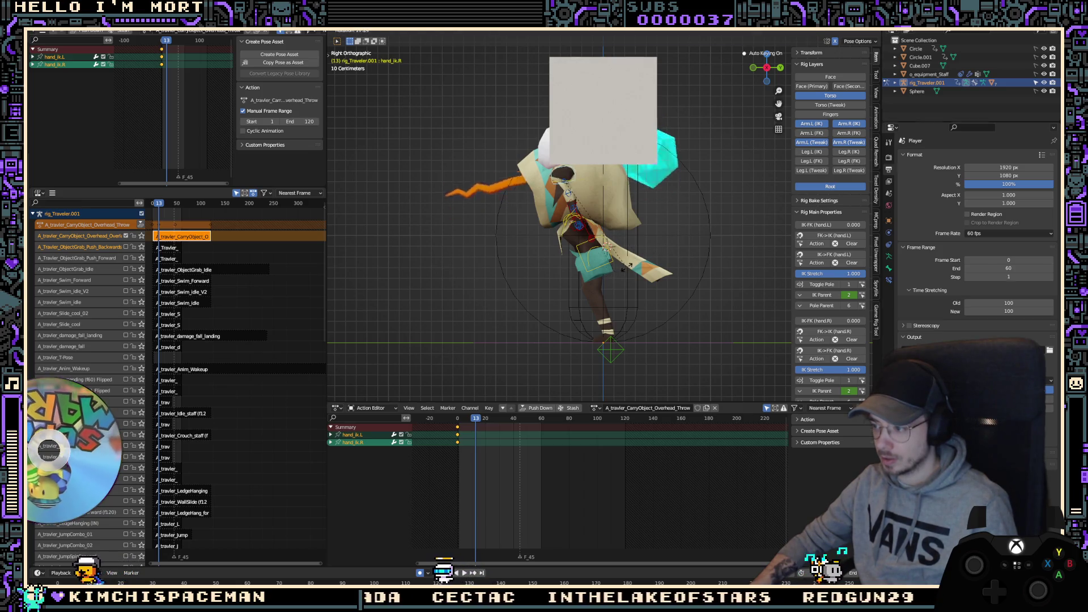
key("Escape")
key("KP_1")
key("q")
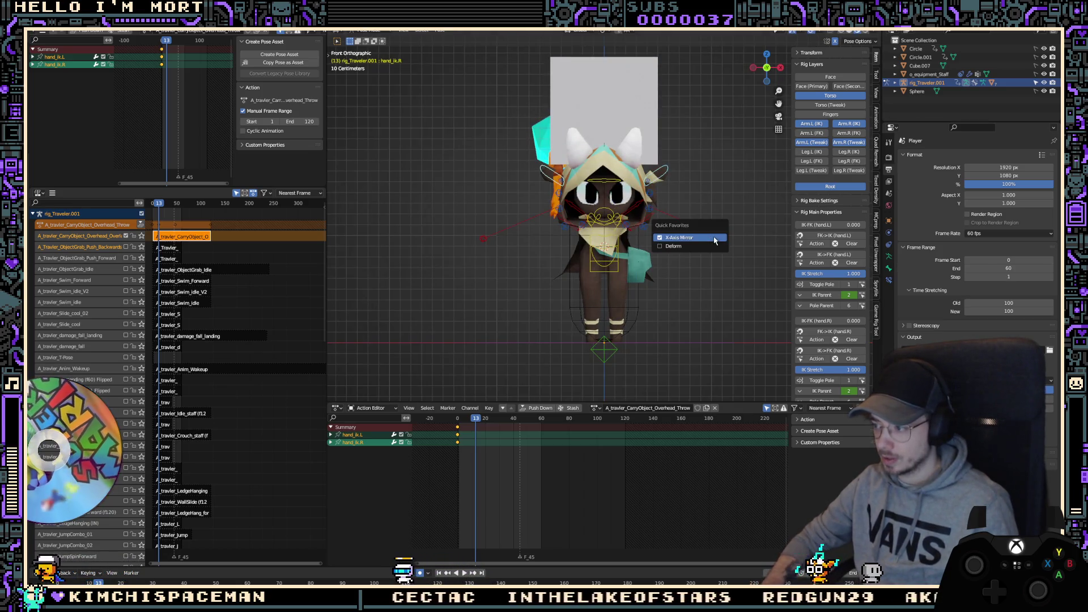
left_click(713, 240)
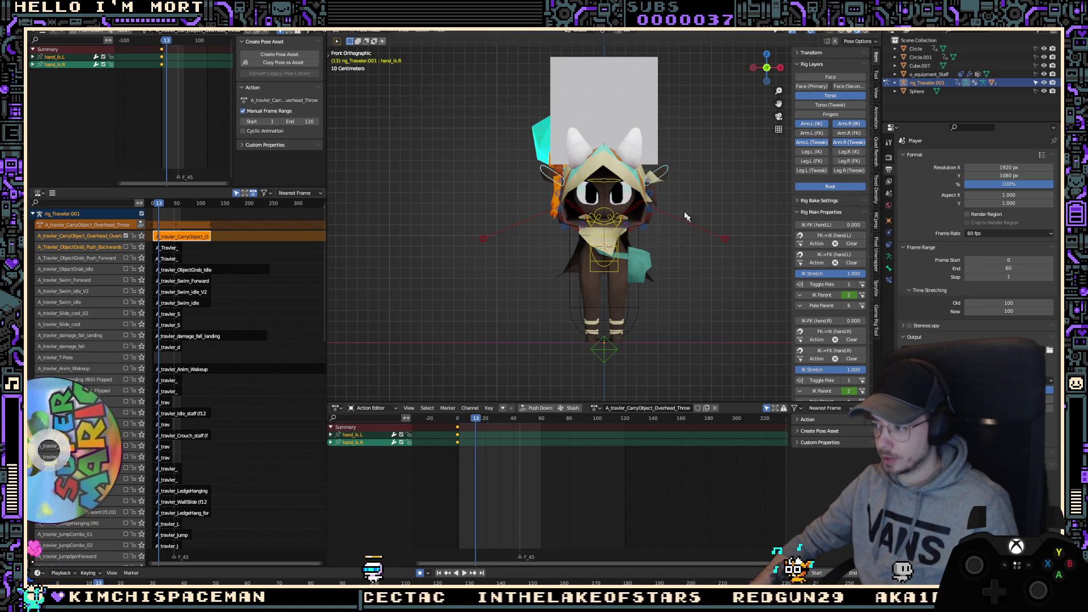
left_click(658, 202)
left_click(651, 199, "shift")
left_click(651, 212, "shift")
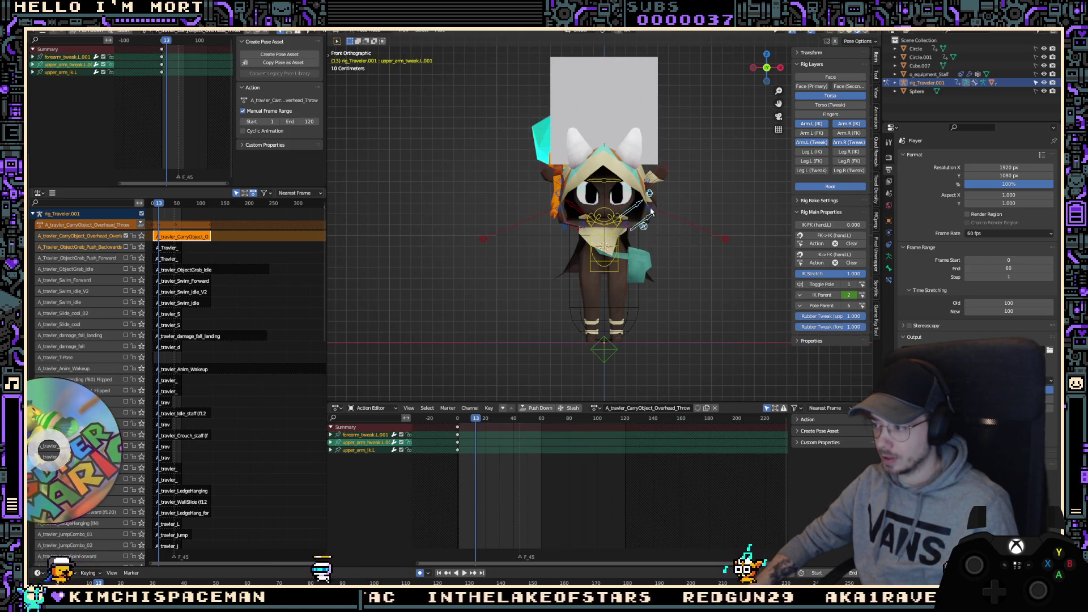
left_click(638, 214, "shift")
left_click(626, 224, "shift")
key("i")
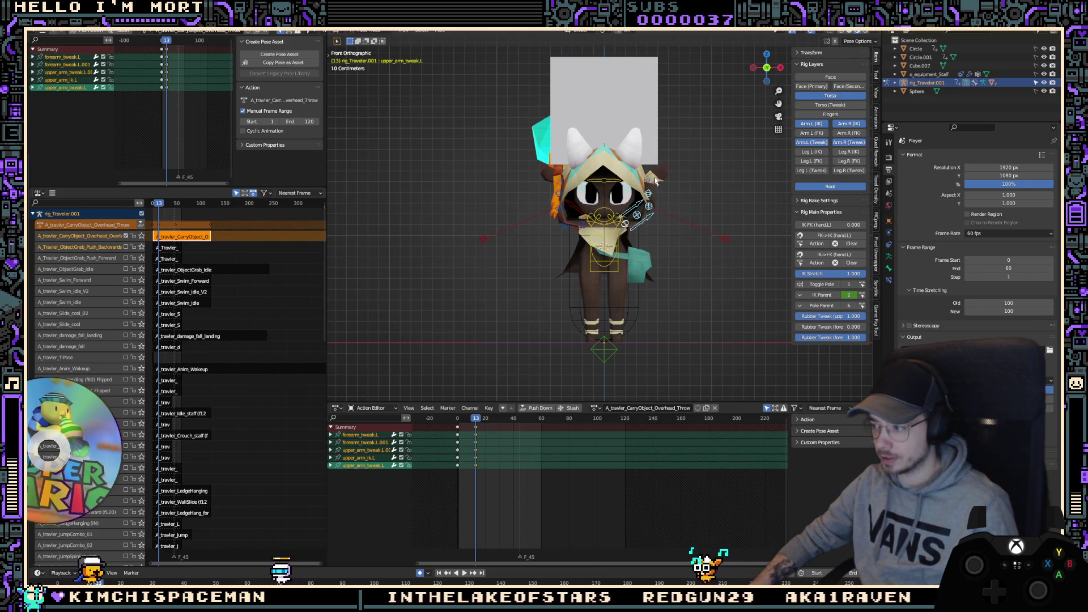
left_click(662, 212)
key("KP_3")
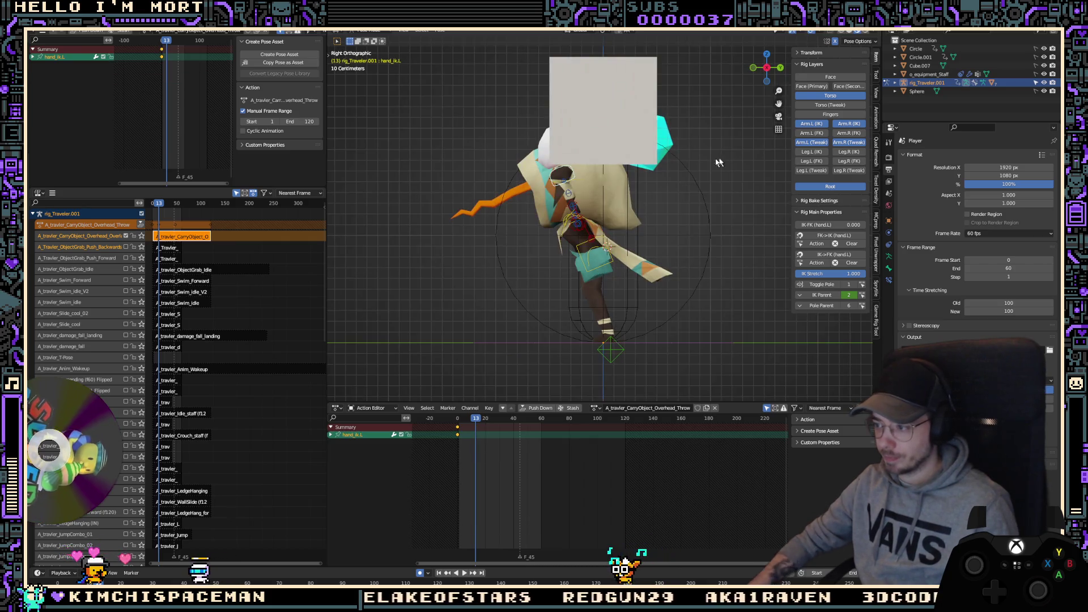
key("KP_7")
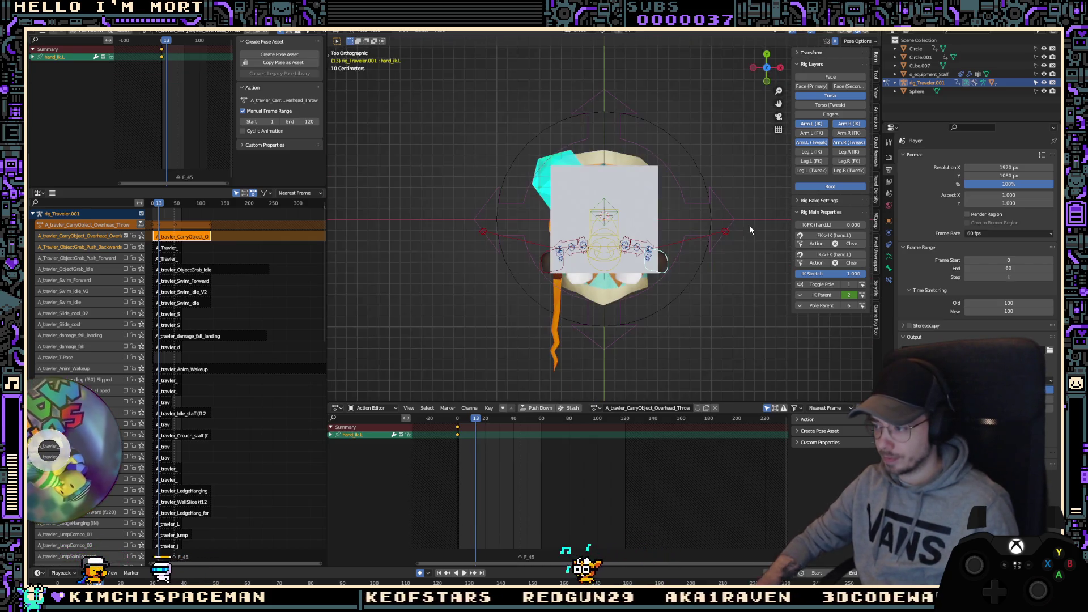
key("g")
left_click(703, 317)
key("KP_3")
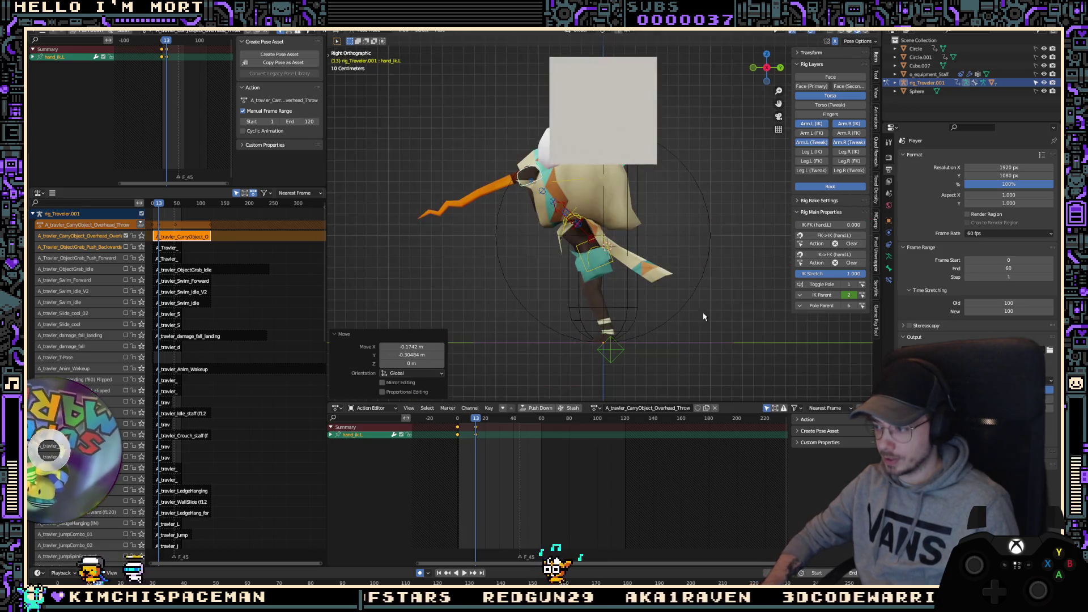
key("r")
key("r")
left_click(619, 246)
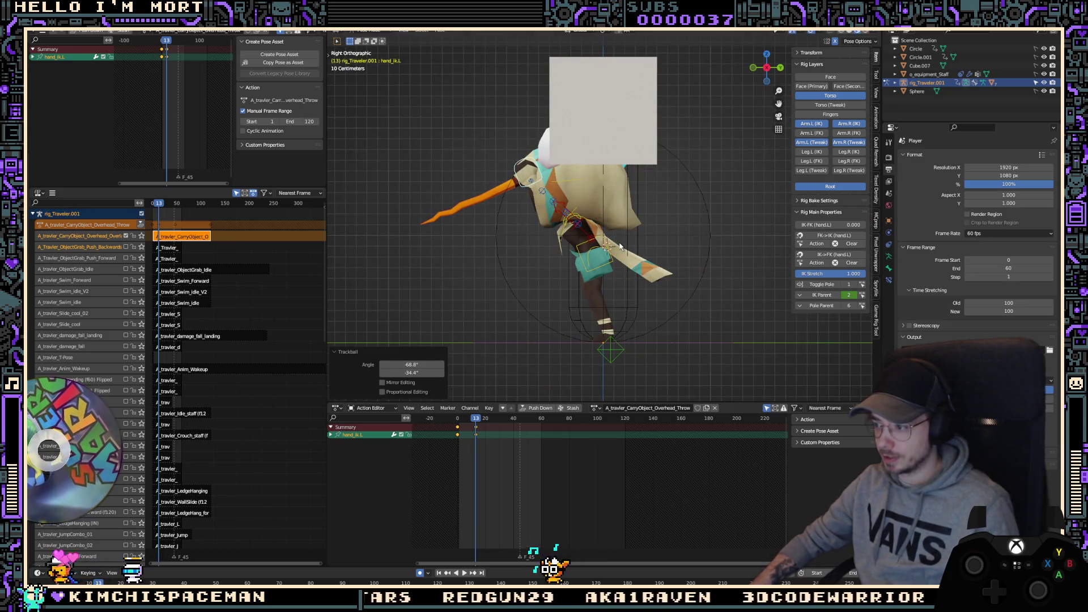
key("r")
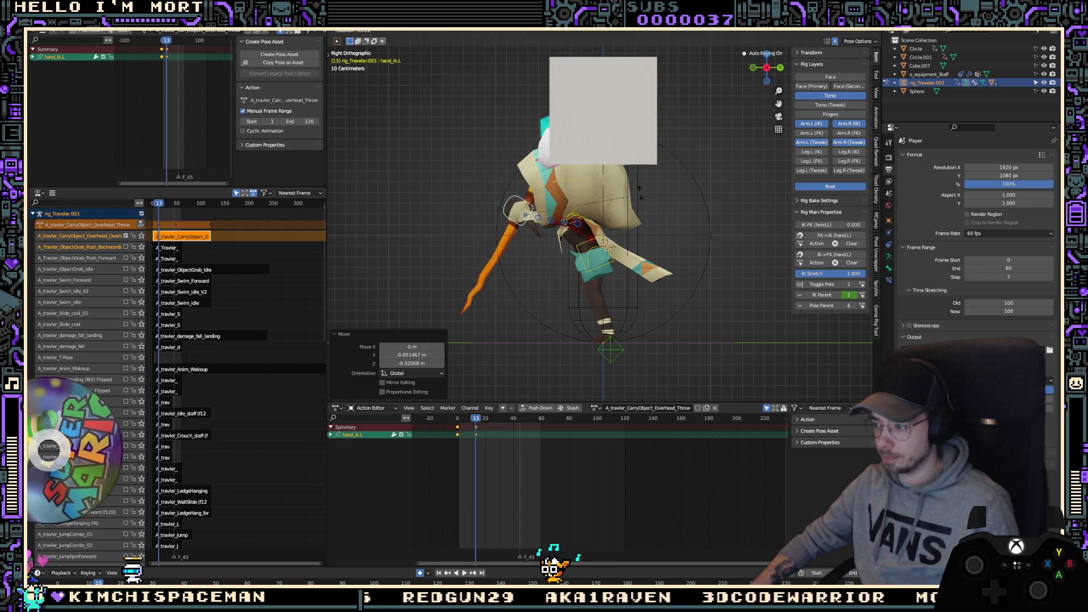
left_click(694, 199)
key("g")
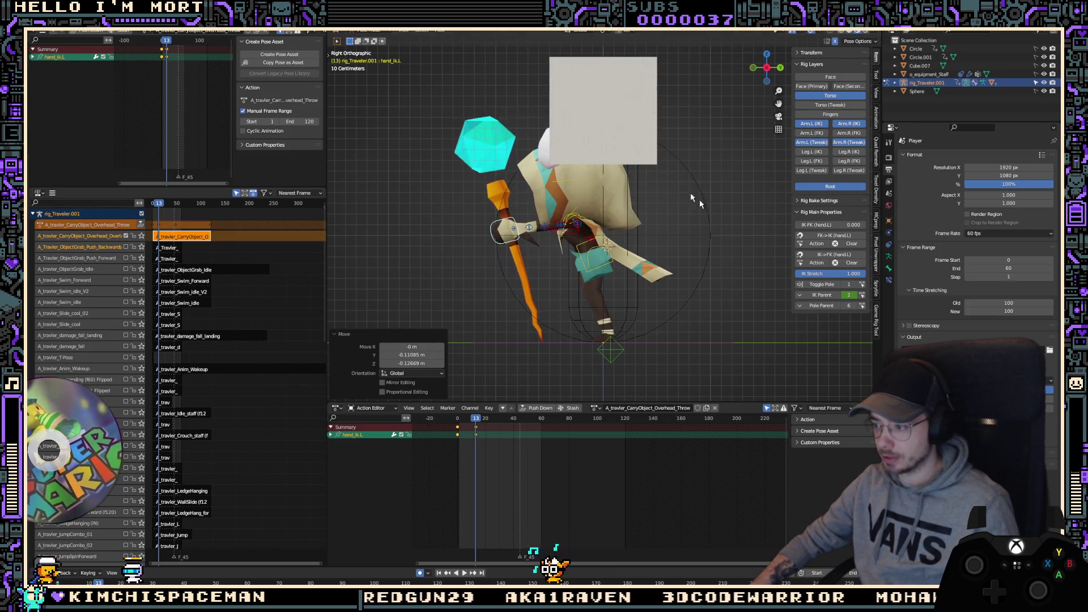
left_click(691, 174)
key("r")
left_click(698, 201)
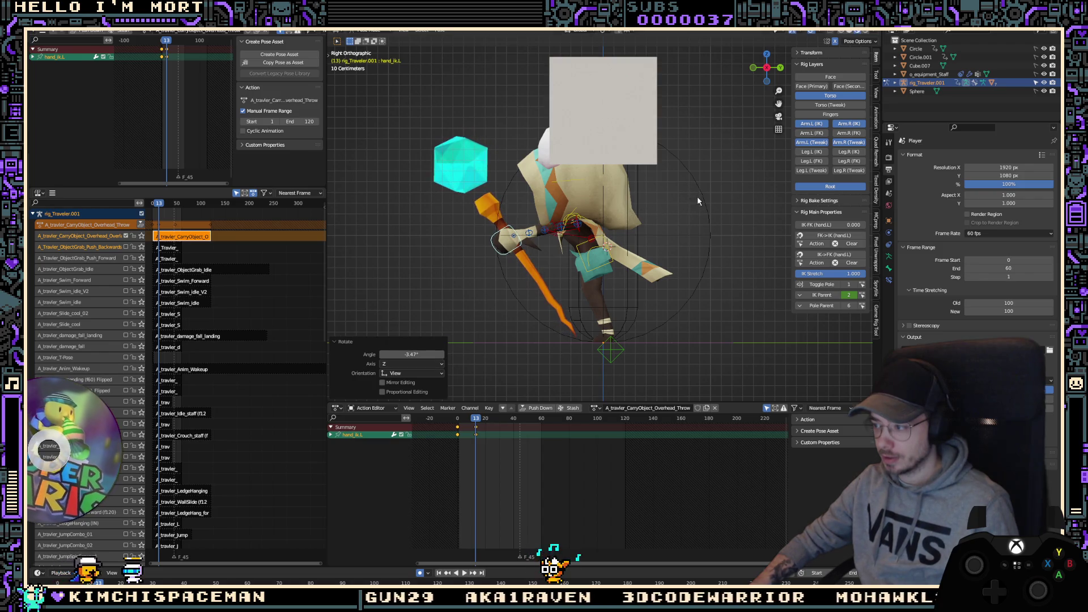
key("KP_1")
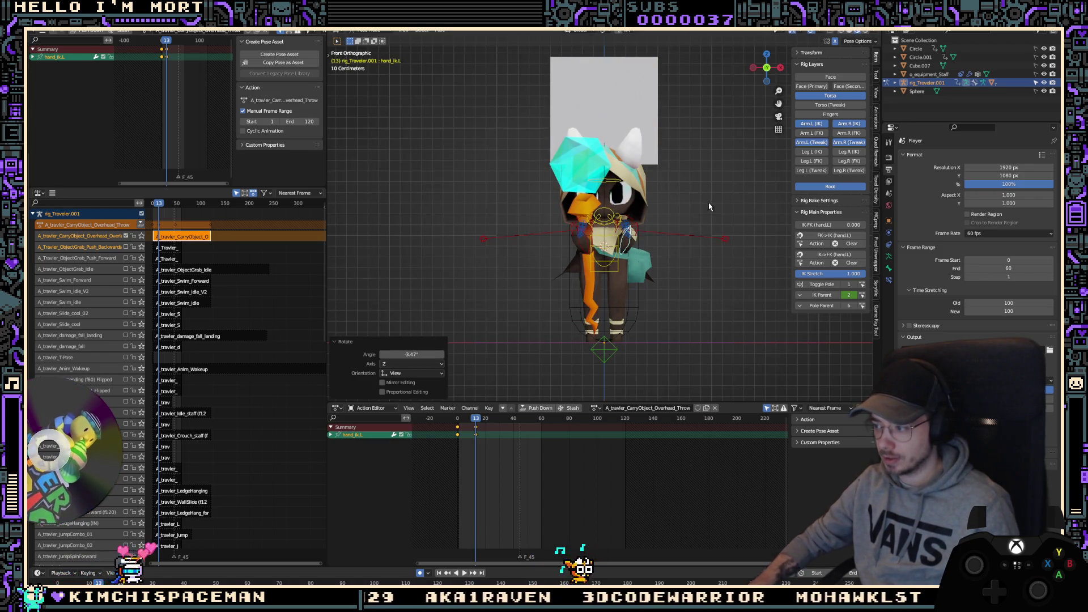
key("shift+Left")
key("space")
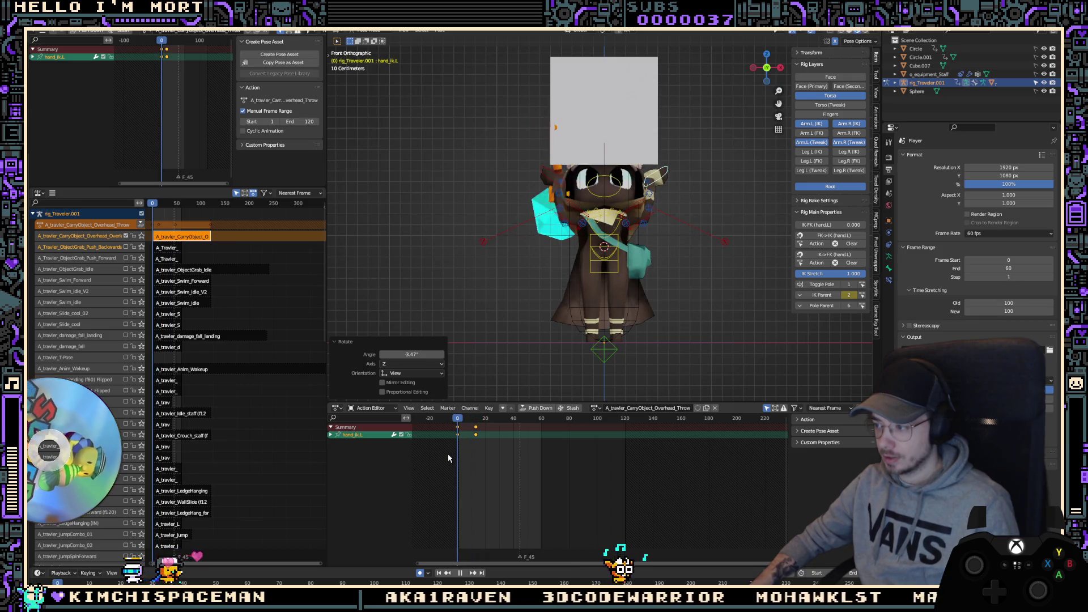
key("KP_3")
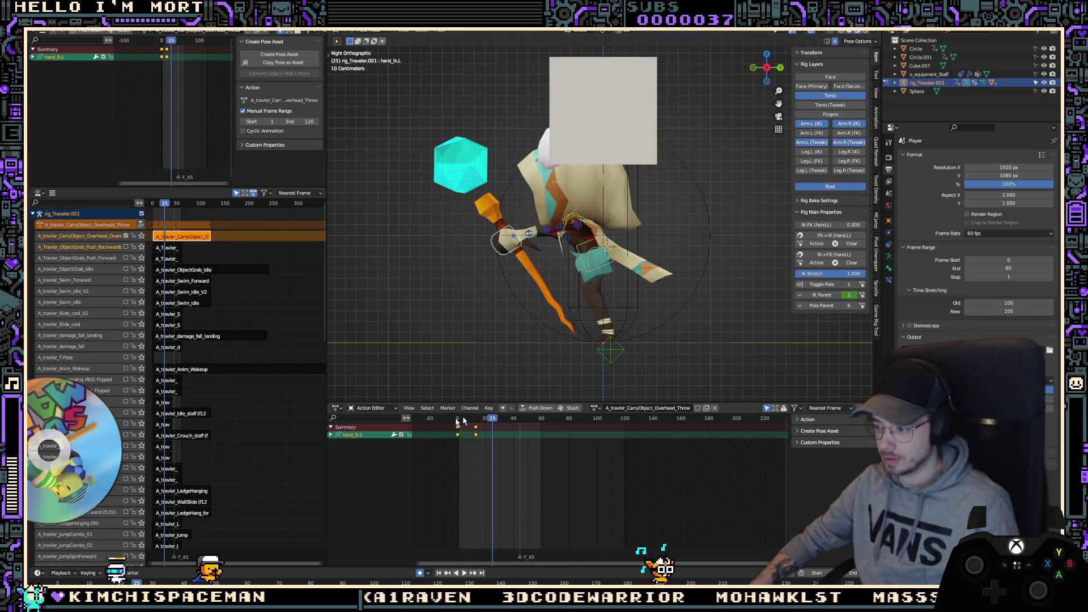
left_click(470, 447)
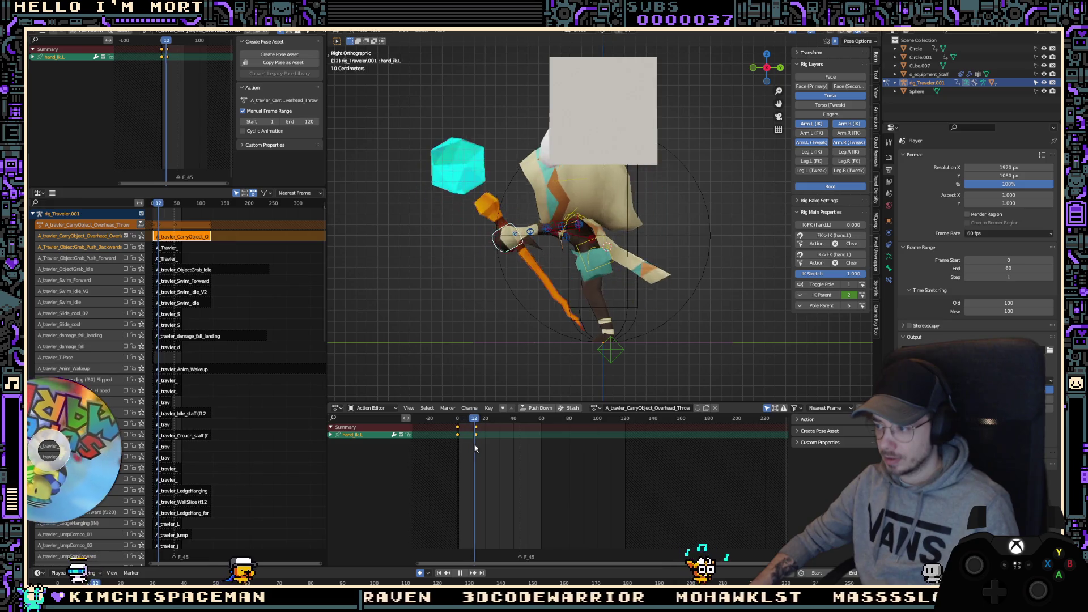
left_click(454, 445)
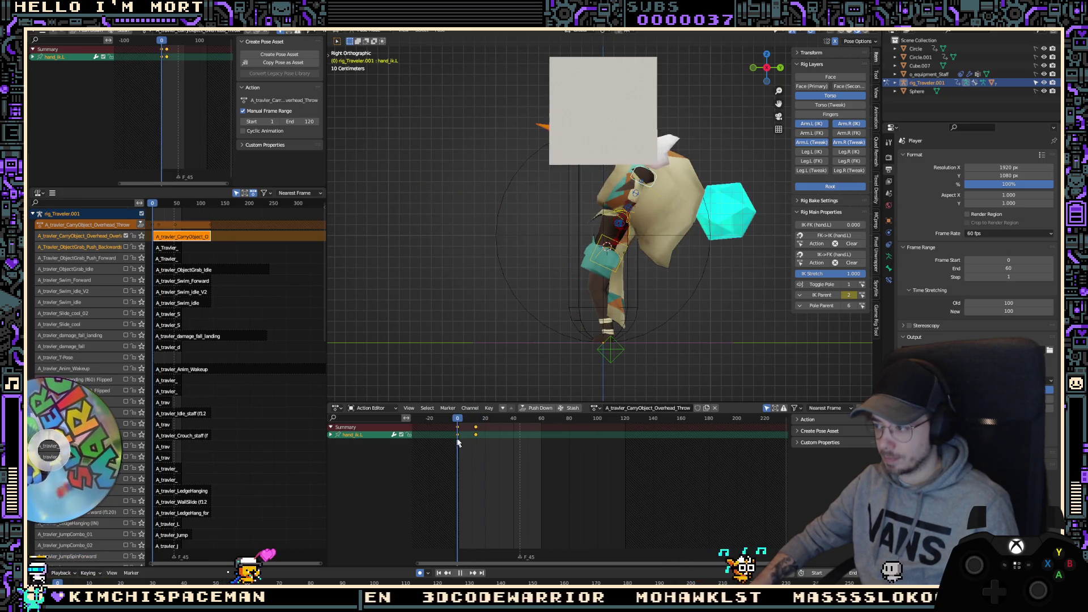
key("Escape")
mouse_move(612, 250)
middle_mouse_down()
mouse_move(633, 239)
mouse_move(566, 249)
mouse_move(588, 241)
middle_mouse_up()
key("space")
key("space")
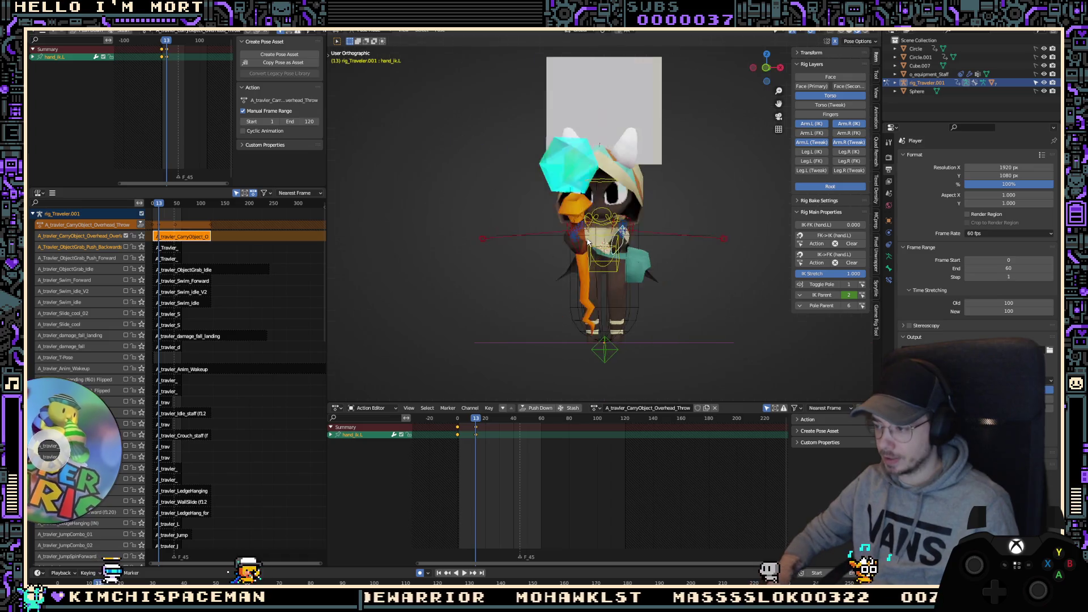
key("KP_1")
left_click(587, 266)
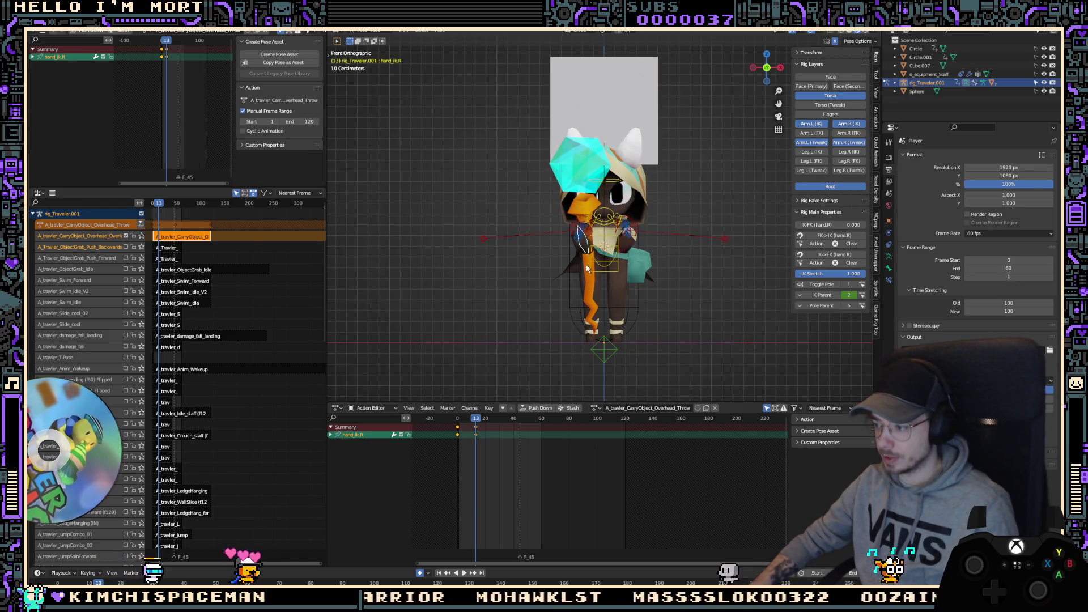
Step: Rotate the right hand, check frame 7, and replay the animation up to frame 13
key("r")
key("r")
left_click(566, 272)
left_click(467, 452)
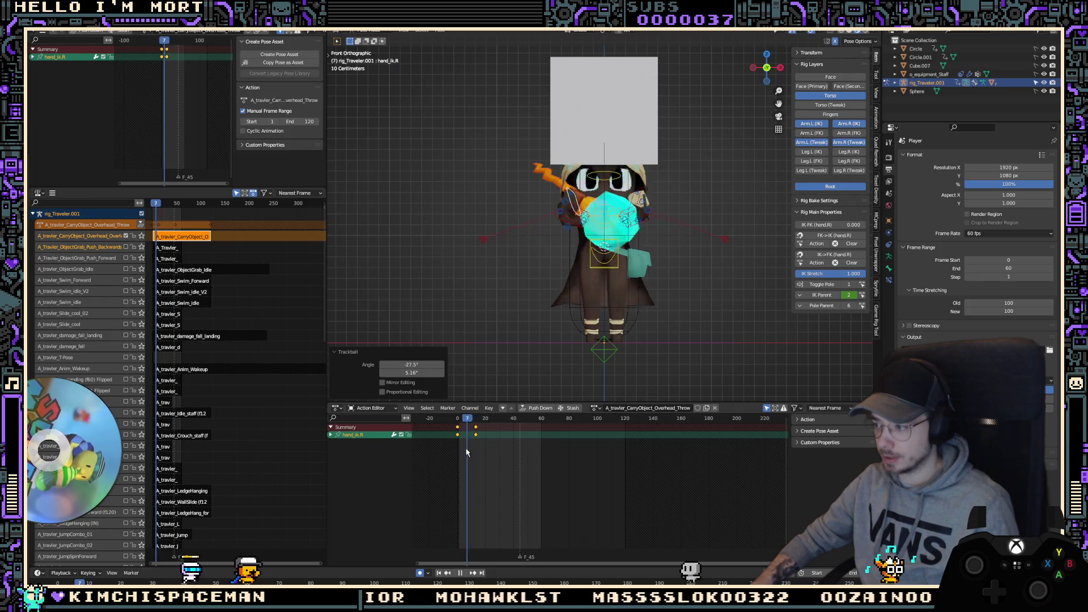
key("Escape")
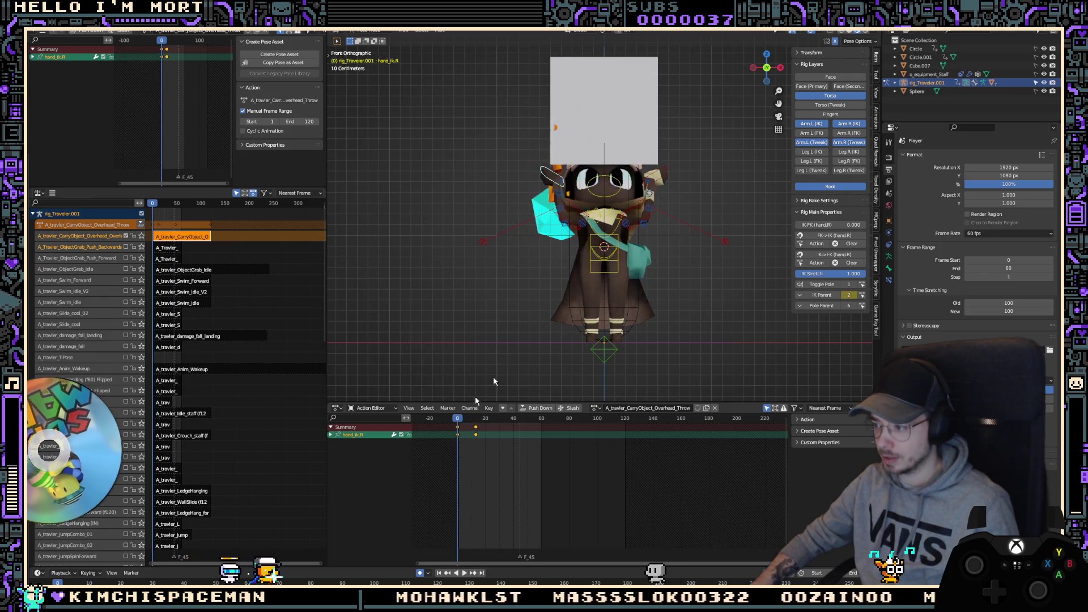
key("space")
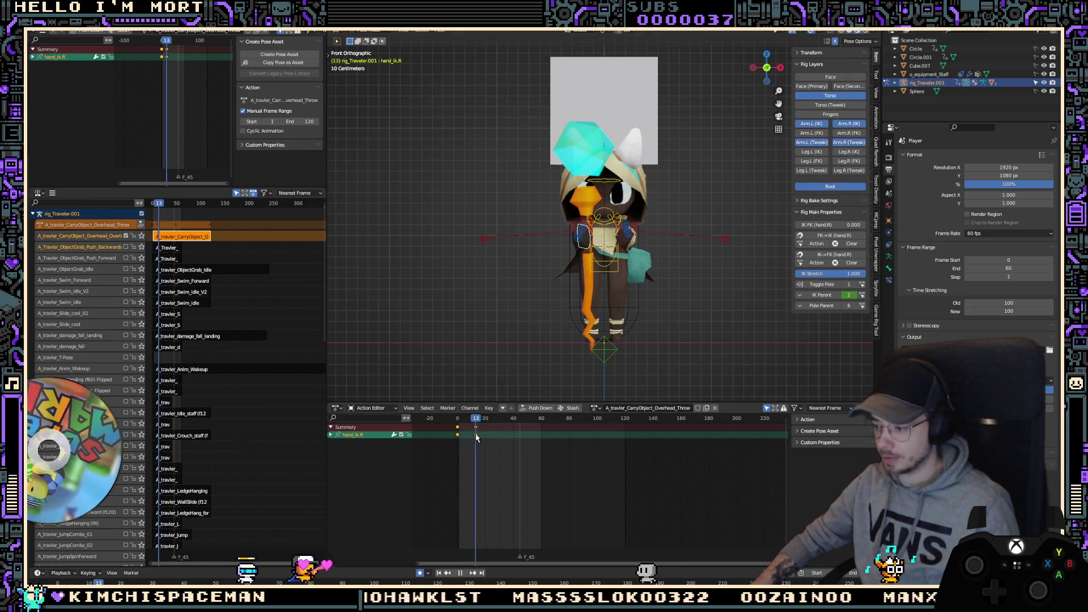
Step: Paste the stored pose at frame 13 and rotate the right IK hand to -77.5° about Z
key("ctrl+v")
key("r")
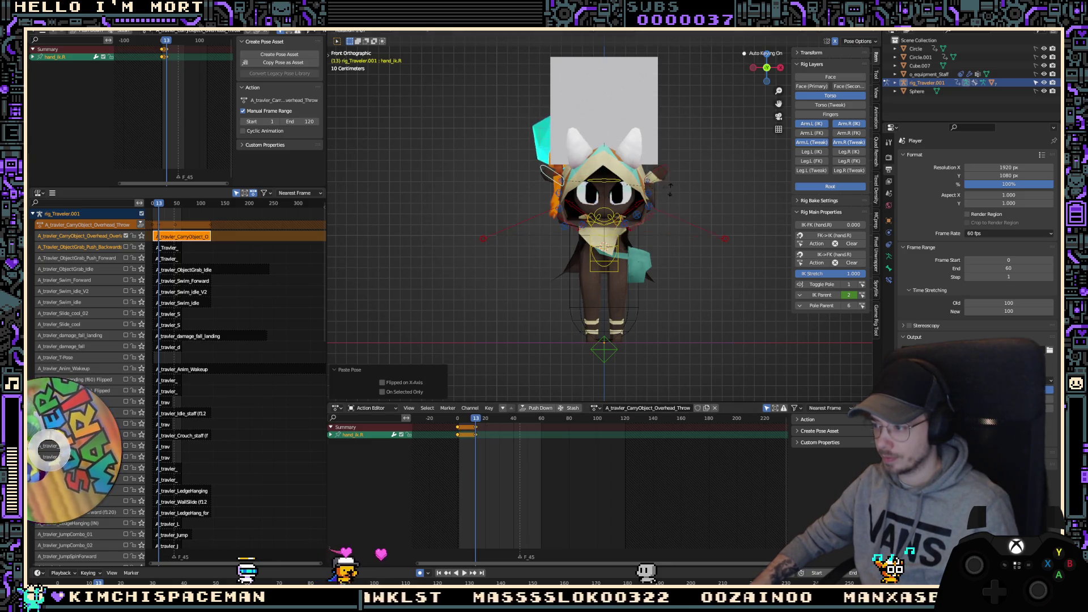
left_click(611, 292)
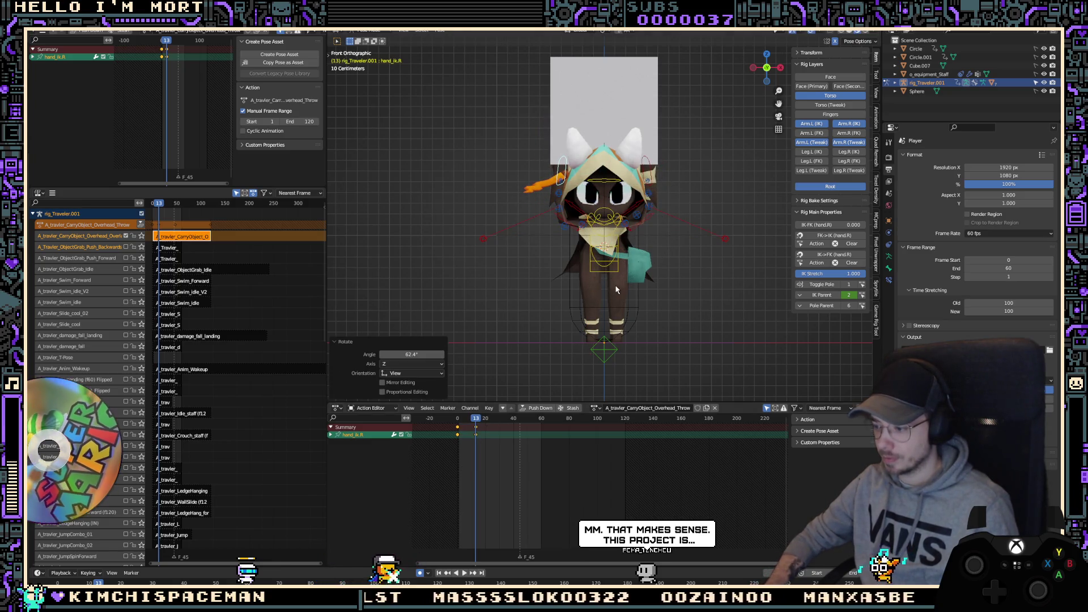
key("KP_3")
key("r")
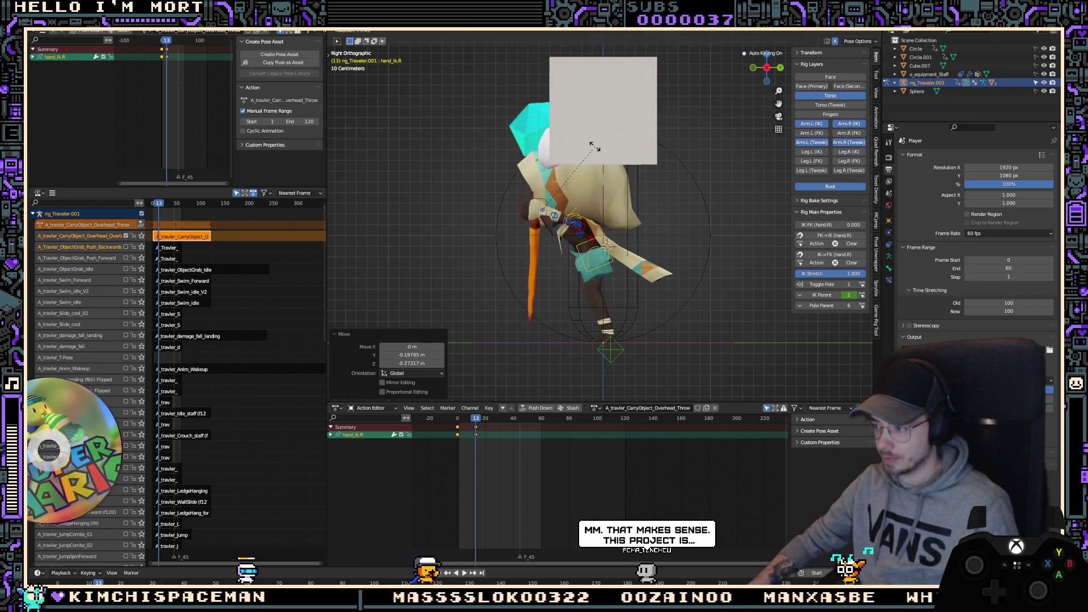
left_click(635, 187)
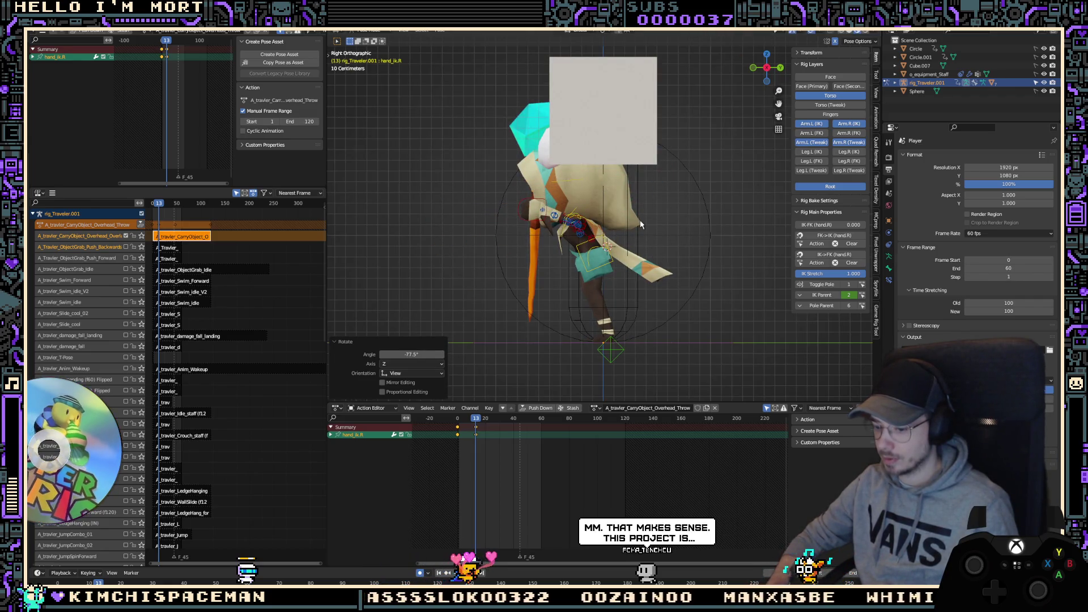
key("ctrl+KP_7")
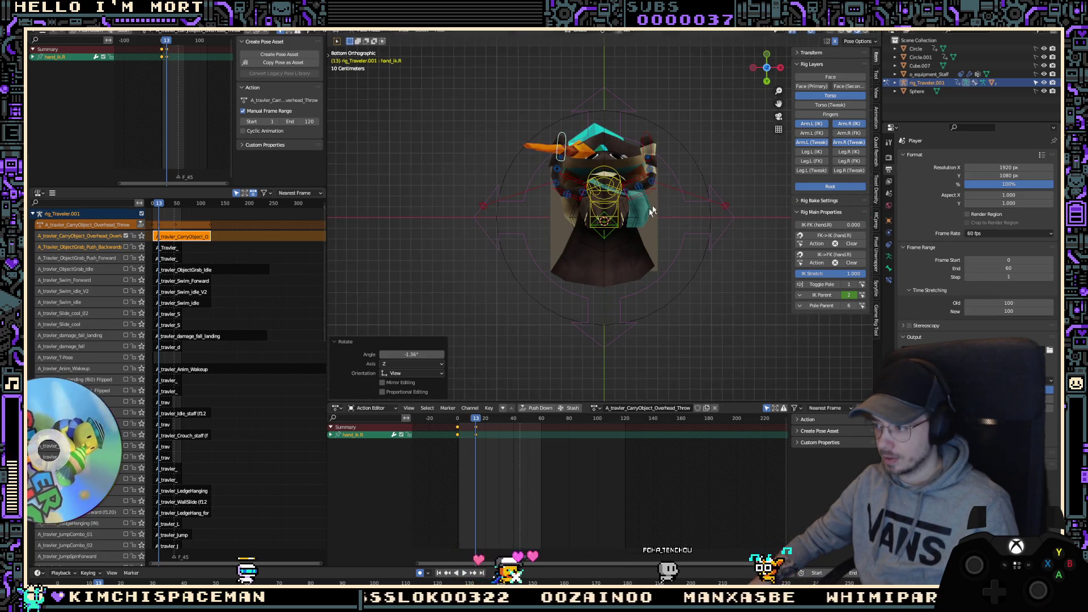
Step: Raise the right hand IK, then select the right arm's tweak, IK and parent controls
key("g")
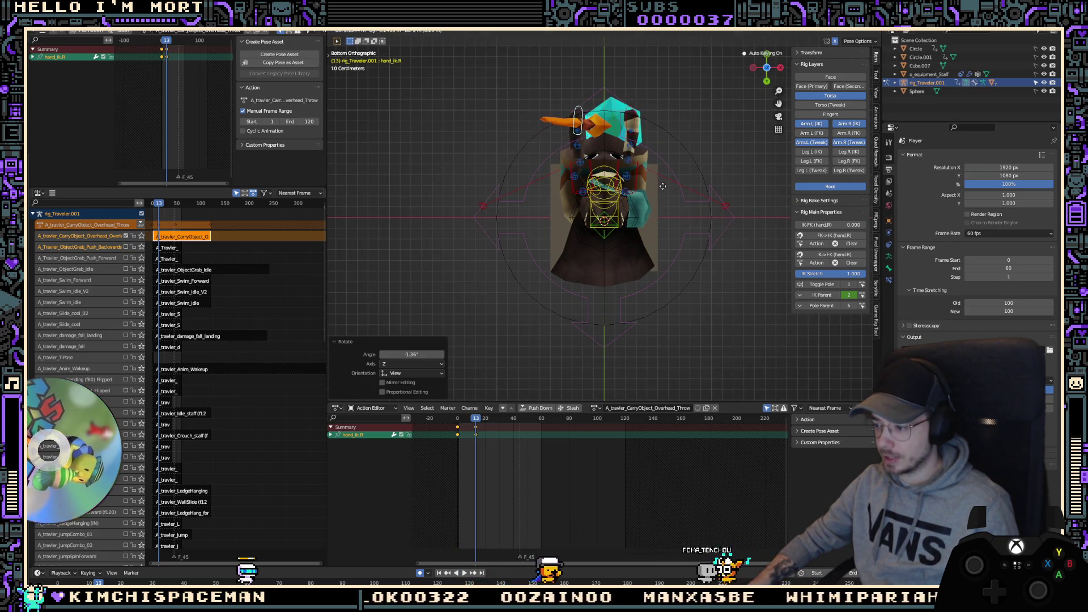
left_click(662, 186)
left_click(582, 147)
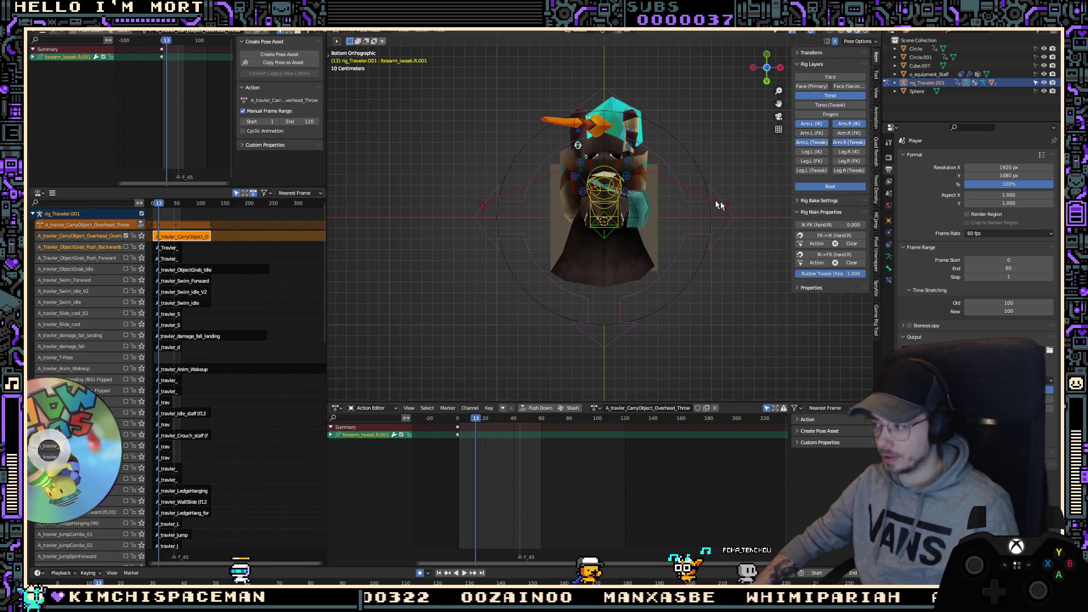
left_click(589, 162, "shift")
left_click(583, 183, "shift")
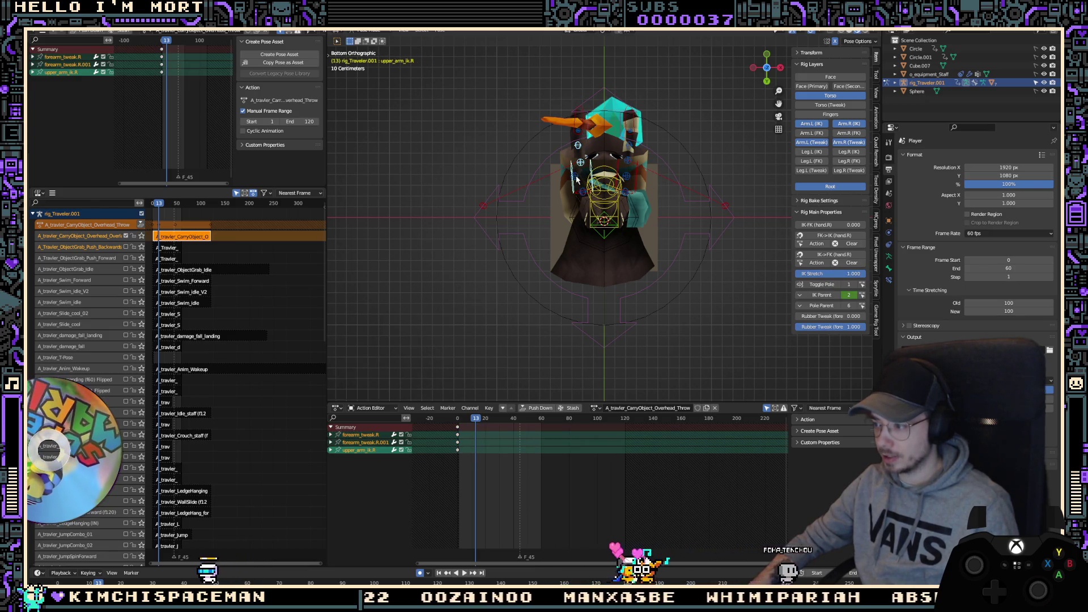
left_click(577, 179, "shift")
left_click(574, 176, "shift")
left_click(587, 183, "shift")
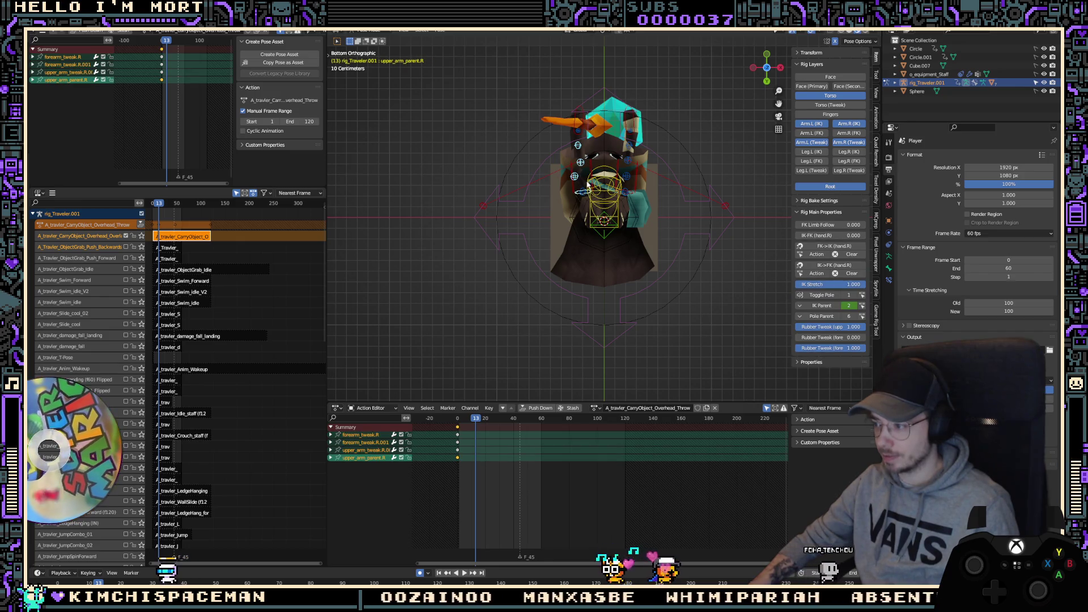
left_click(587, 184, "shift")
left_click(588, 184, "shift")
left_click(644, 135, "shift")
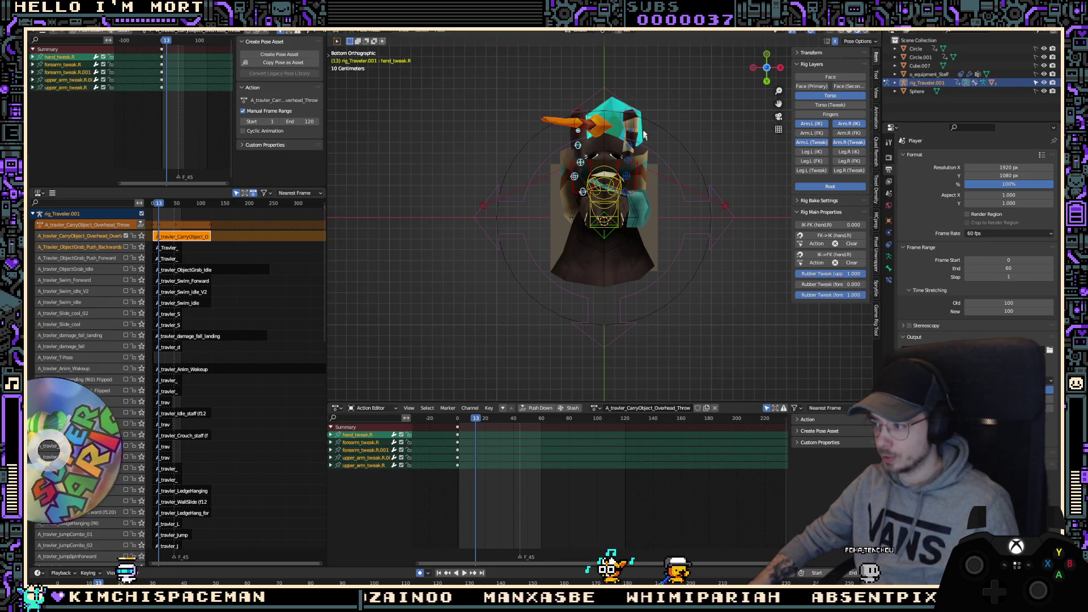
Step: Add the left arm's controls, undo an accidental pose reset, and drop the left hand IK
left_click(632, 136, "shift")
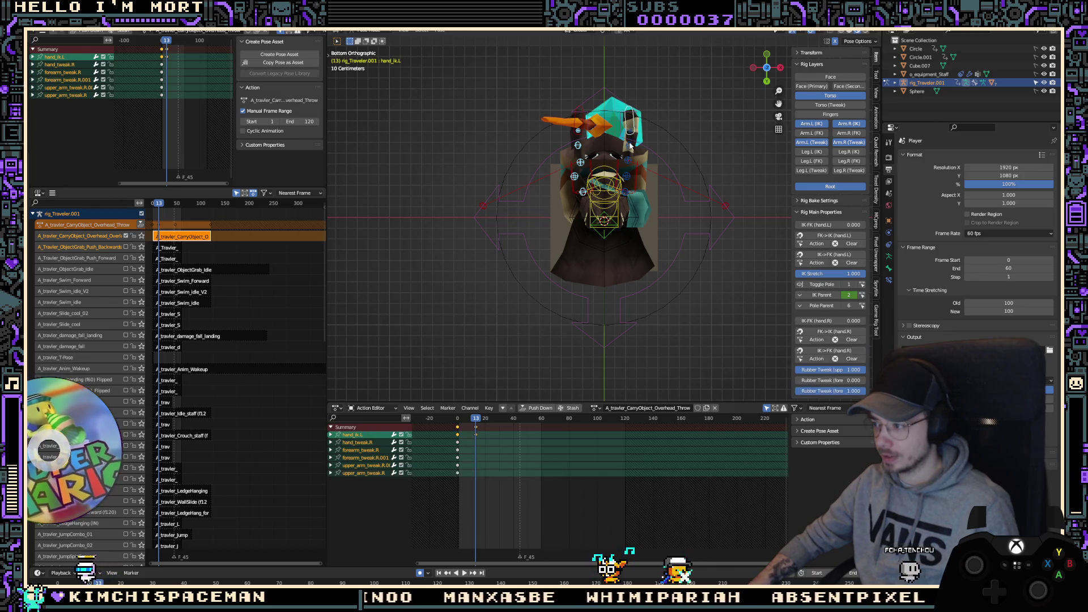
left_click(630, 145, "shift")
left_click(628, 160, "shift")
left_click(626, 176, "shift")
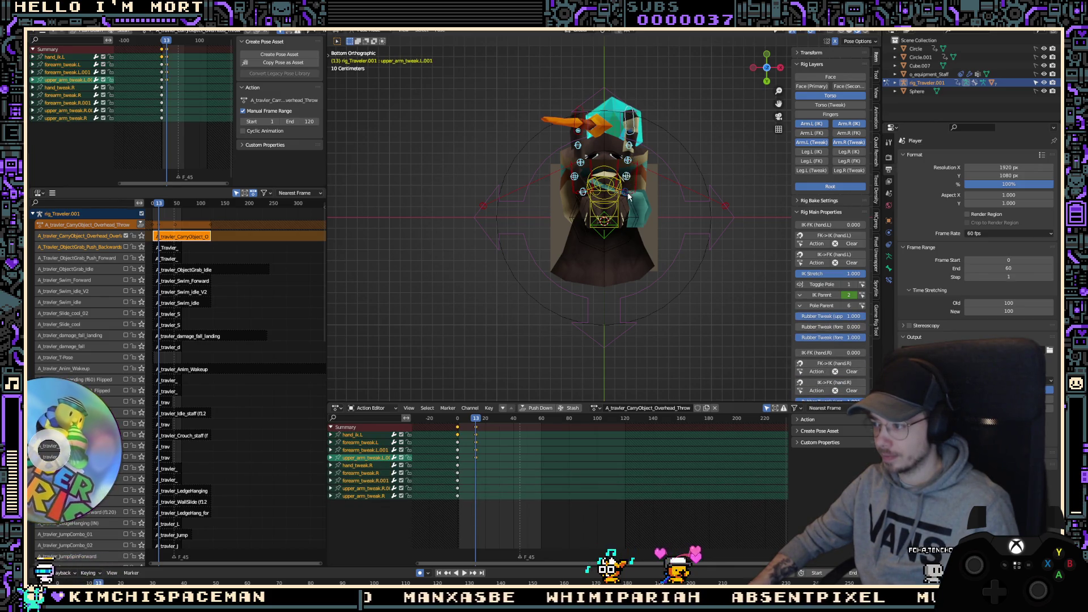
left_click(627, 193, "shift")
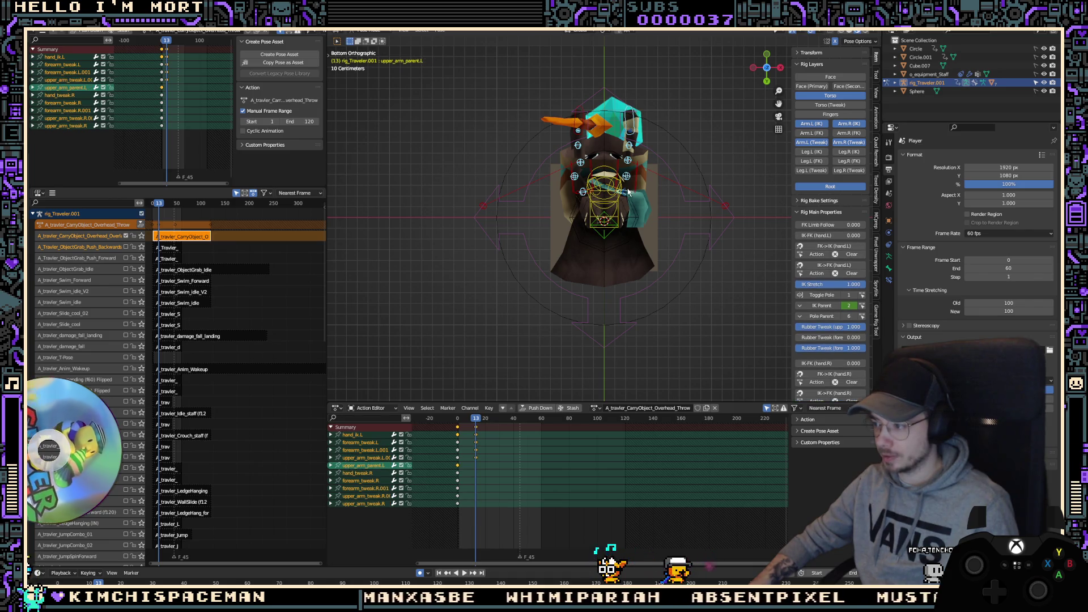
left_click(628, 193)
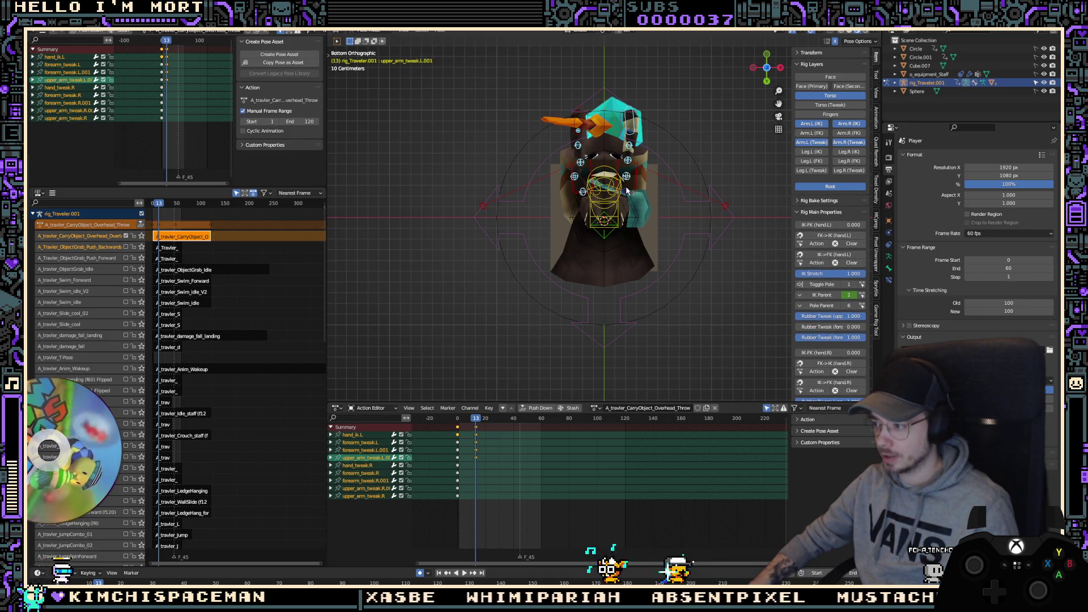
key("alt+r")
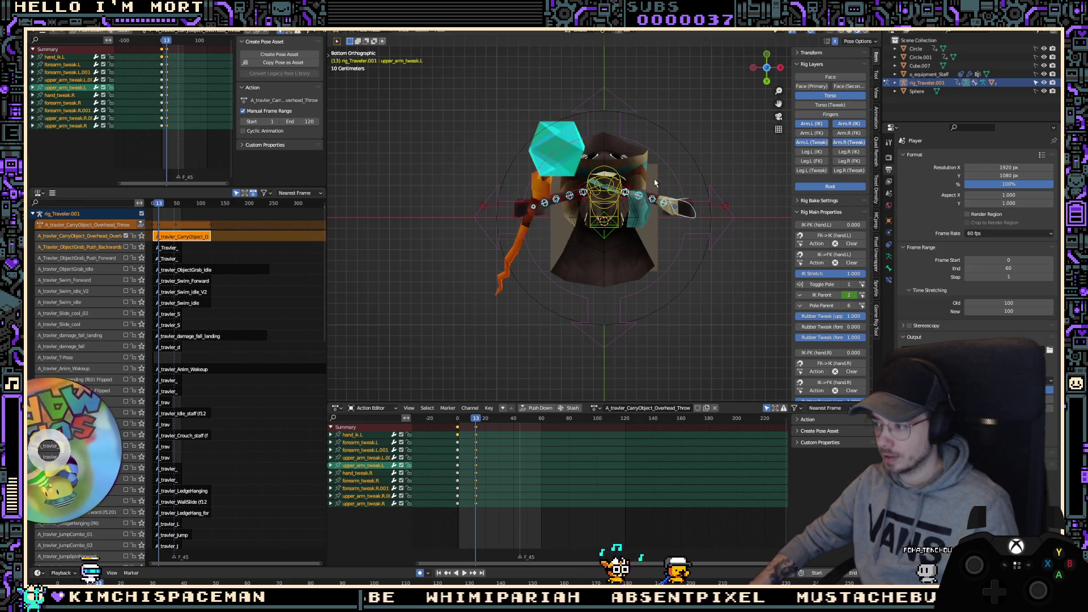
key("ctrl+z")
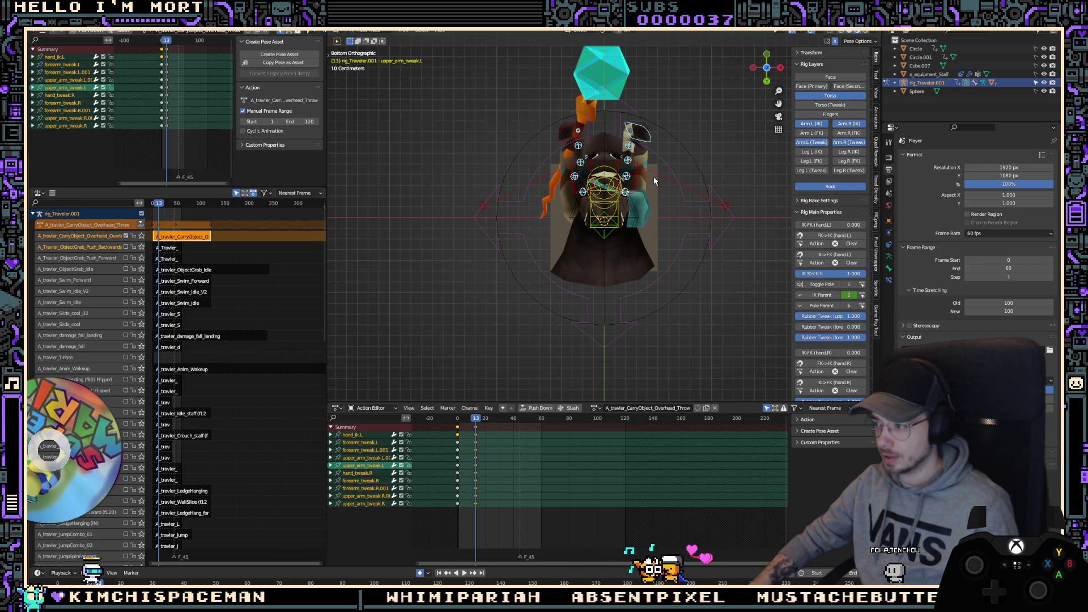
left_click(649, 135, "shift")
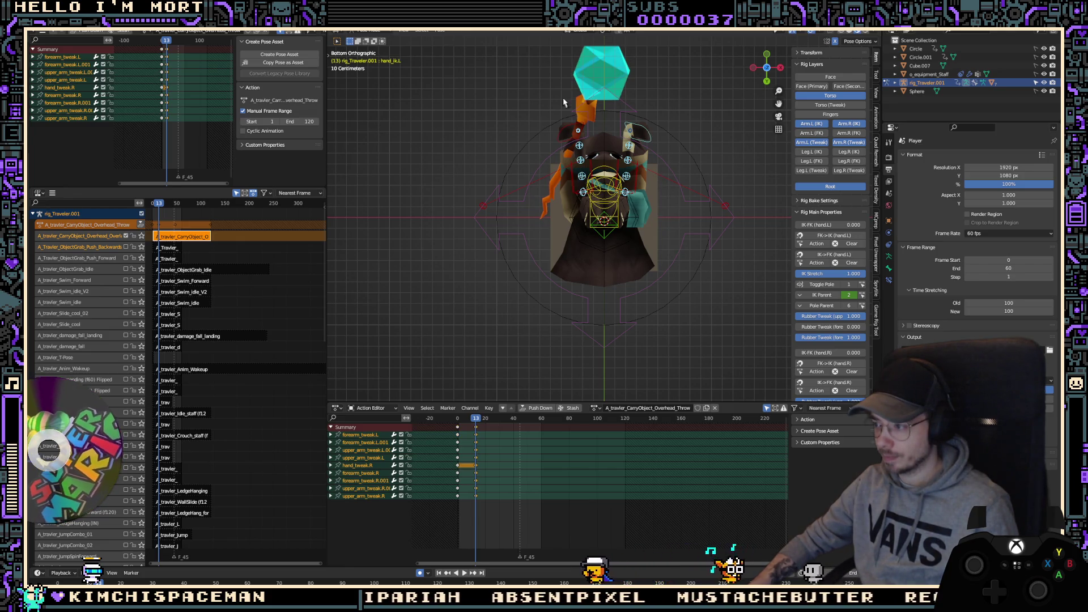
Step: Select the right-hand IK control, replay the throw, and return to frame 13 in side view
left_click(570, 131)
middle_click_drag(570, 130, 637, 241)
key("shift+Left")
key("space")
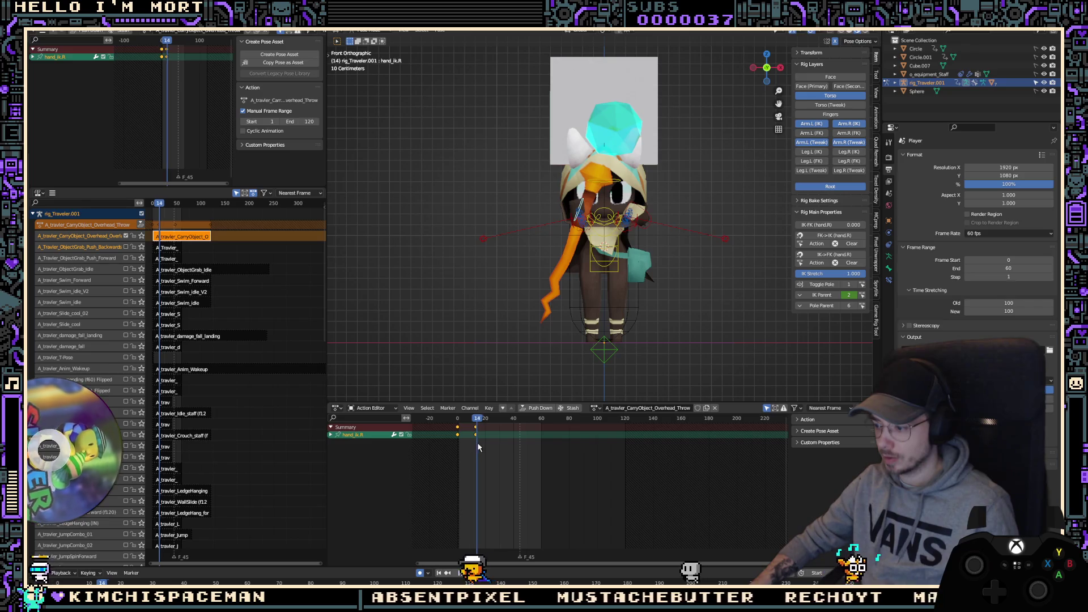
key("space")
key("Left")
key("KP_3")
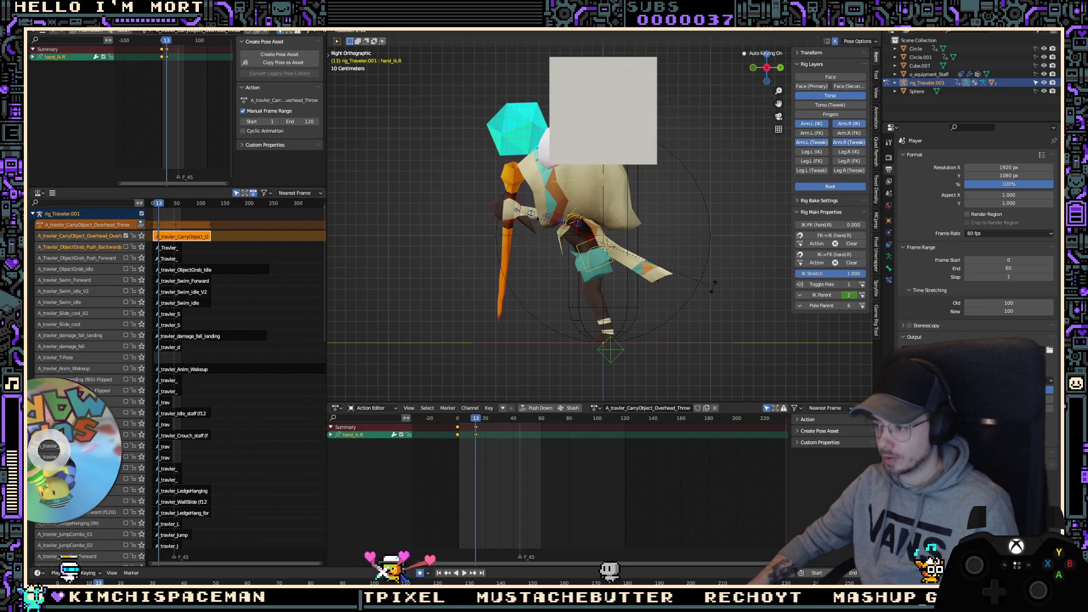
Step: Rotate the right IK hand another 4.01° at frame 13
key("r")
left_click(703, 254)
key("r")
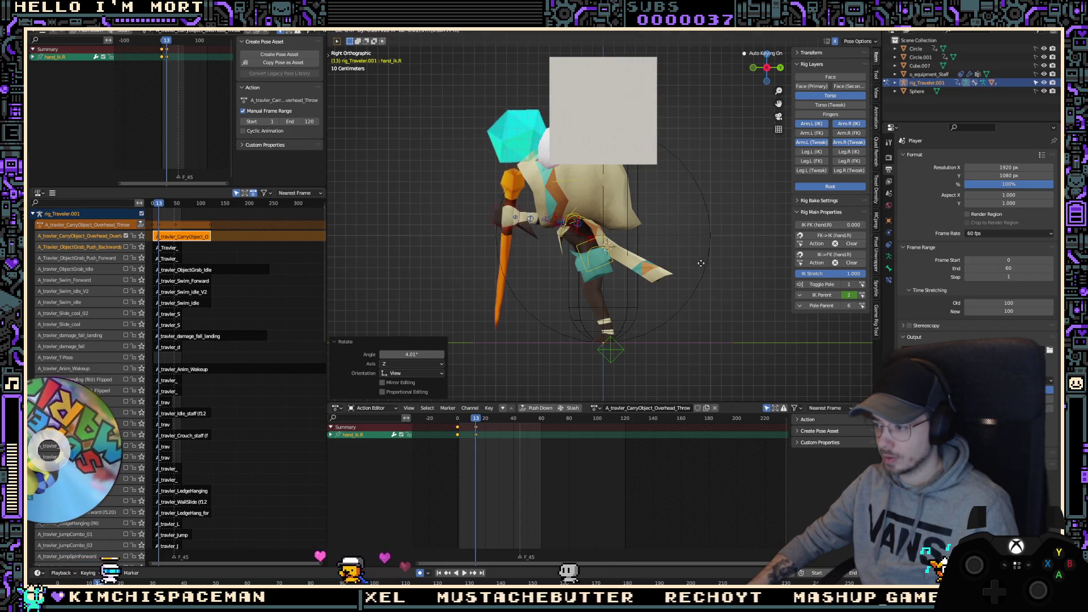
left_click(652, 227)
Step: Move the left upper-arm IK target into place for the throw pose
left_click(628, 191)
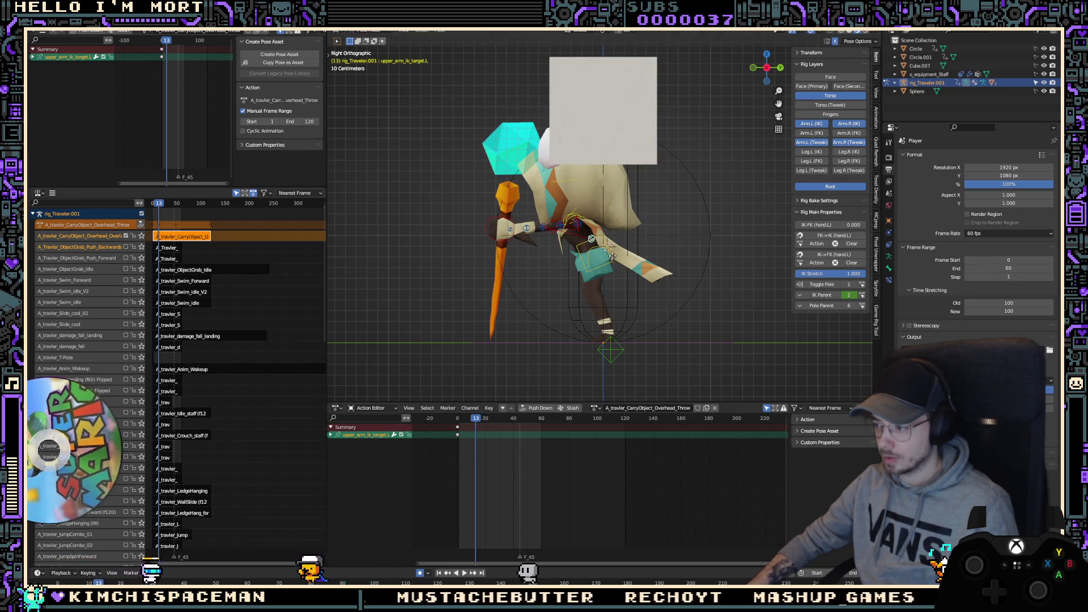
left_click(685, 197)
middle_click_drag(685, 197, 655, 254)
key("g")
left_click(681, 270)
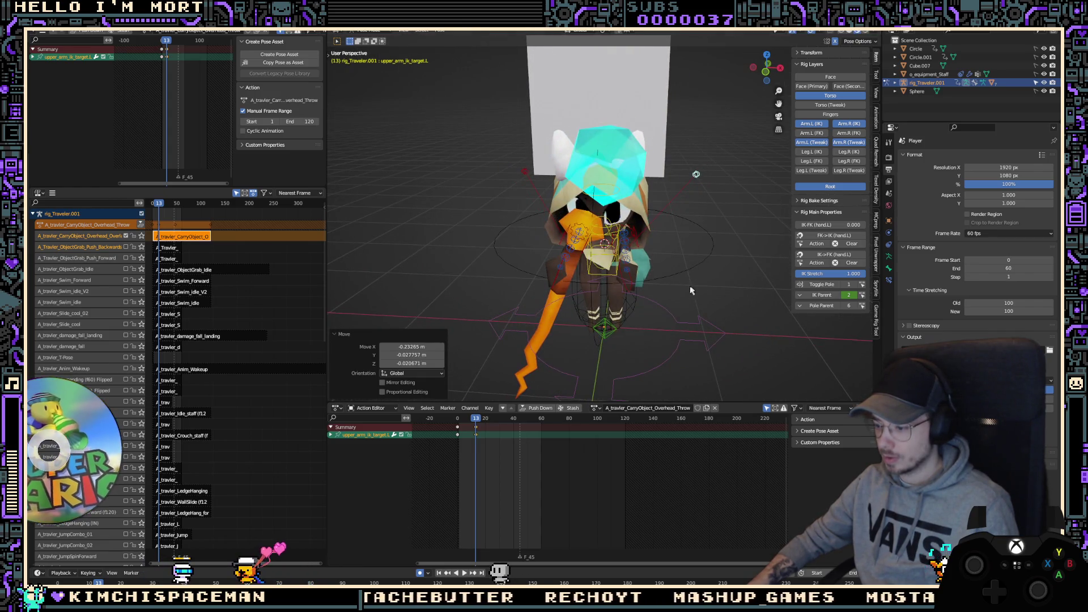
middle_click_drag(688, 289, 624, 317)
Step: Replay the throw, then pick the char_root bone in Right Orthographic view
key("space")
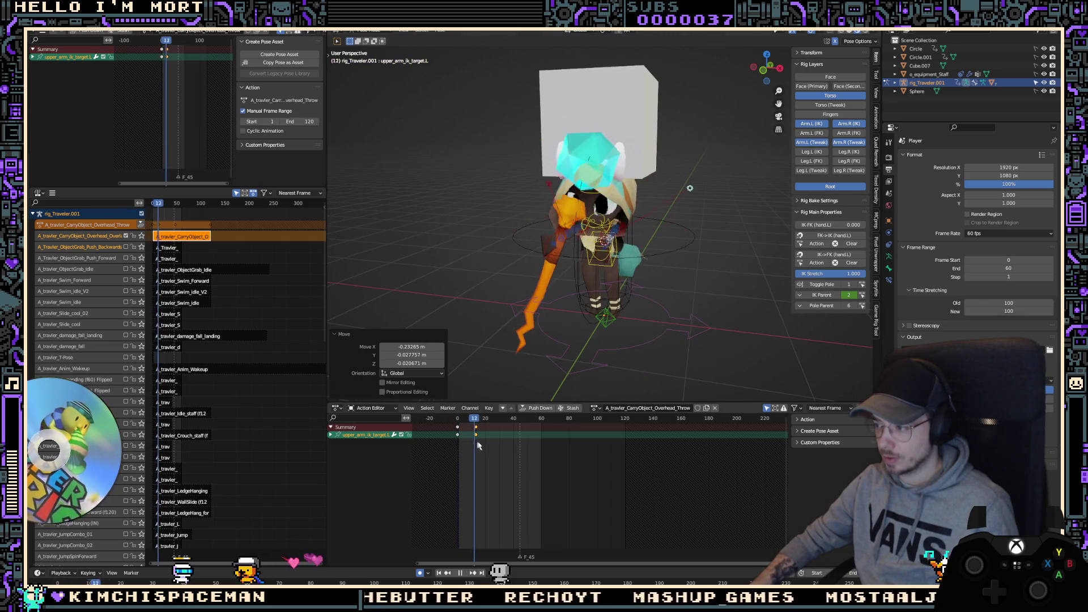
key("Escape")
key("KP_3")
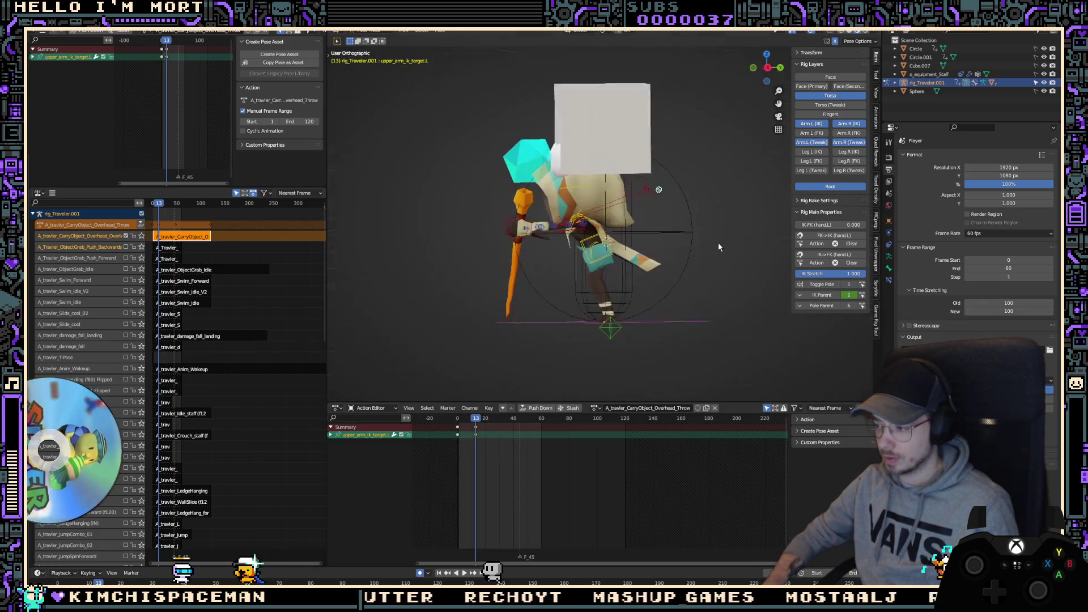
left_click(611, 345)
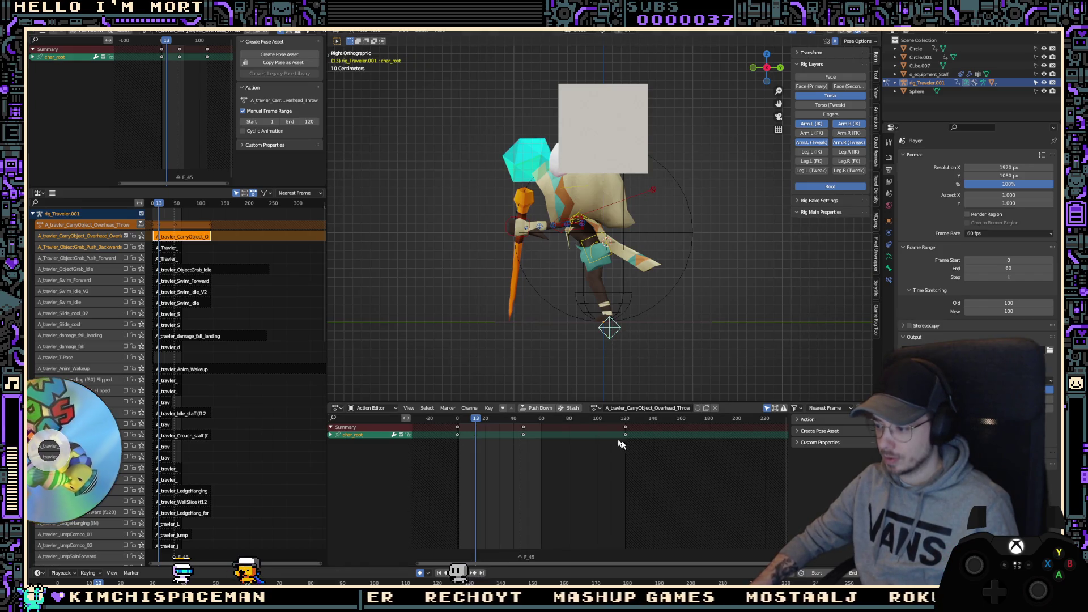
Step: Delete char_root's keys at frames 45 and 120 and return to frame 0
left_click_drag(661, 458, 499, 423)
key("Delete")
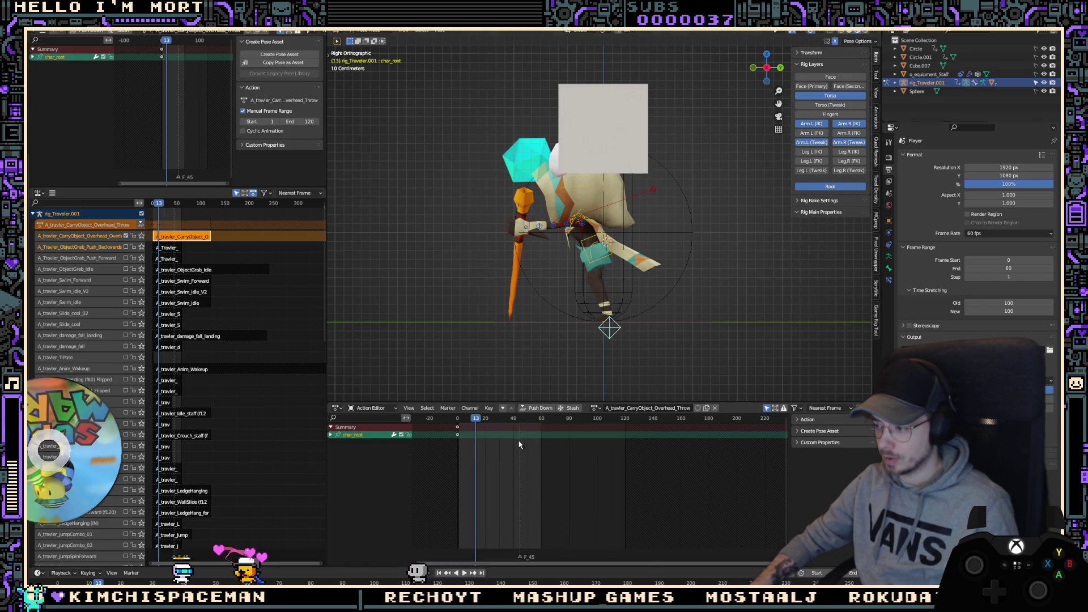
key("space")
key("space")
key("shift+Left")
Step: Lower the root 0.066 m at frame 0 and key the root pose at frame 10
key("r")
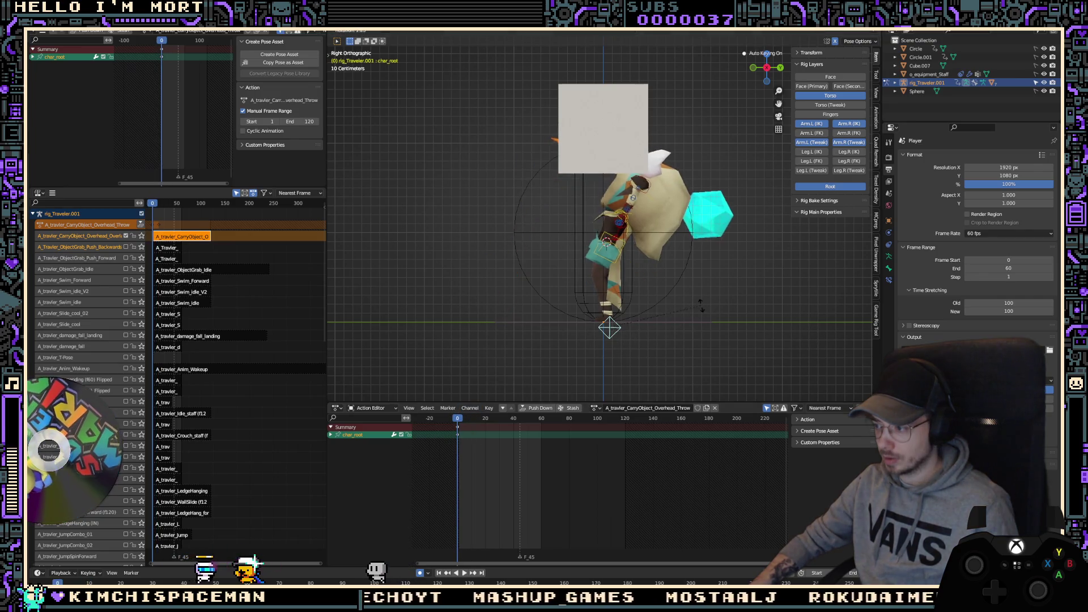
key("Escape")
key("g")
key("z")
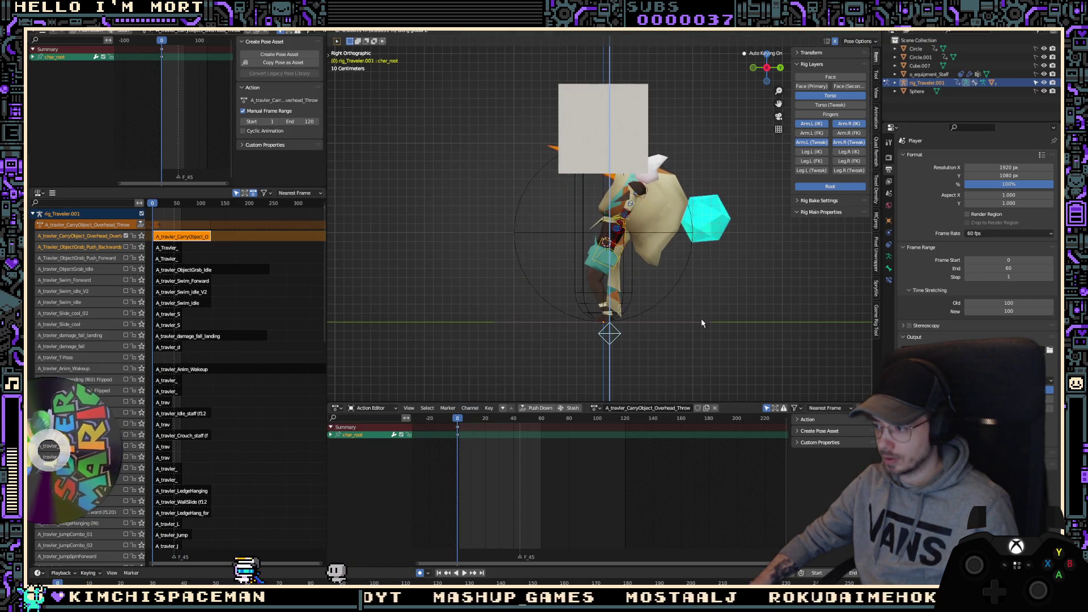
left_click(702, 319)
key("space")
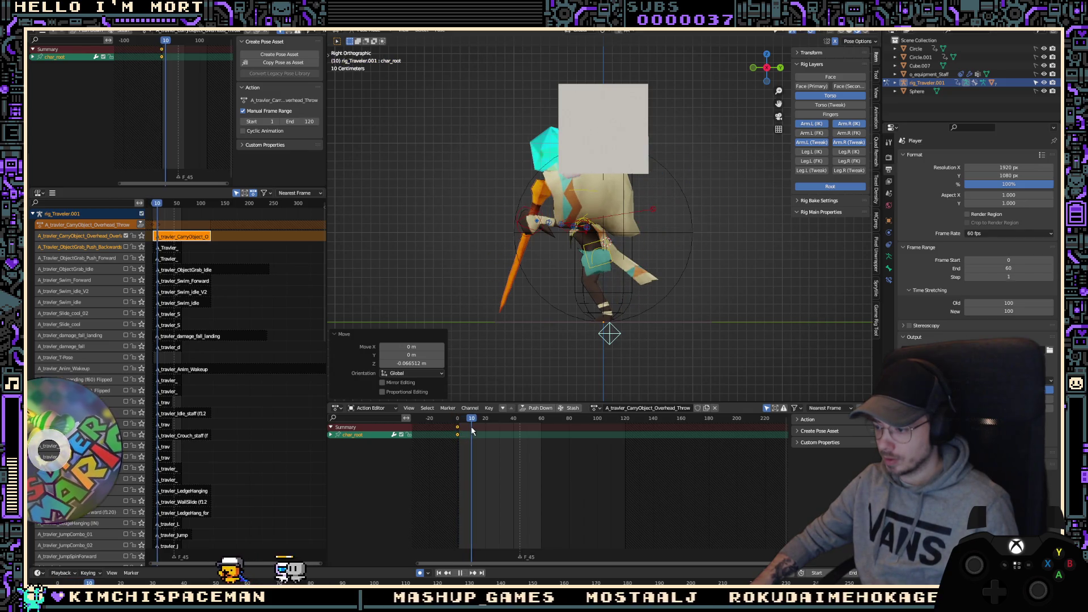
left_click_drag(475, 431, 485, 438)
key("i")
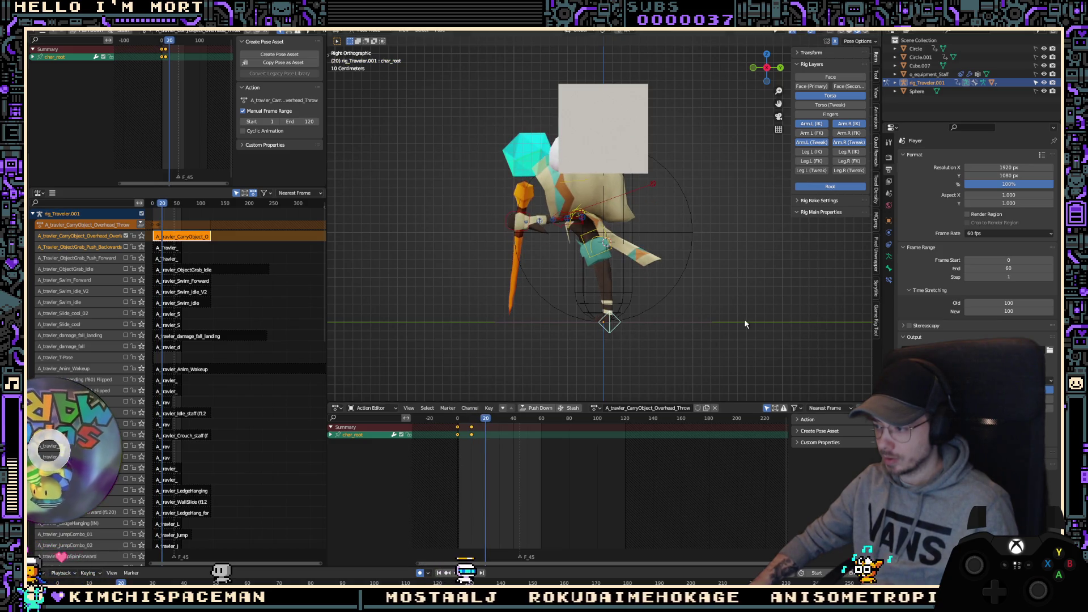
Step: At frame 20, lower the root 0.228 m and rotate it 3.64°
key("g")
key("z")
left_click(736, 345)
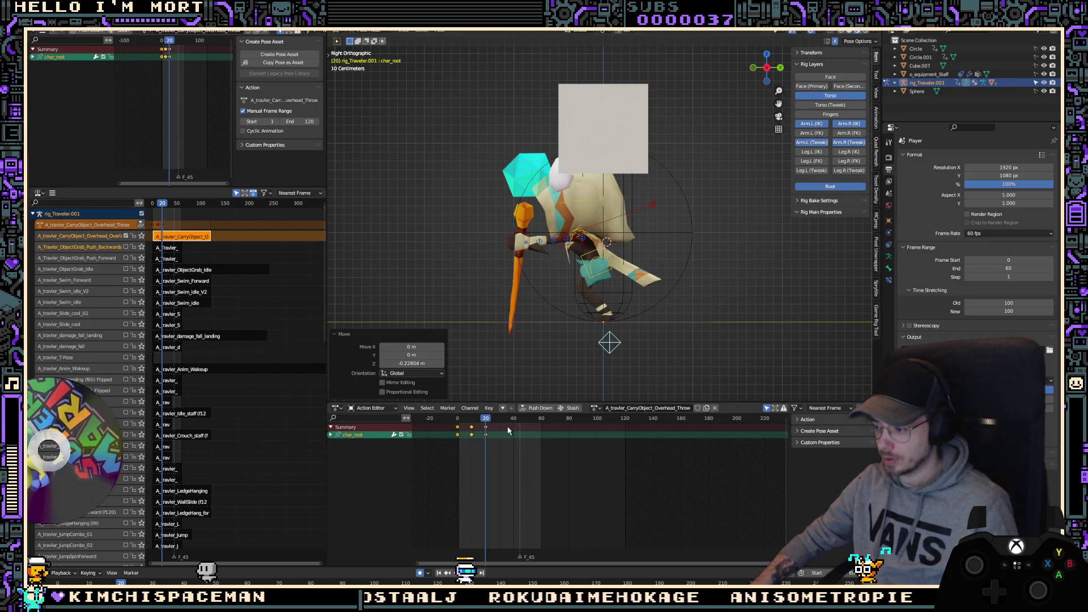
key("g")
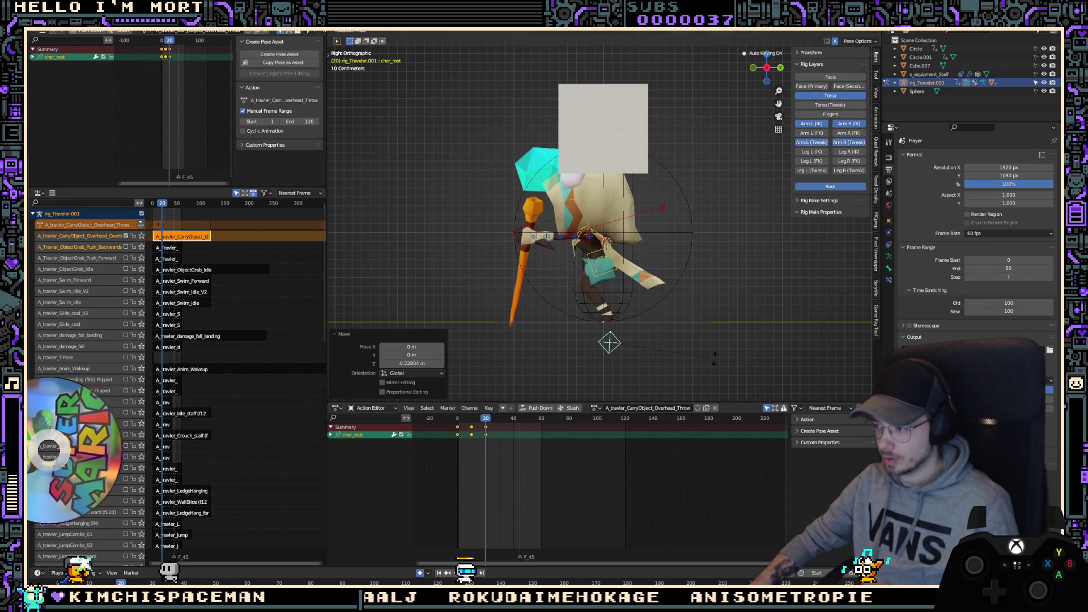
left_click(714, 357)
mouse_move(476, 429)
left_mouse_down()
mouse_move(462, 430)
mouse_move(487, 437)
left_mouse_up()
right_click(503, 447)
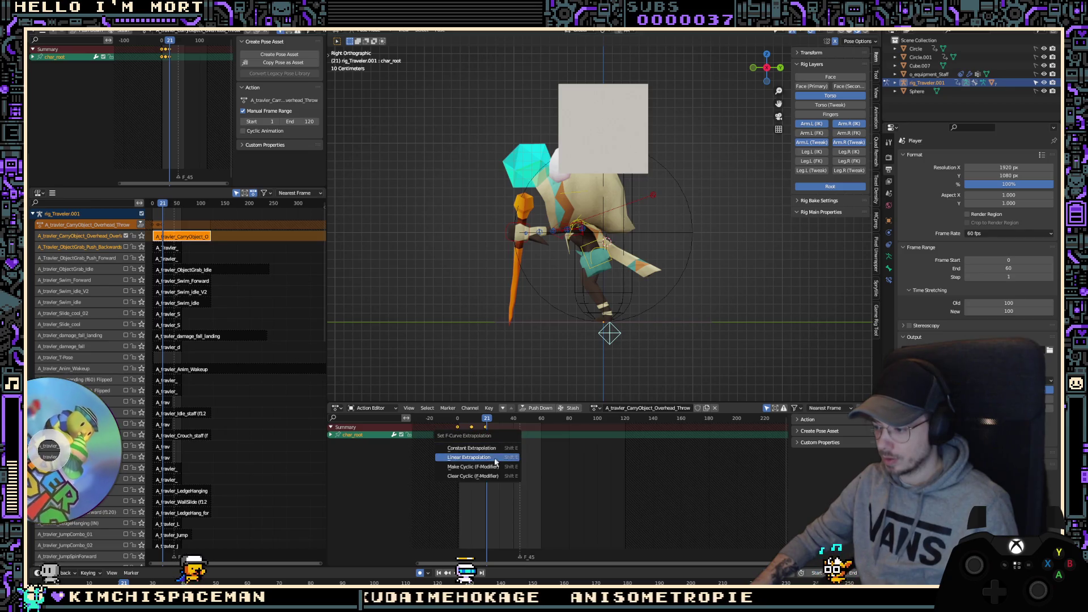
Step: Set the root keys' handle type to Automatic
mouse_move(490, 479)
left_mouse_down()
mouse_move(483, 444)
mouse_move(464, 444)
mouse_move(490, 448)
left_mouse_up()
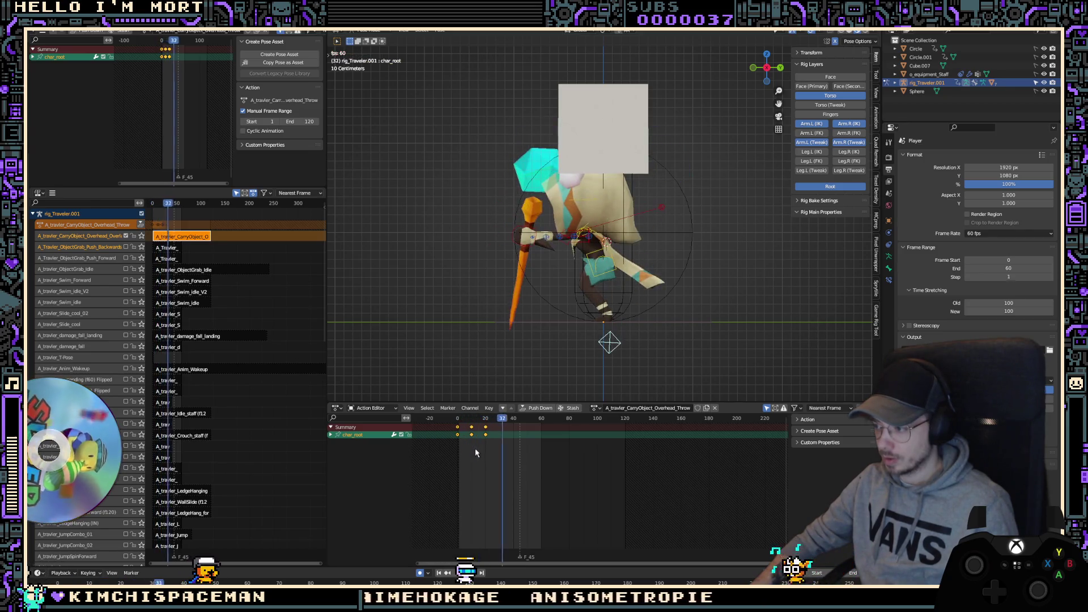
key("v")
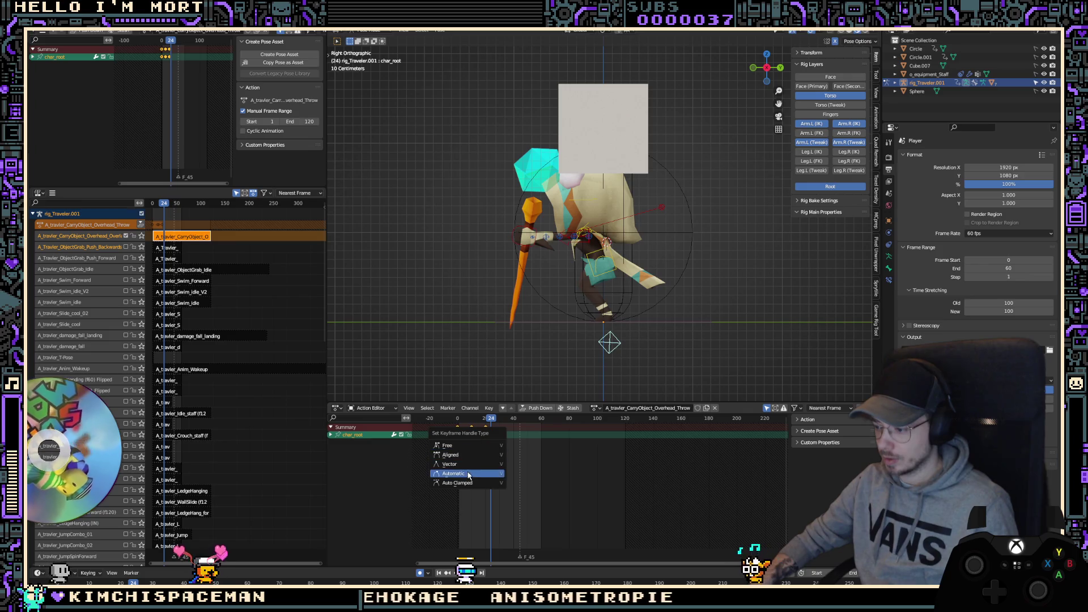
left_click(482, 474)
Step: Key the root raised back up at frame 30, then preview the T-Pose from the front
mouse_move(489, 462)
left_mouse_down()
mouse_move(483, 452)
mouse_move(497, 448)
mouse_move(454, 447)
mouse_move(498, 446)
left_mouse_up()
key("g")
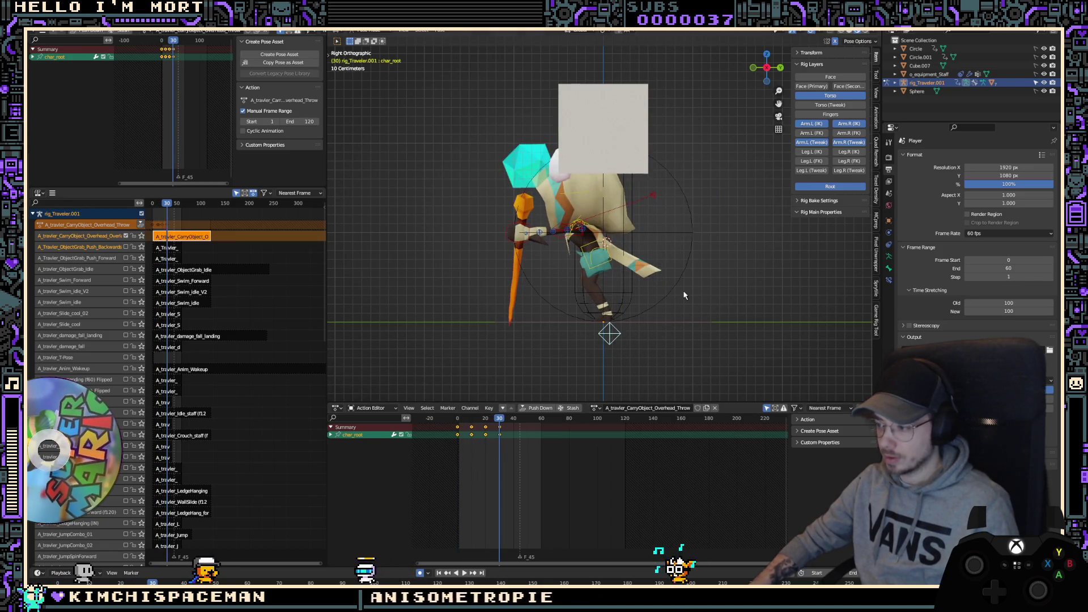
left_click(739, 291)
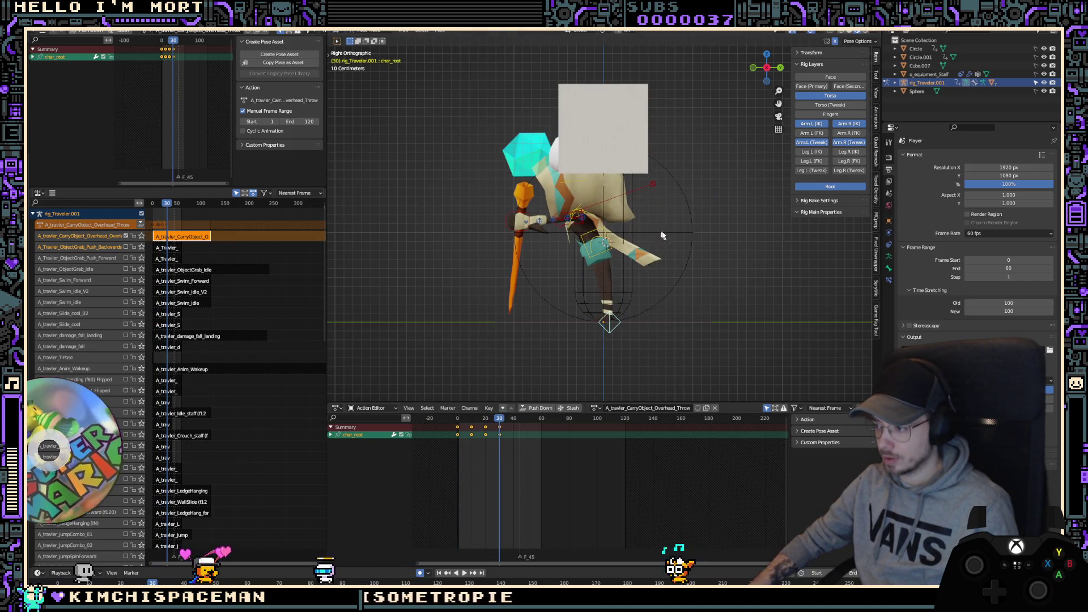
key("KP_1")
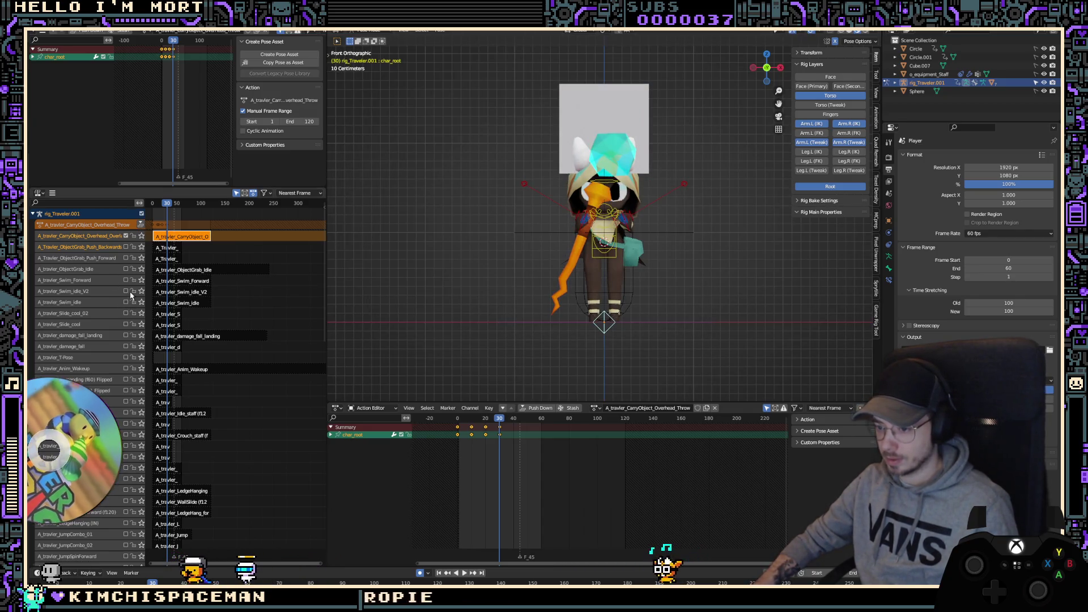
left_click(141, 358)
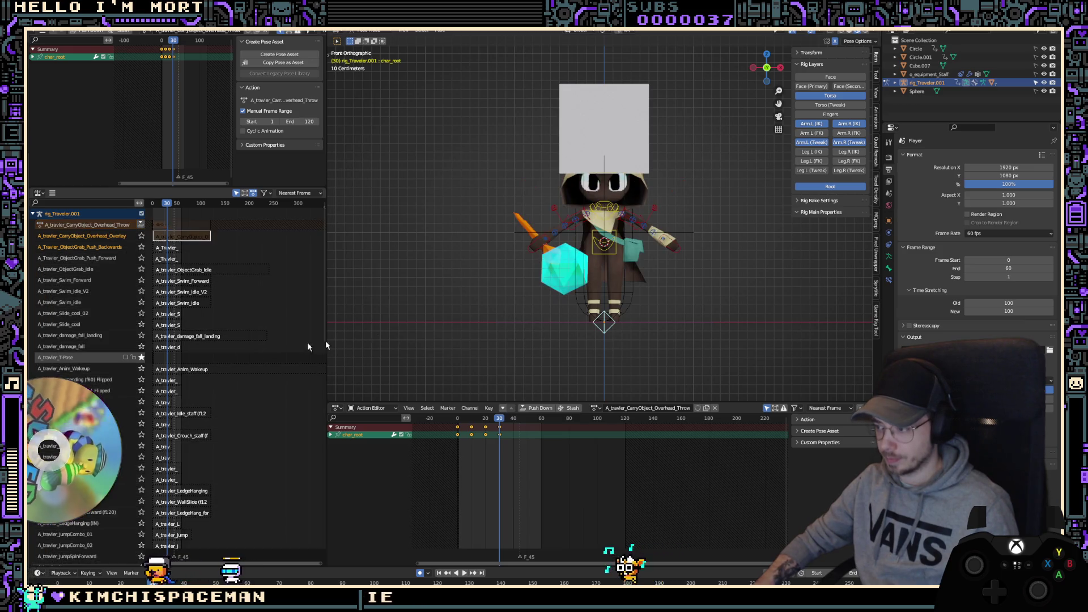
Step: Turn off the T-Pose preview, replay the throw, and select the left hand IK control
left_click_drag(722, 176, 460, 282)
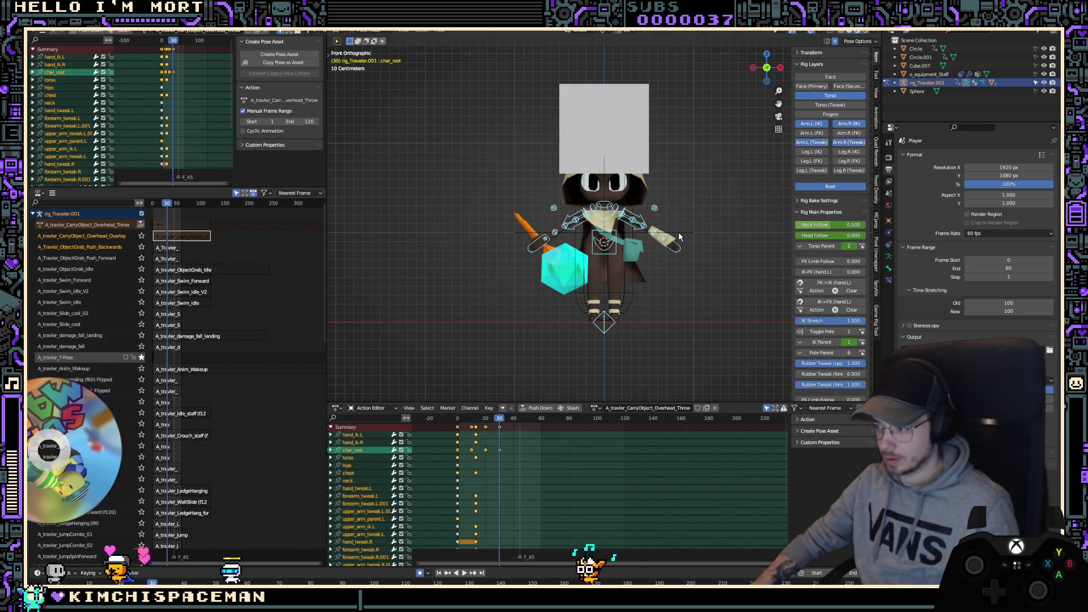
left_click(141, 358)
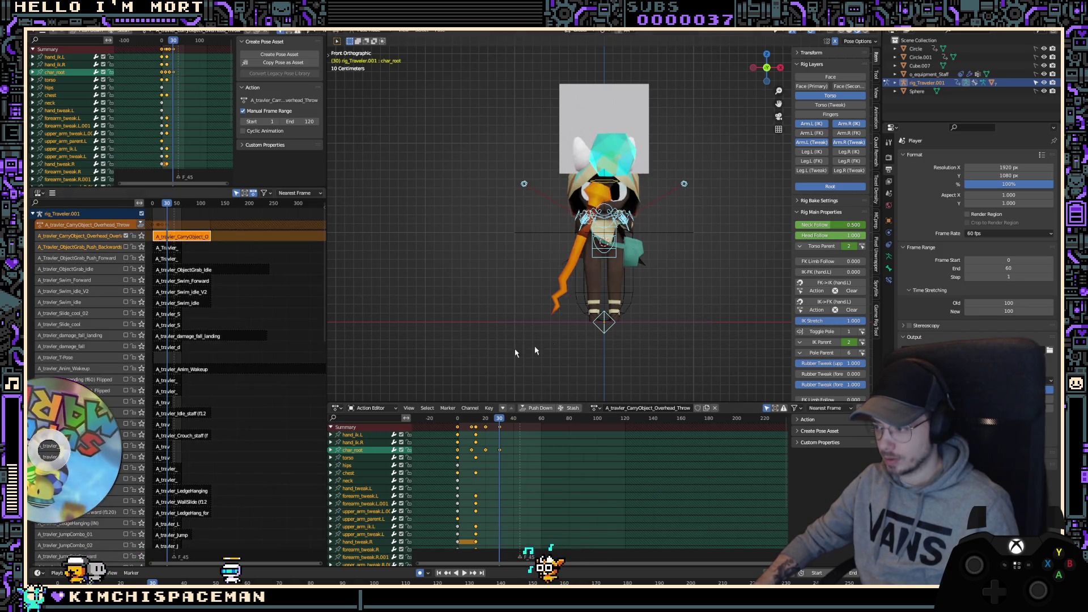
key("space")
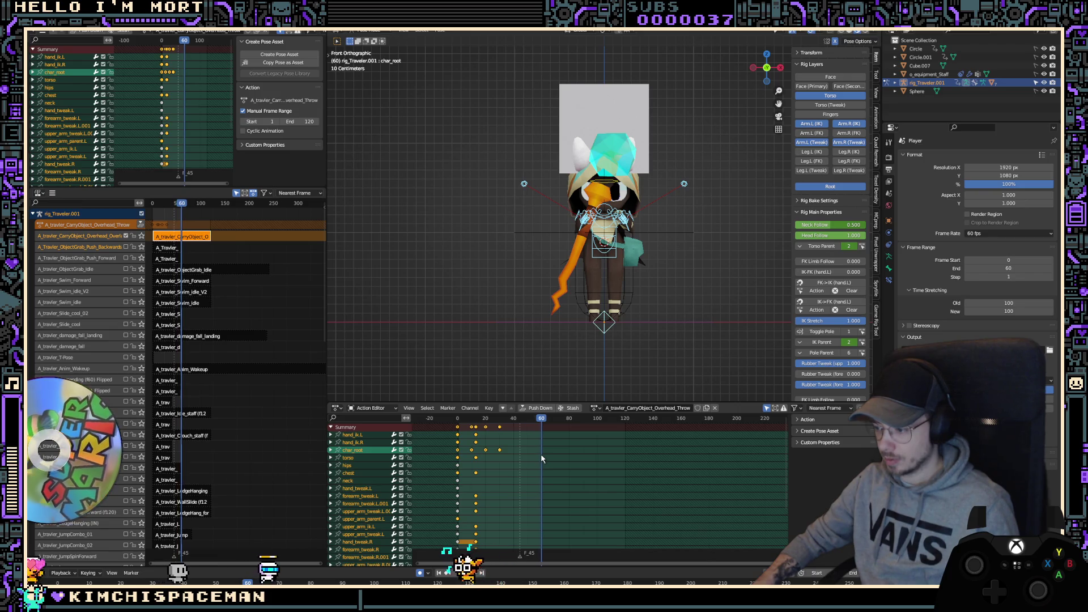
scroll(689, 241, "up", 3)
left_click(689, 241)
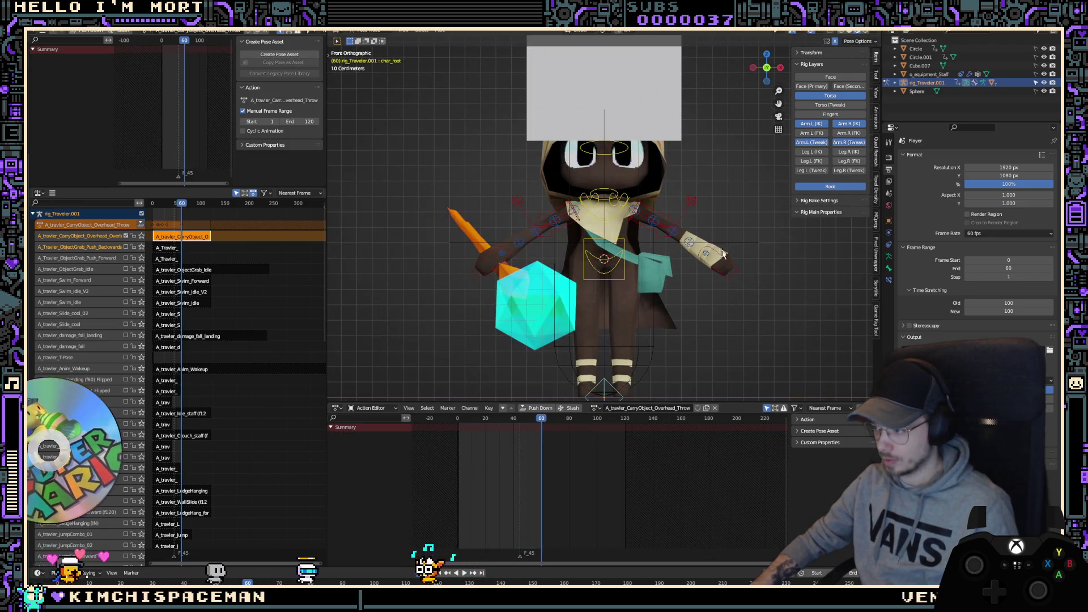
left_click(688, 241)
Step: Move the left hand down and left, rotate it 37.6°, then trackball-turn it
key("g")
left_click(721, 327)
key("r")
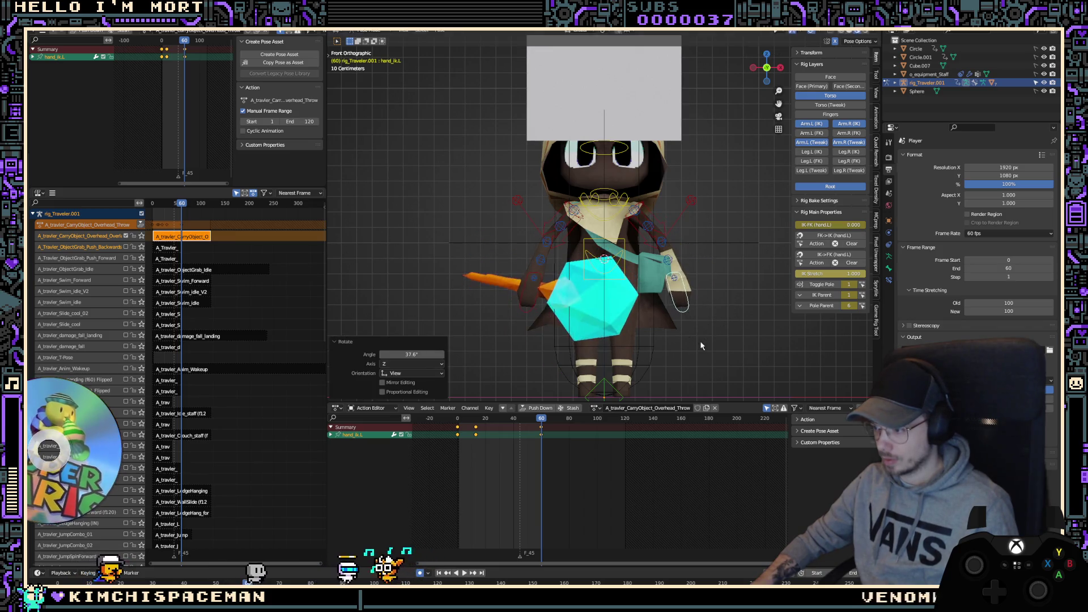
left_click(720, 348)
key("r")
key("r")
left_click(716, 343)
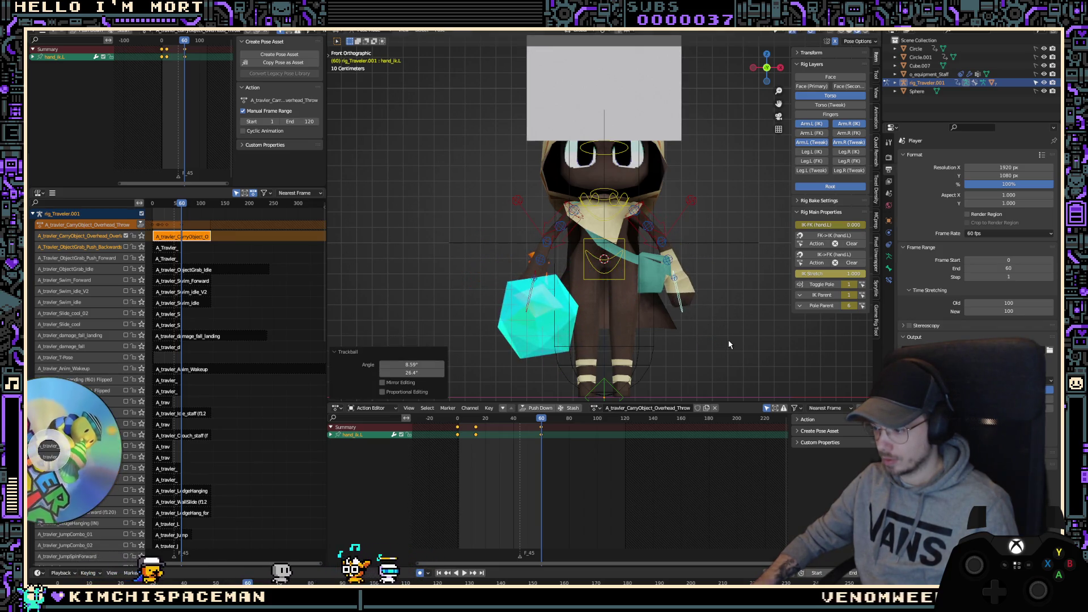
Step: Check the side view, select torso and chest, then select all bones and replay
key("KP_3")
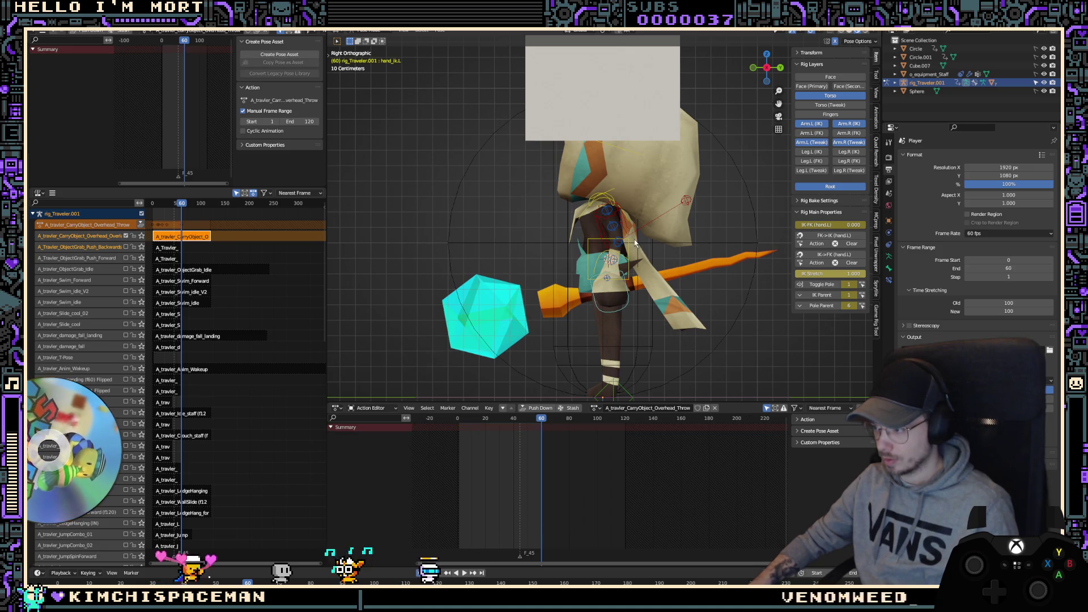
left_click(654, 272)
left_click(630, 245)
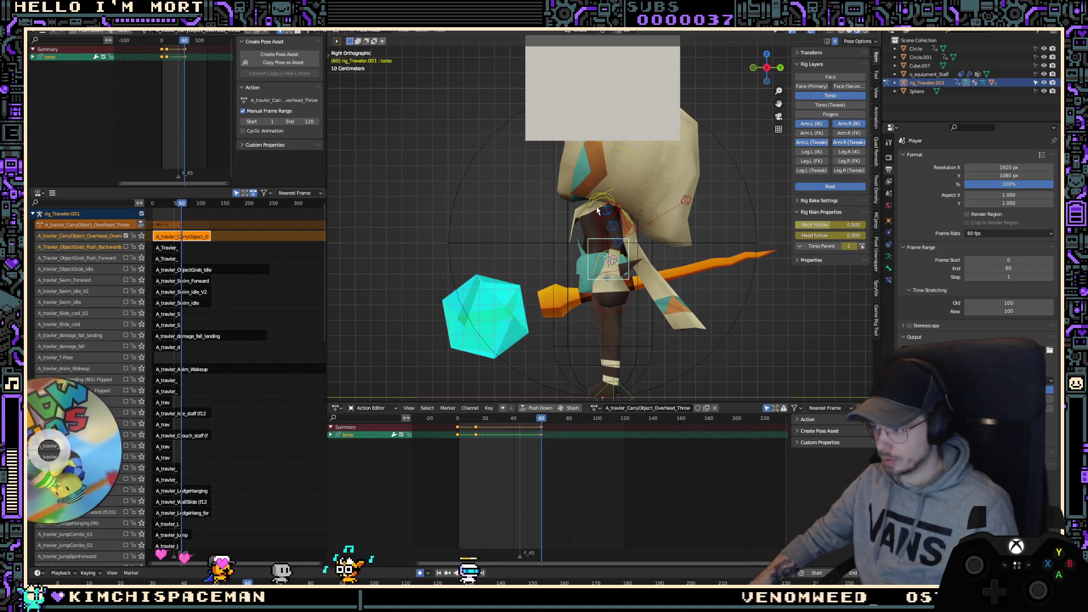
left_click(614, 226)
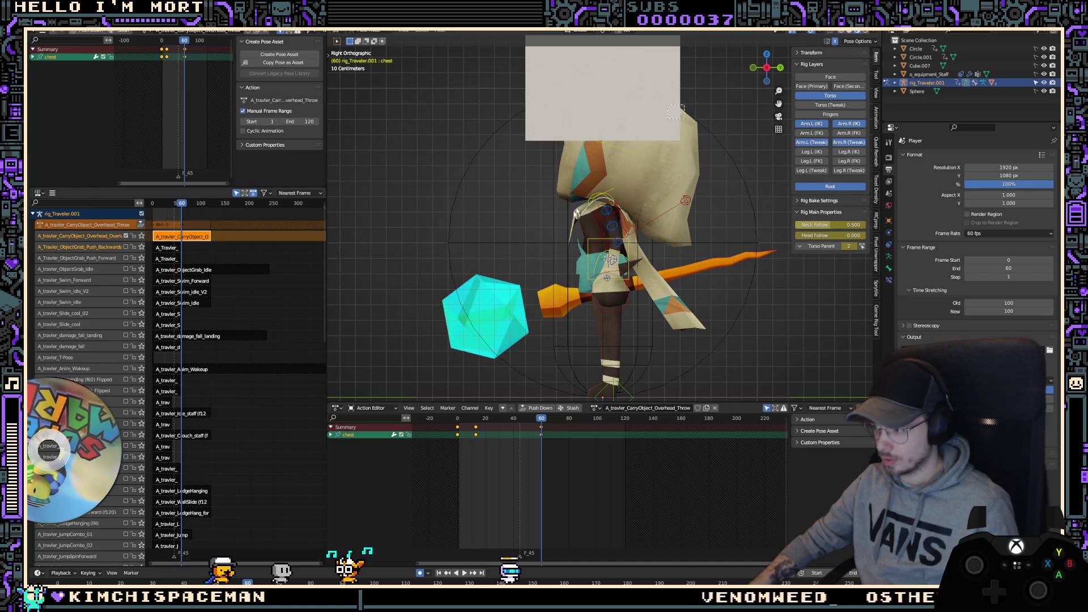
key("a")
key("space")
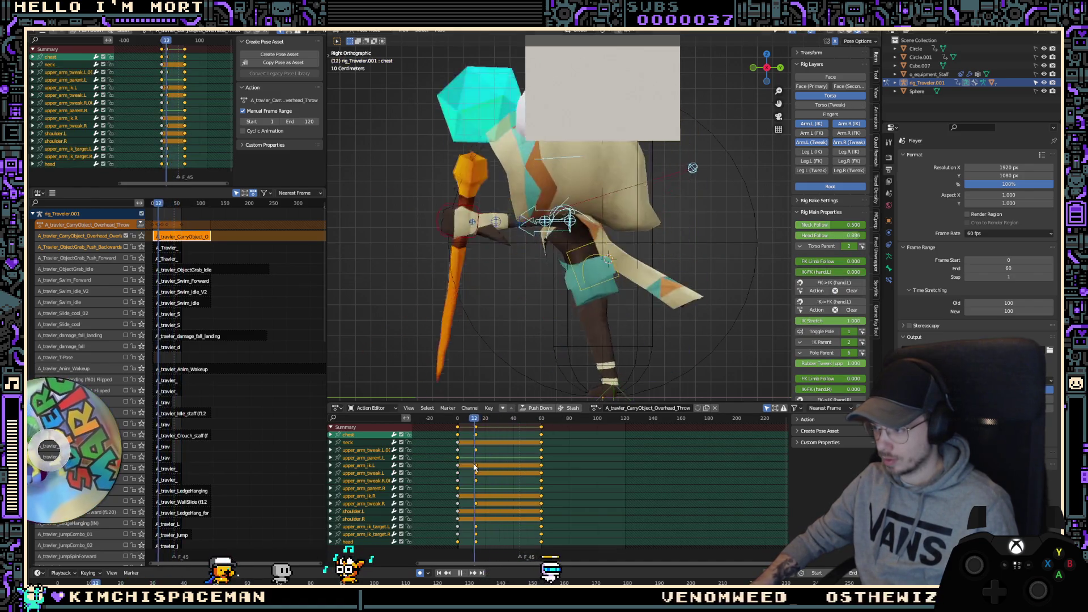
Step: Hide both arms' tweak controls and show both arms' IK control layers
left_click(822, 144)
left_click(850, 142)
left_click(849, 124)
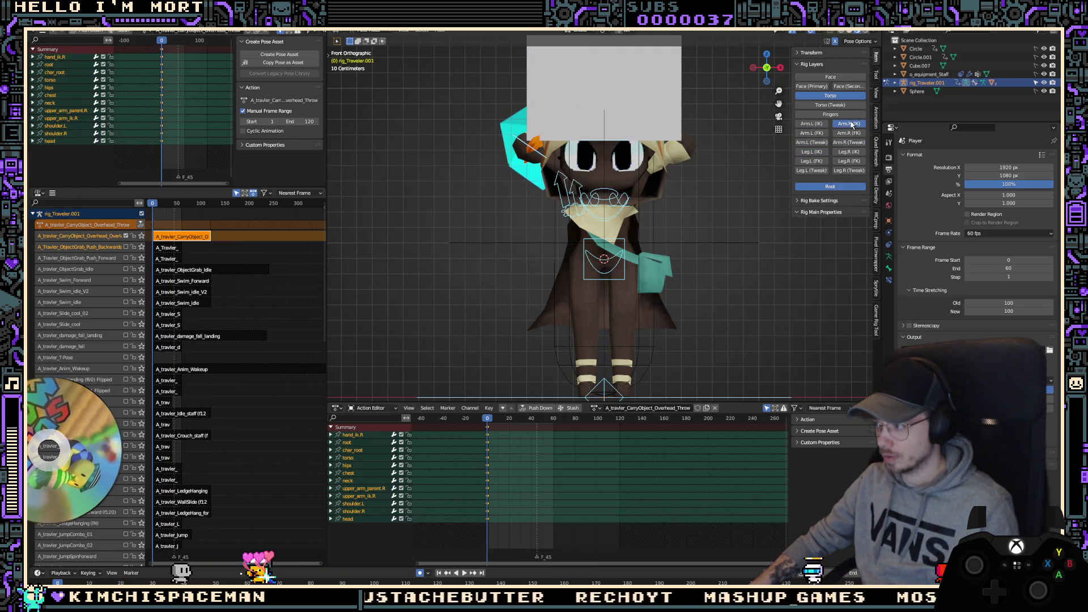
left_click(810, 123)
Step: Enable the pole targets on the left and right arm IK controls
left_click(686, 144)
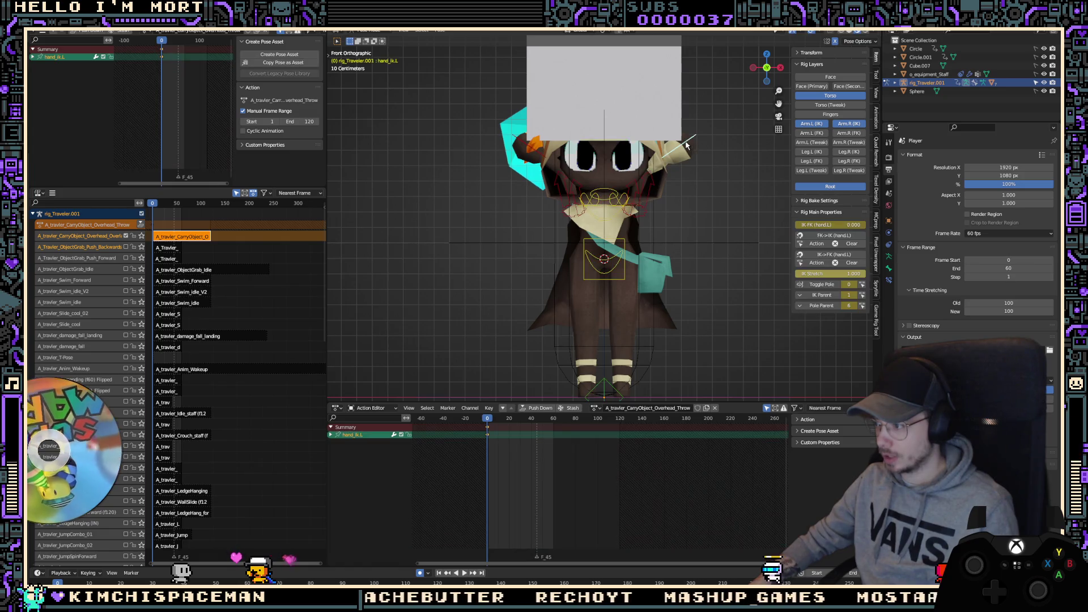
left_click(856, 288)
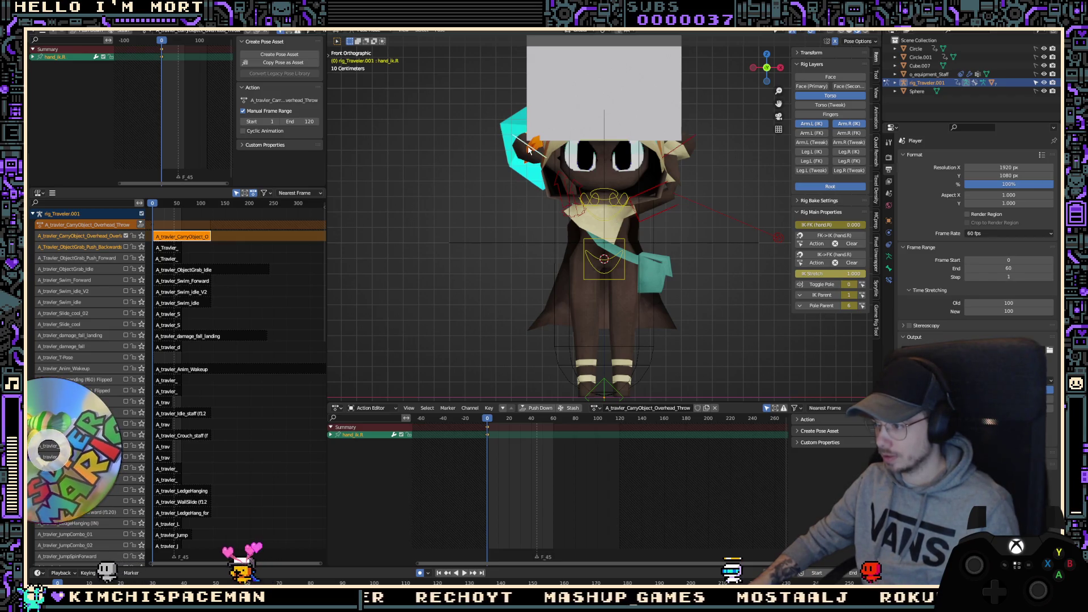
left_click(549, 149)
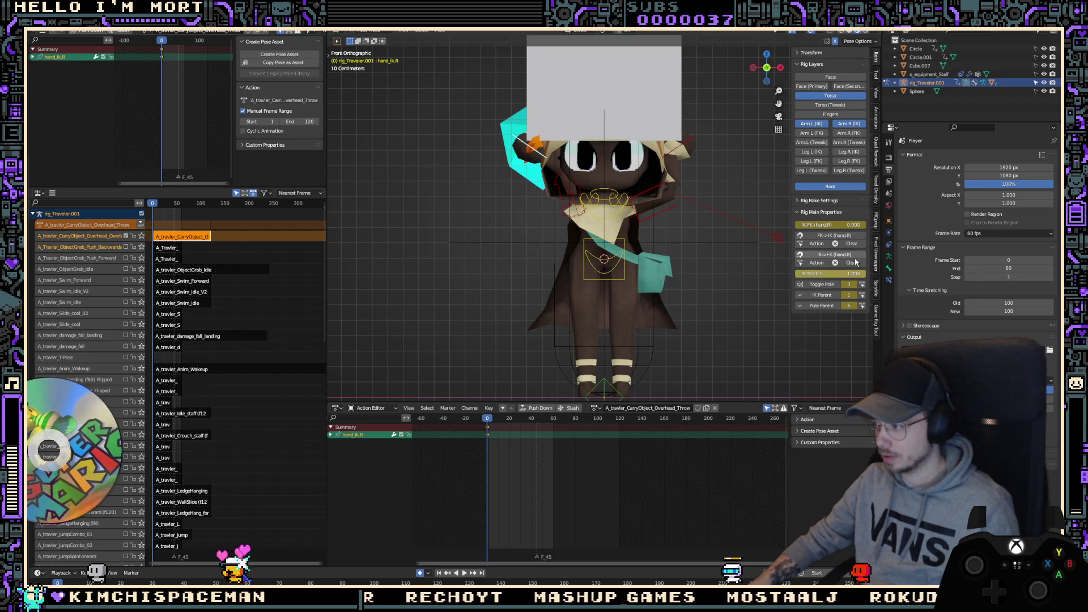
left_click(857, 287)
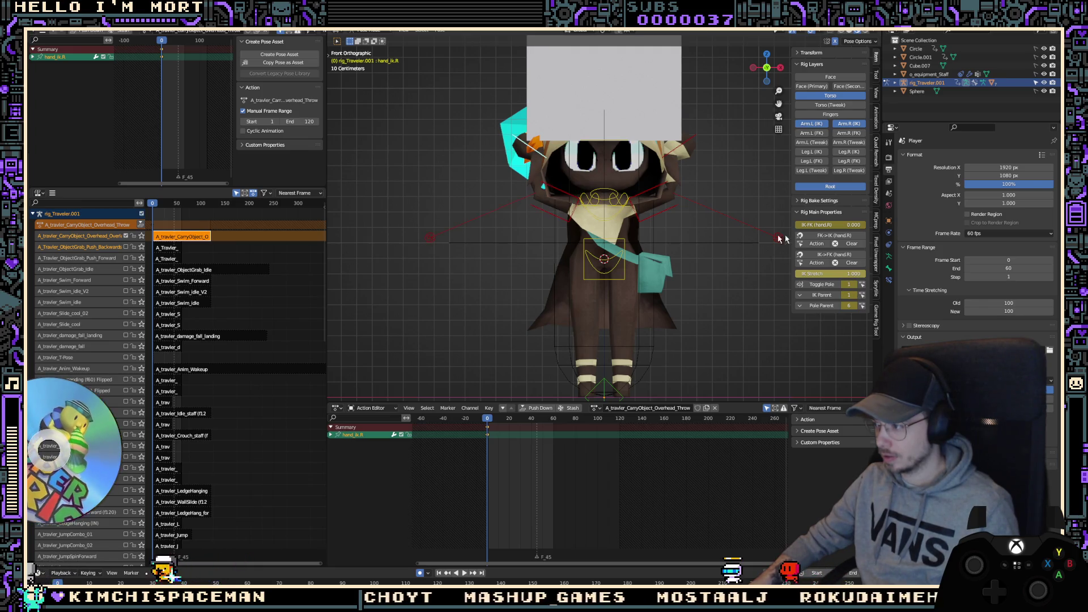
Step: Set the right arm's IK-FK slider to 0 (FK) and hide the left arm's IK controls
left_click_drag(850, 225, 805, 224)
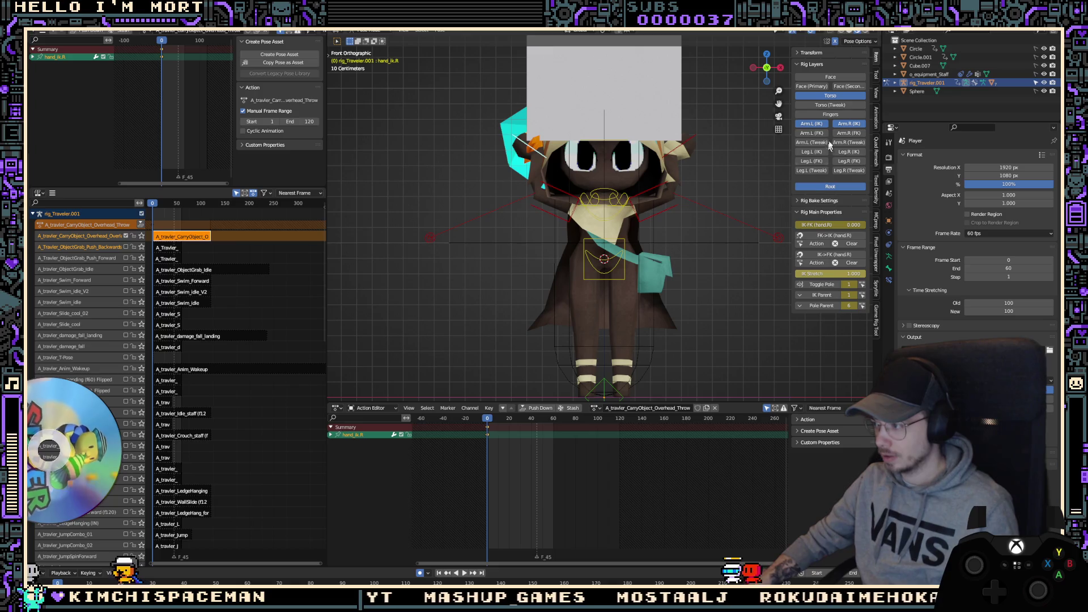
left_click(808, 132)
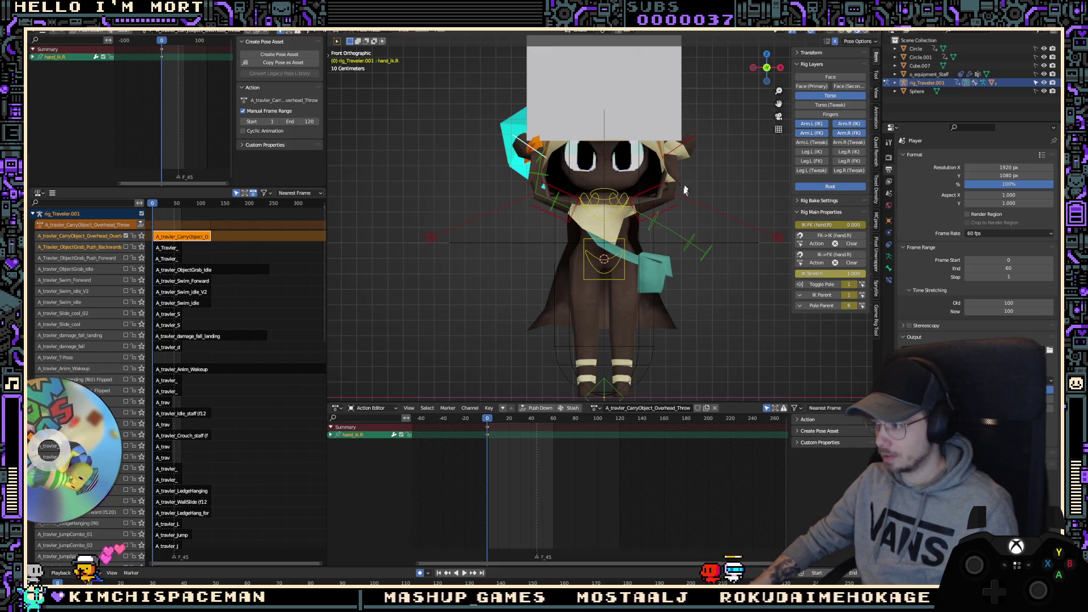
left_click(707, 208)
left_click(692, 144)
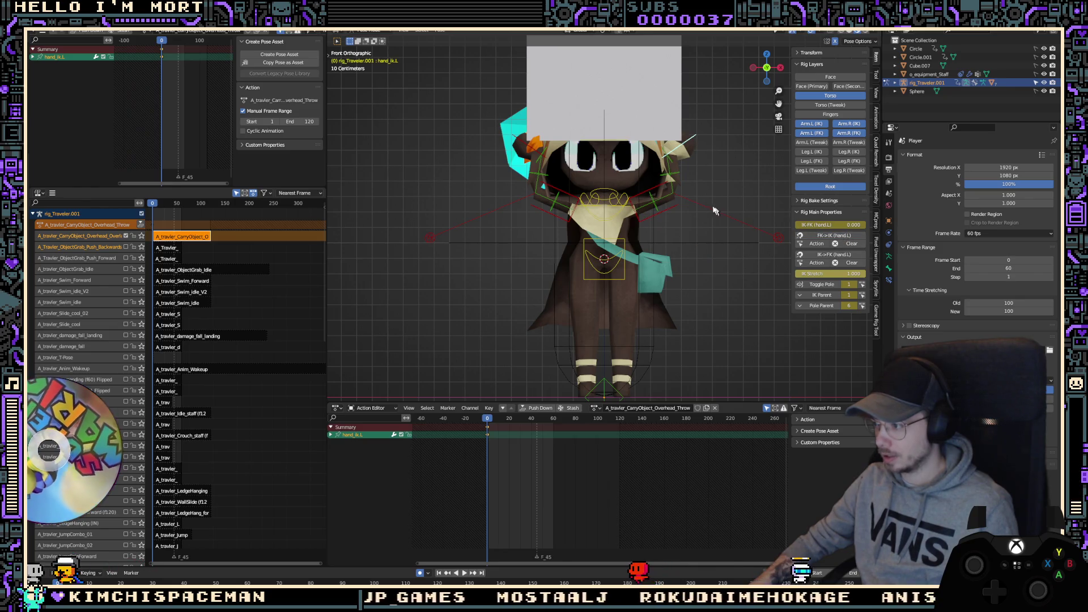
left_click(808, 124)
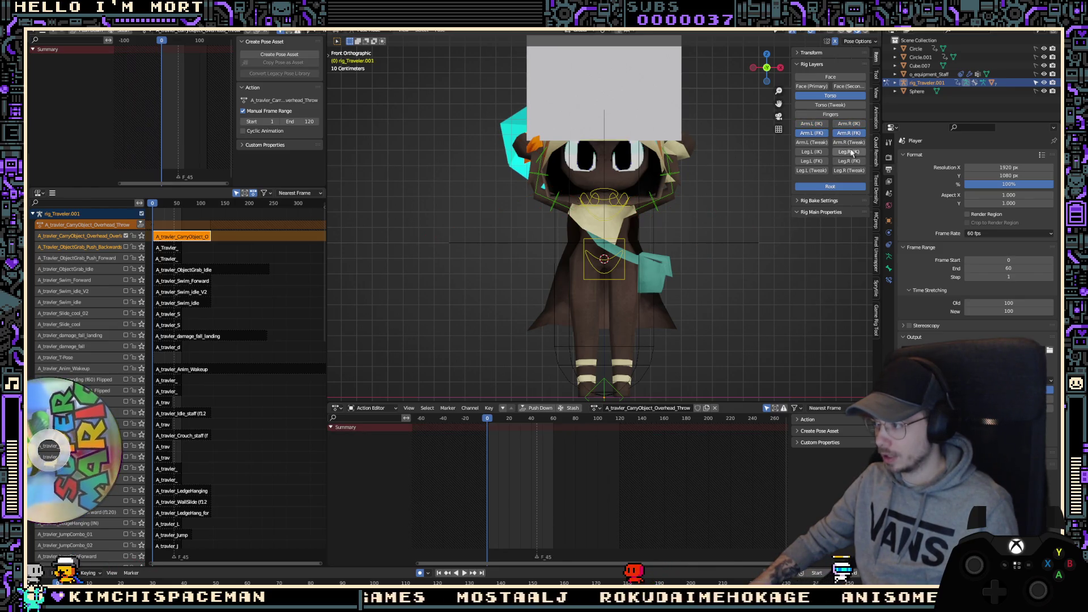
Step: Select the left hand and upper arm FK bones and view from the side
left_click(674, 162)
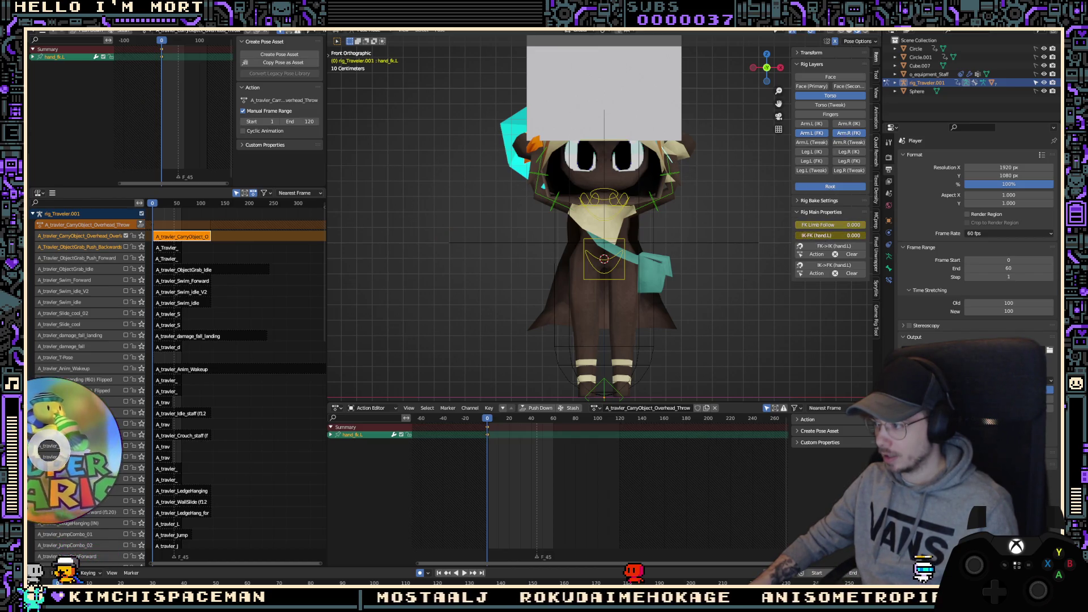
right_click(864, 236)
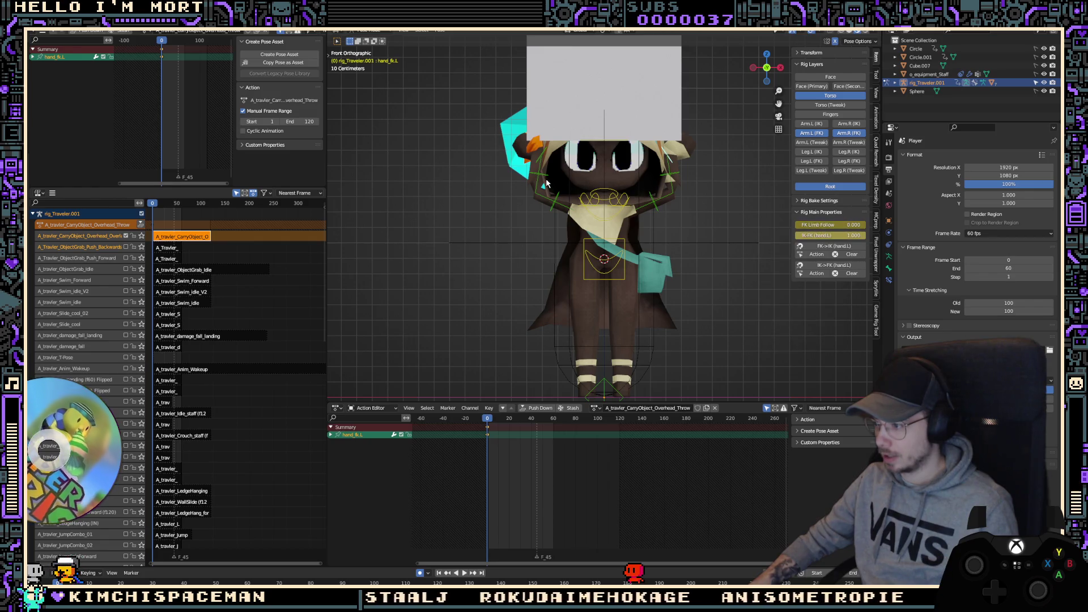
right_click(866, 238)
left_click(672, 199)
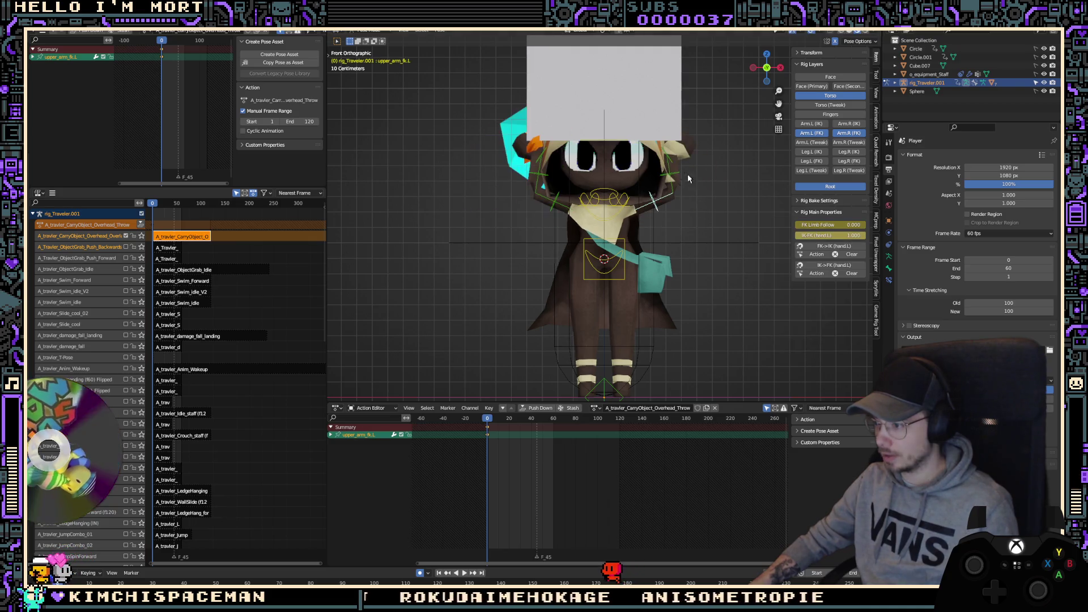
key("KP_3")
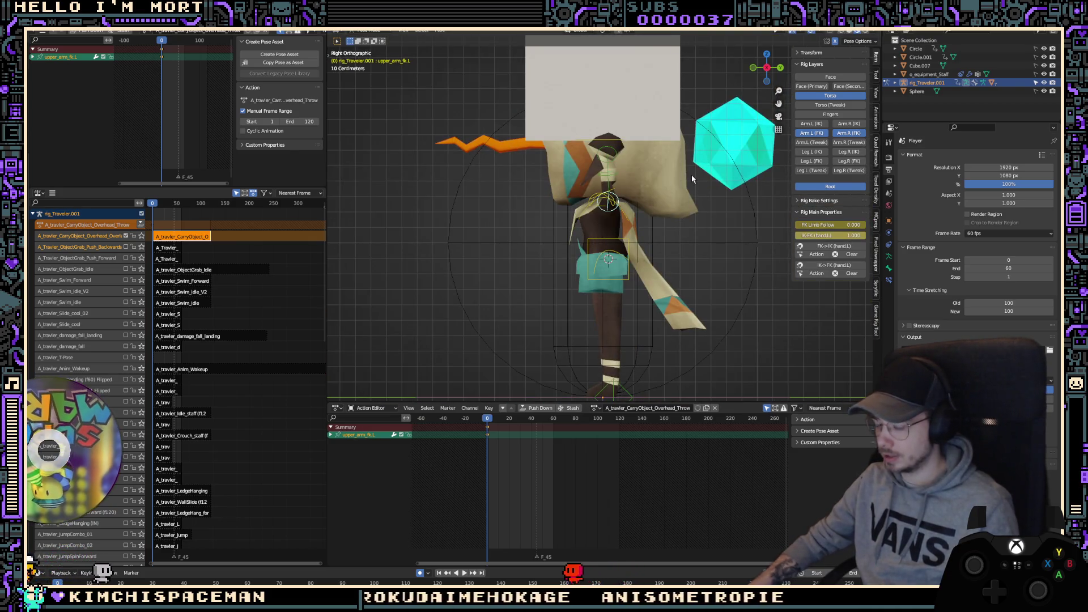
Step: Solo the CarryObject_Overhead NLA track, hide the arm FK controls, and select all bones
scroll(692, 179, "down", 2)
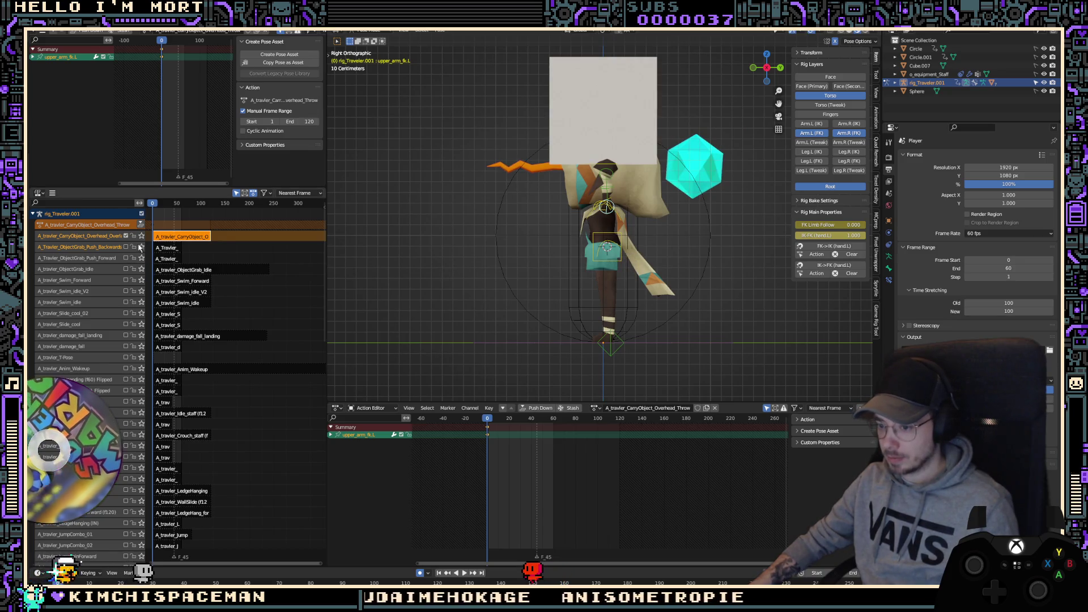
left_click(142, 236)
left_click(678, 224)
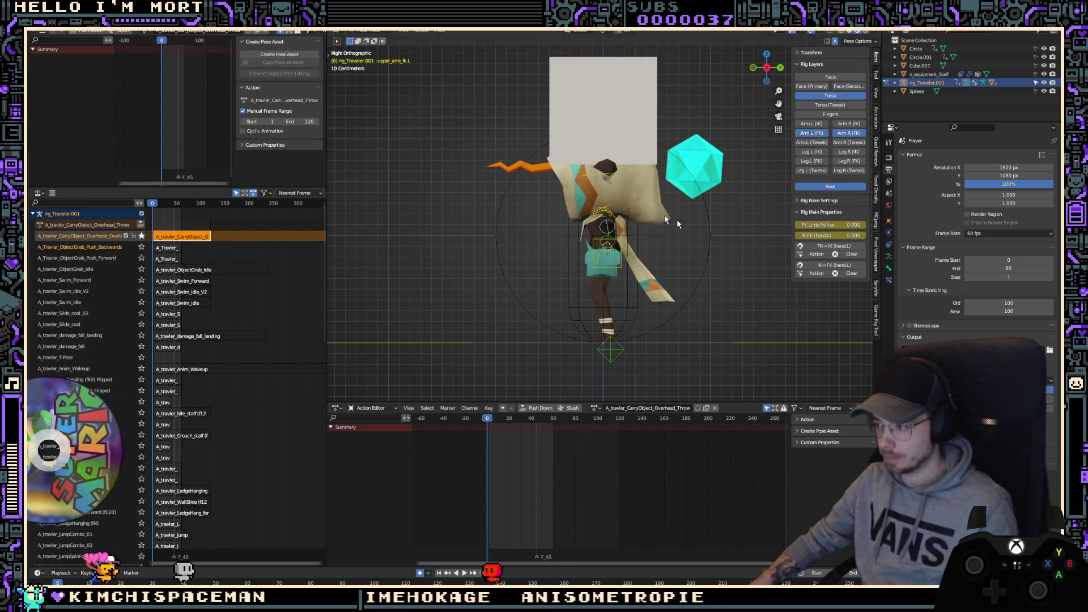
middle_click_drag(648, 212, 731, 230)
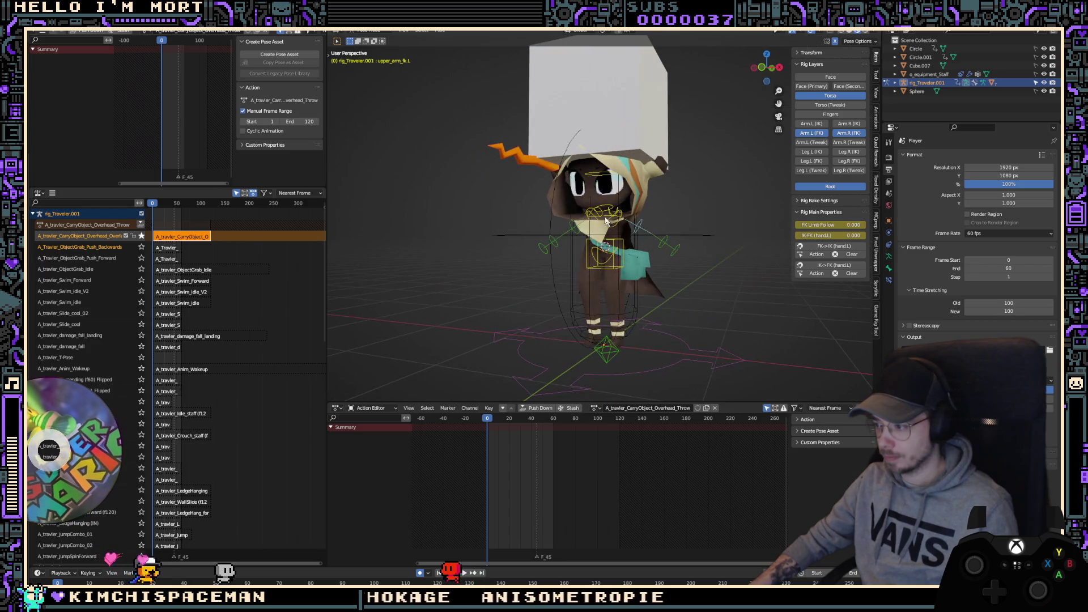
left_click(843, 134)
key("a")
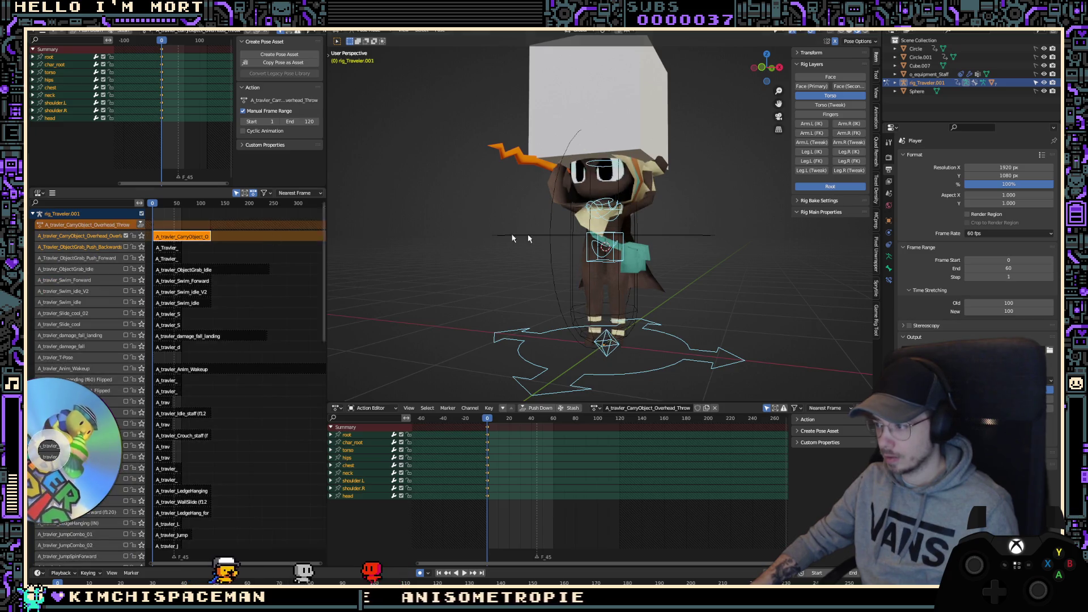
Step: Paste the copied pose onto all bones and show both arms' FK controls
key("ctrl+v")
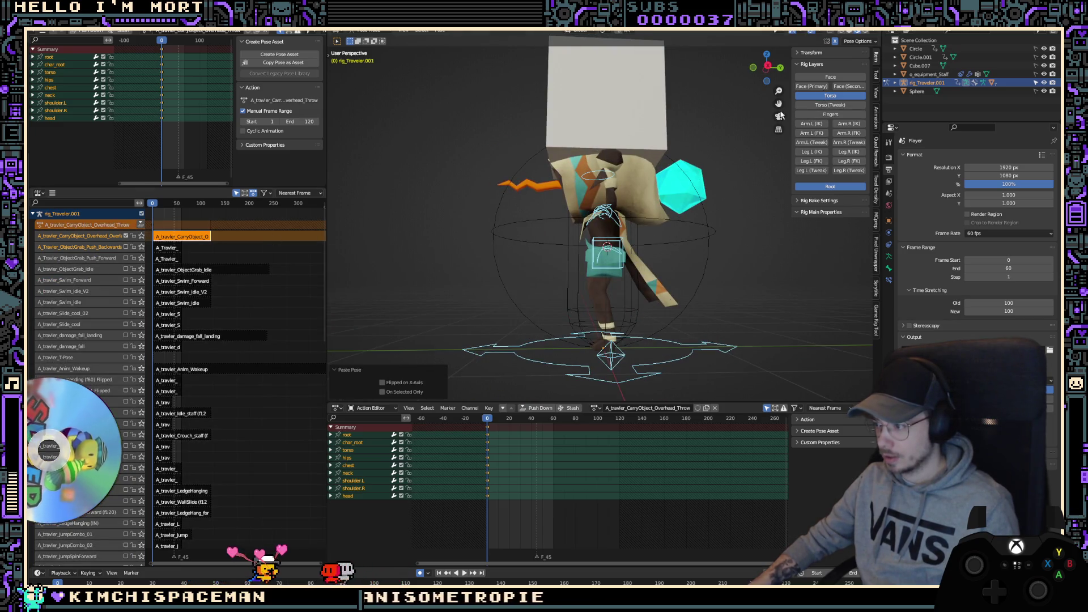
left_click(812, 132)
left_click(849, 133)
Step: Check the pasted pose from front and side, then switch to the Ultimate Frame Data site
key("KP_1")
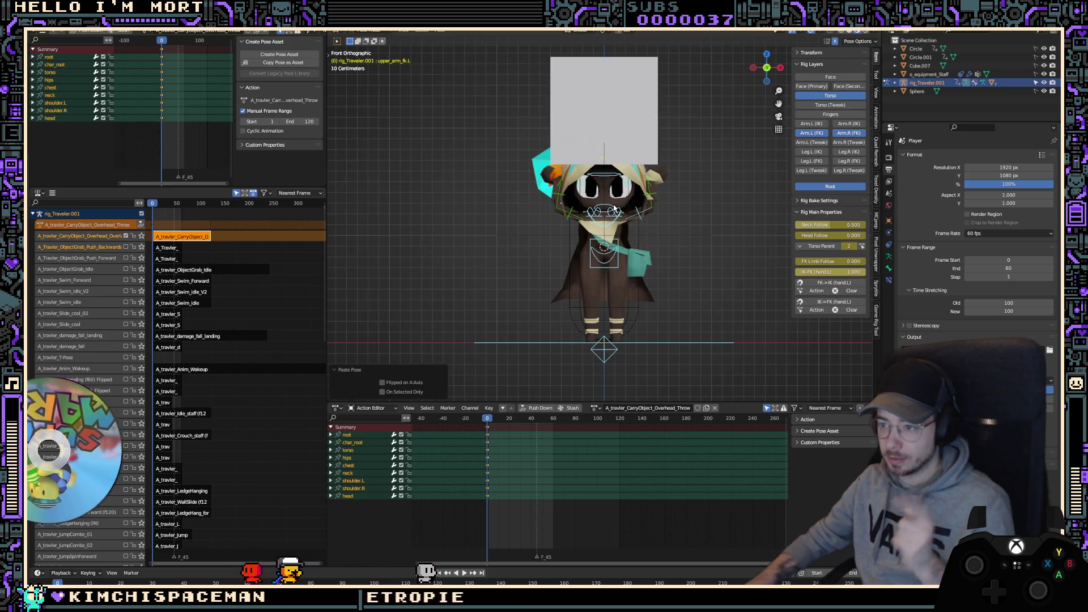
key("KP_3")
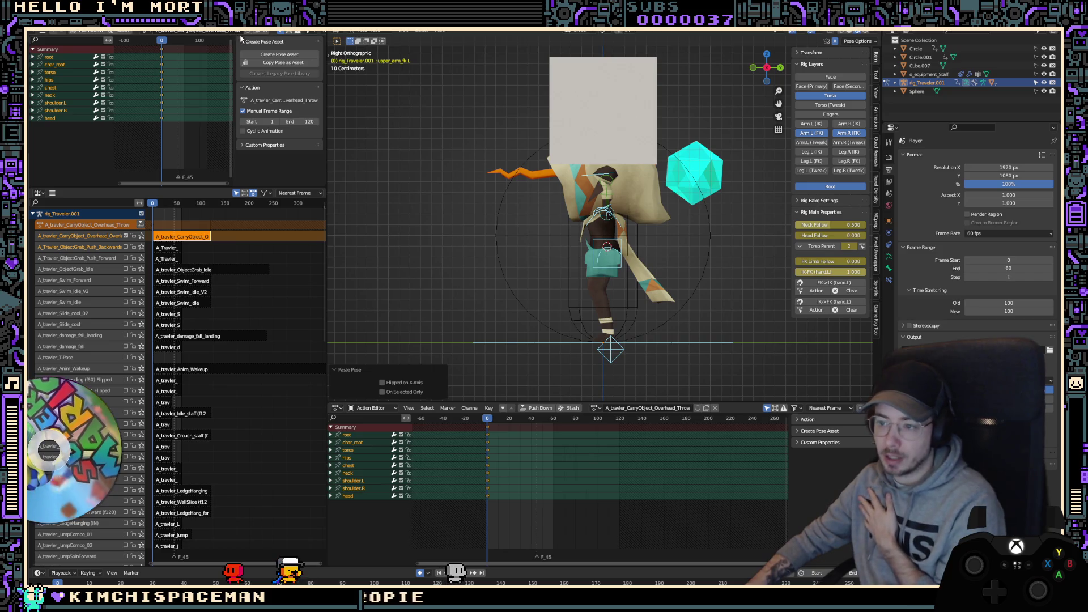
middle_click_drag(533, 169, 527, 233)
key("KP_3")
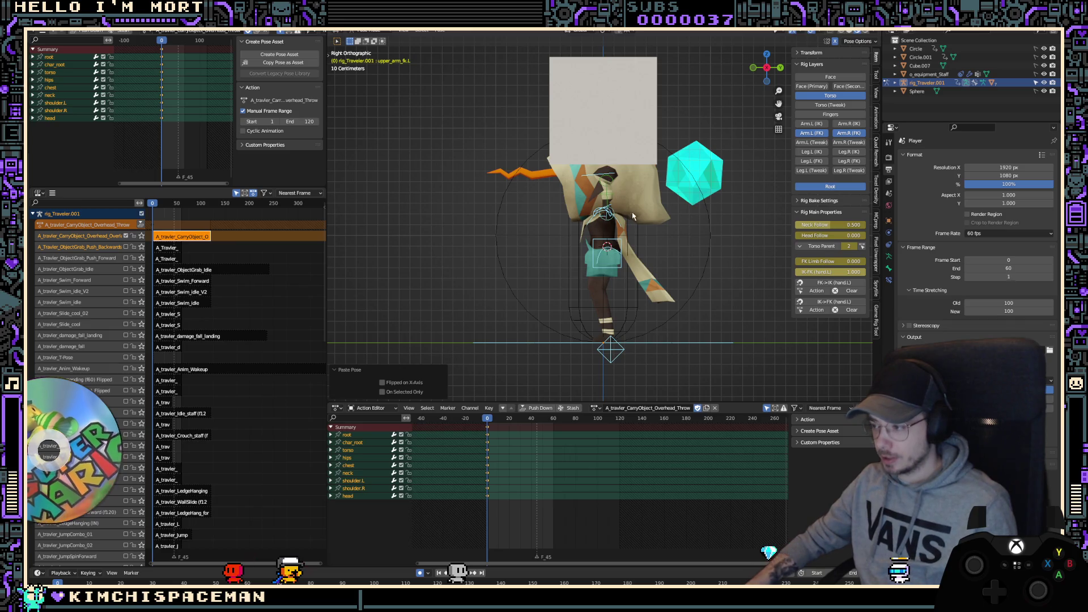
middle_click_drag(619, 209, 595, 246)
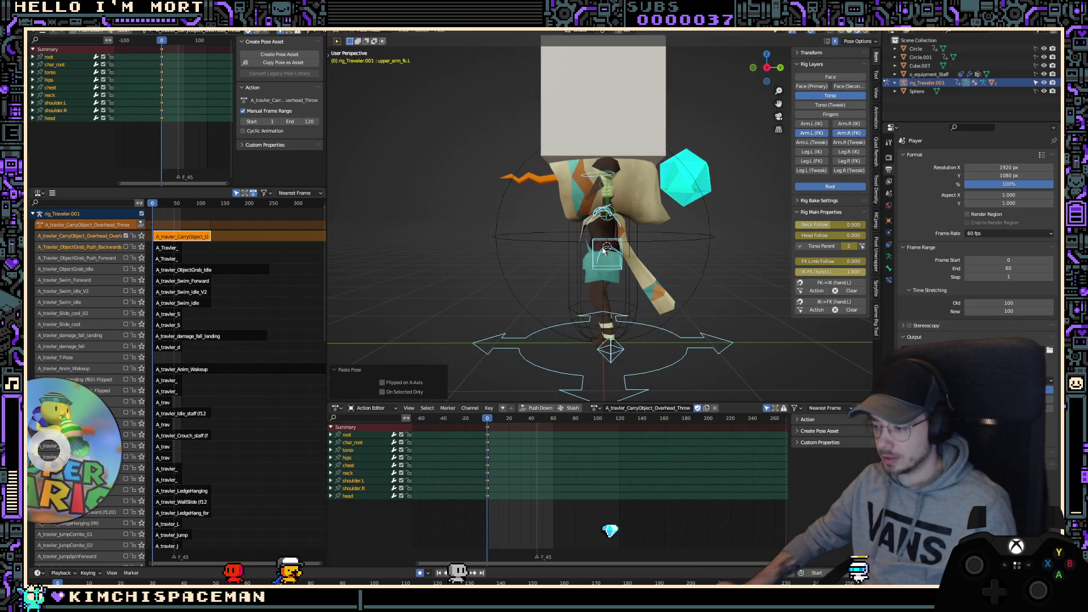
key("KP_3")
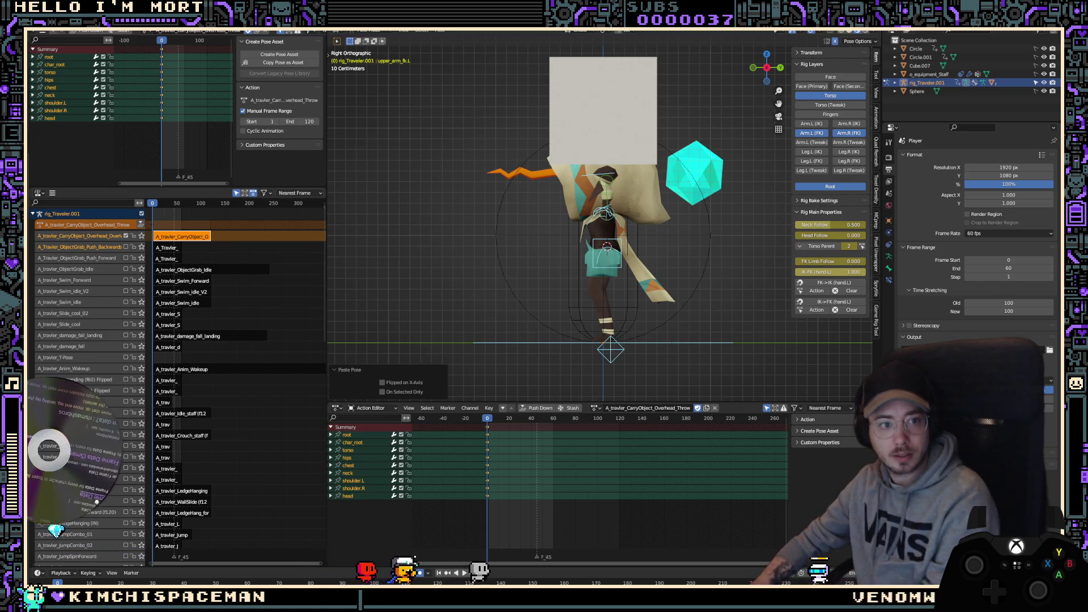
key("alt+Tab")
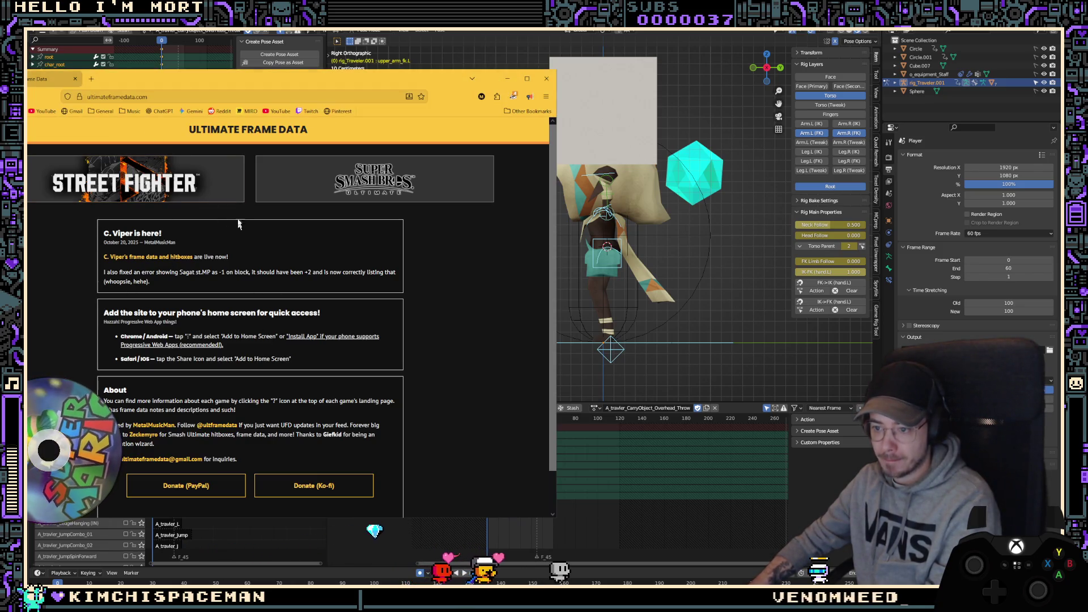
Step: Open the Smash Ultimate character list and scroll through the character grid
left_click(374, 178)
left_click_drag(366, 79, 530, 34)
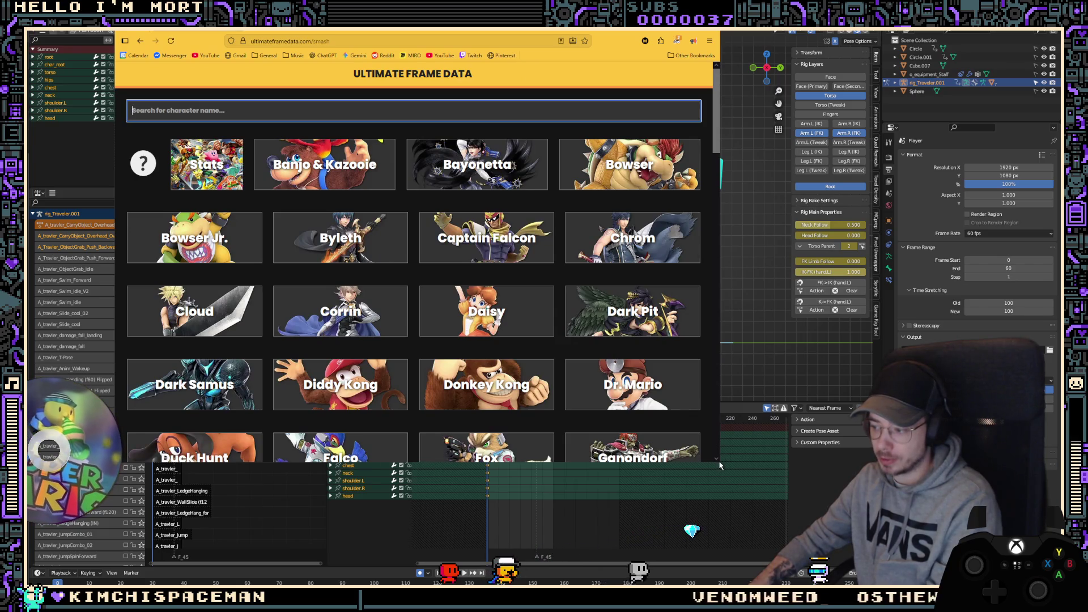
left_click_drag(720, 464, 825, 555)
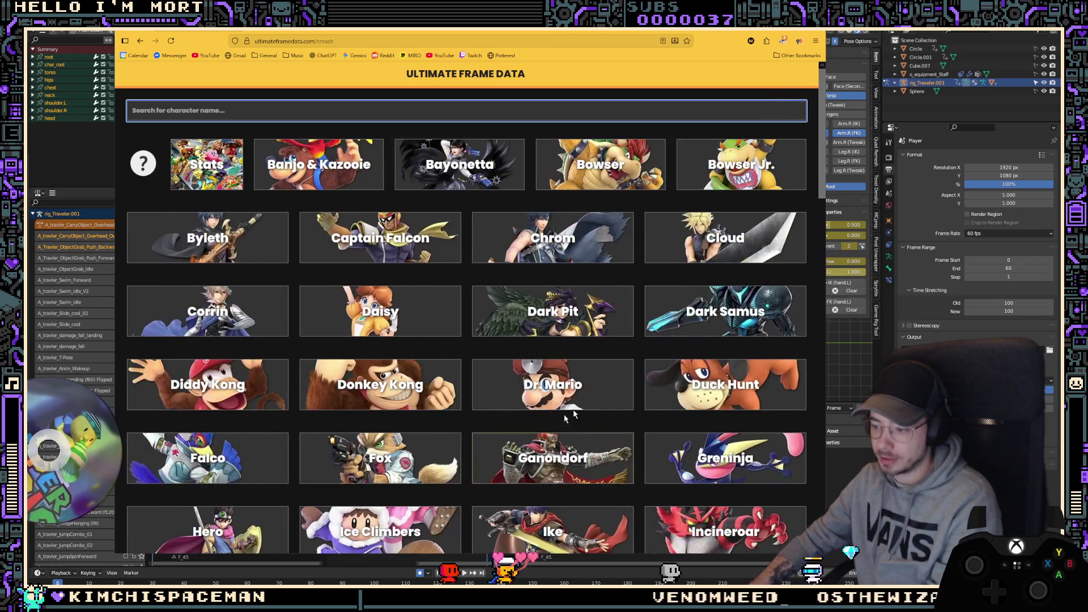
scroll(362, 401, "down", 1)
scroll(362, 402, "down", 4)
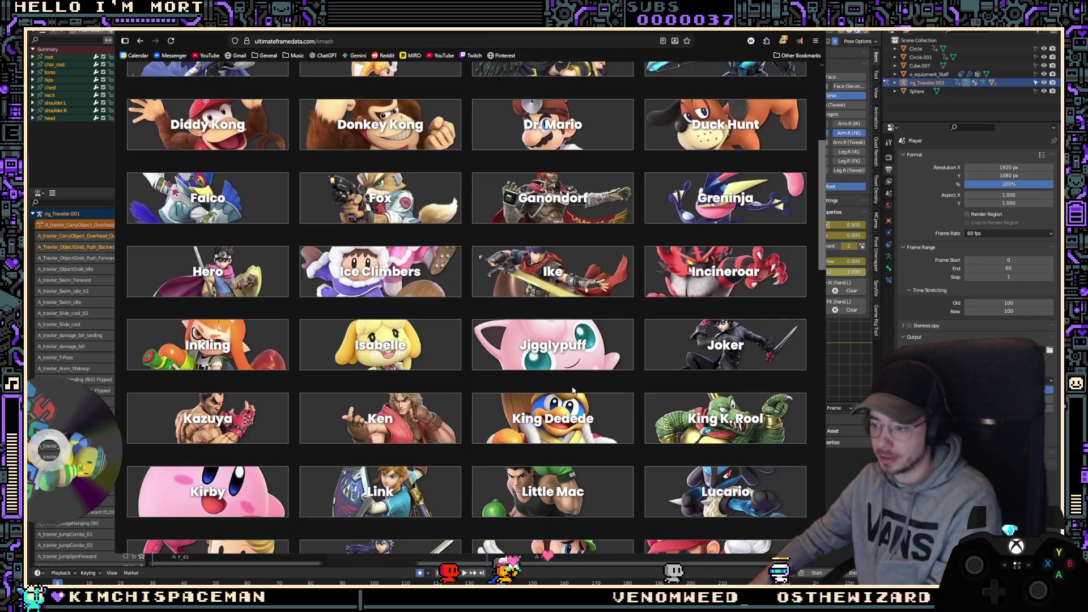
scroll(573, 390, "down", 6)
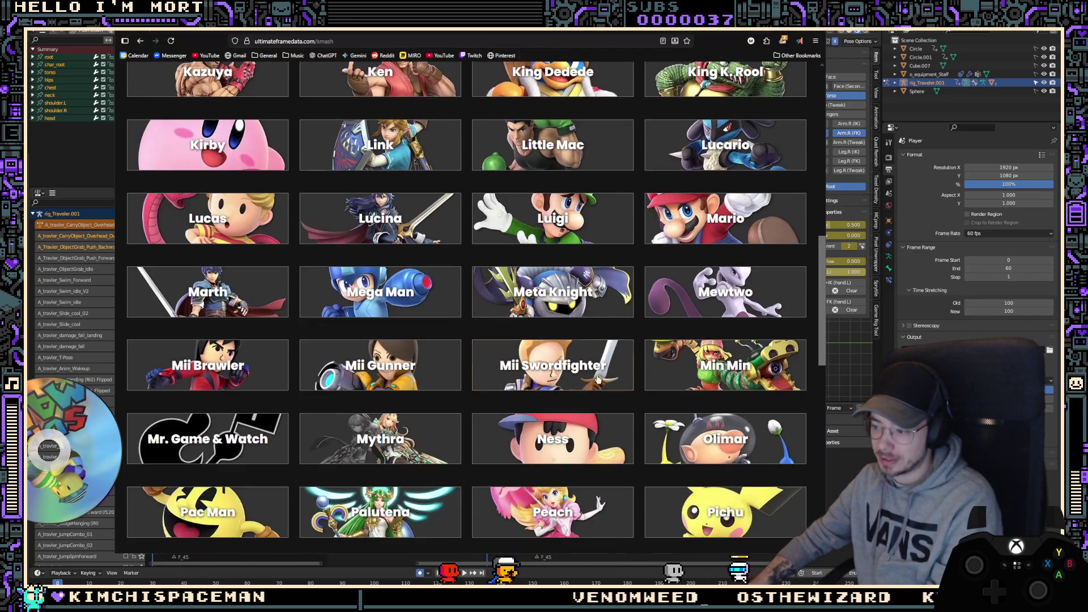
scroll(598, 377, "down", 7)
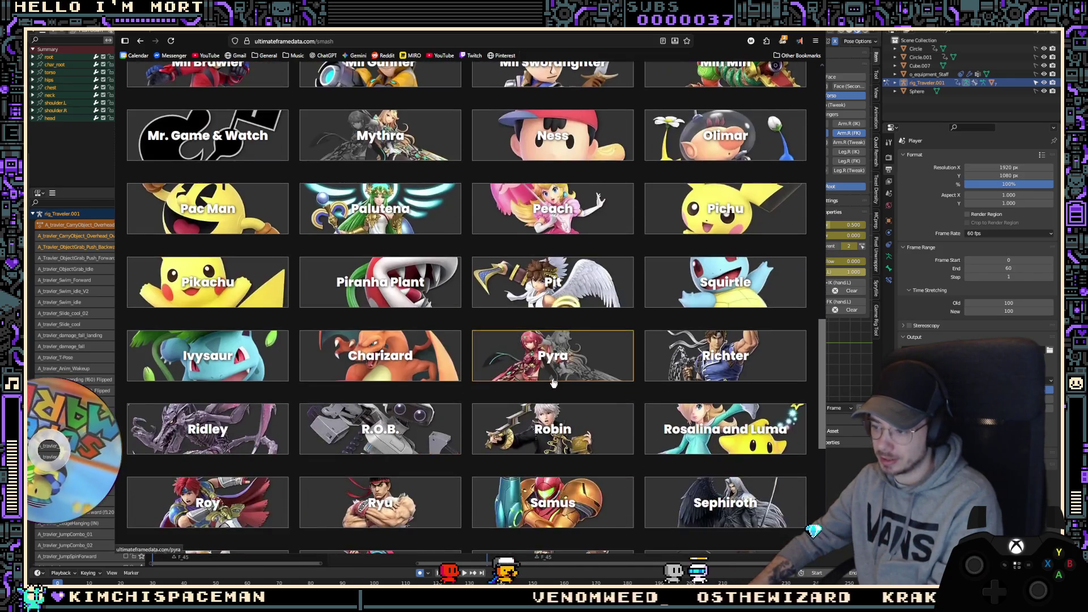
scroll(590, 380, "down", 2)
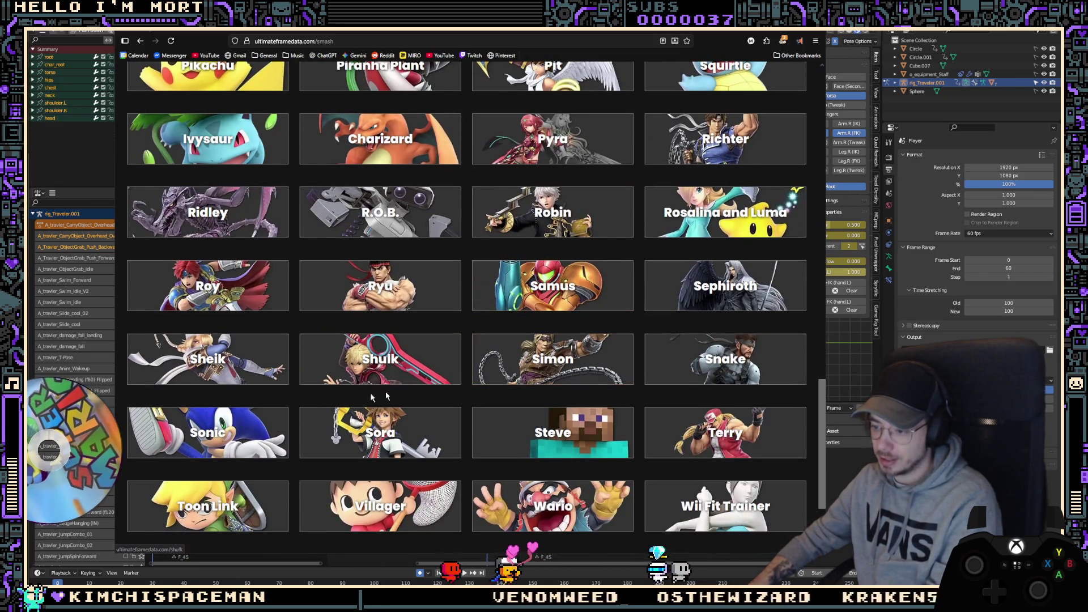
scroll(387, 395, "down", 2)
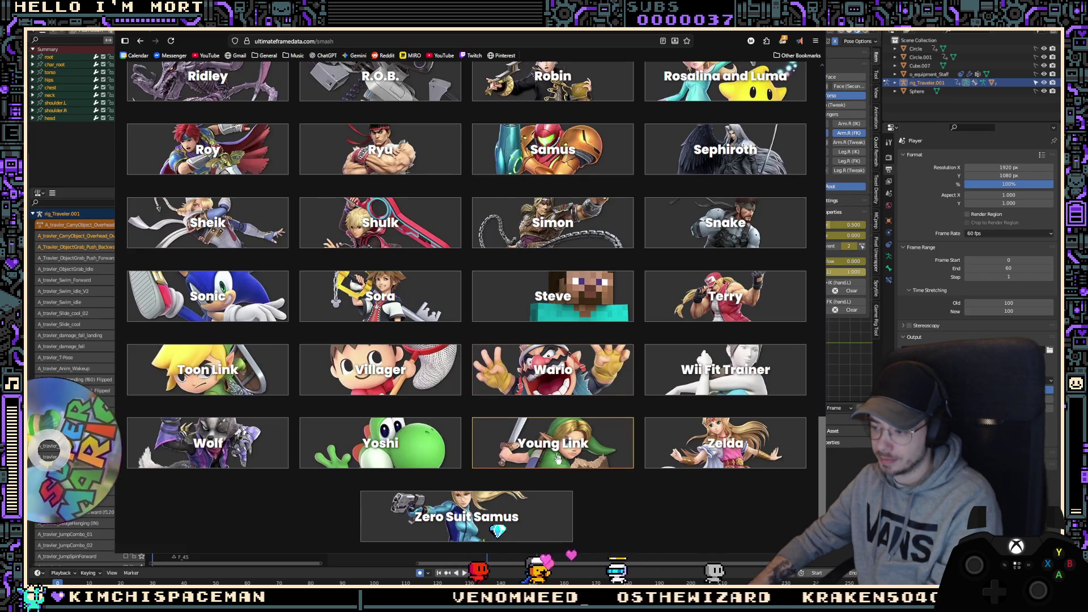
Step: Open Young Link's frame data, scroll through the move cards, then return to Blender
left_click(554, 436)
scroll(589, 391, "down", 5)
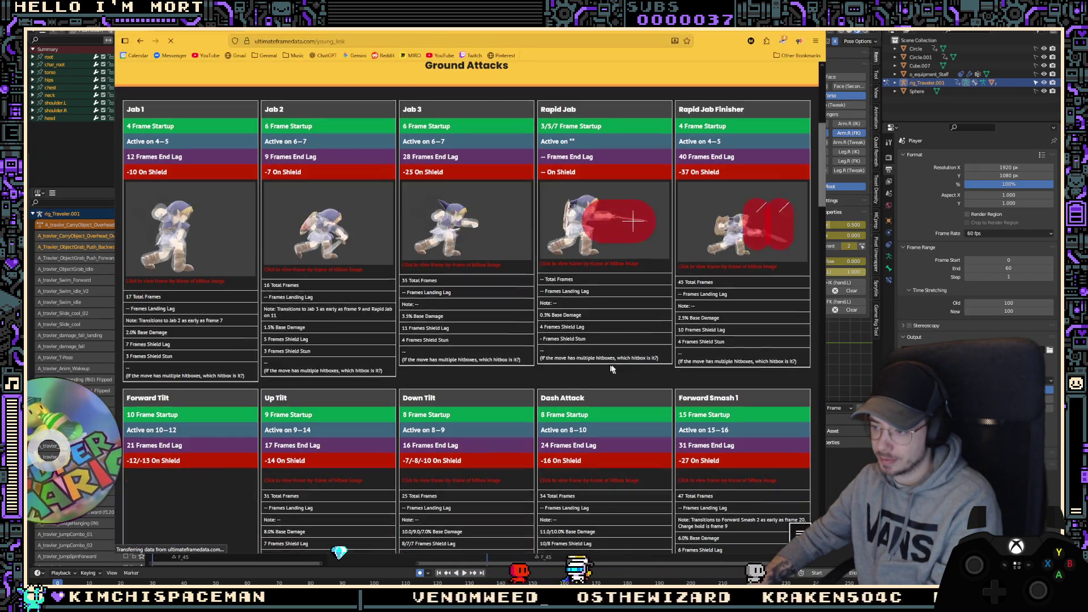
scroll(622, 369, "down", 5)
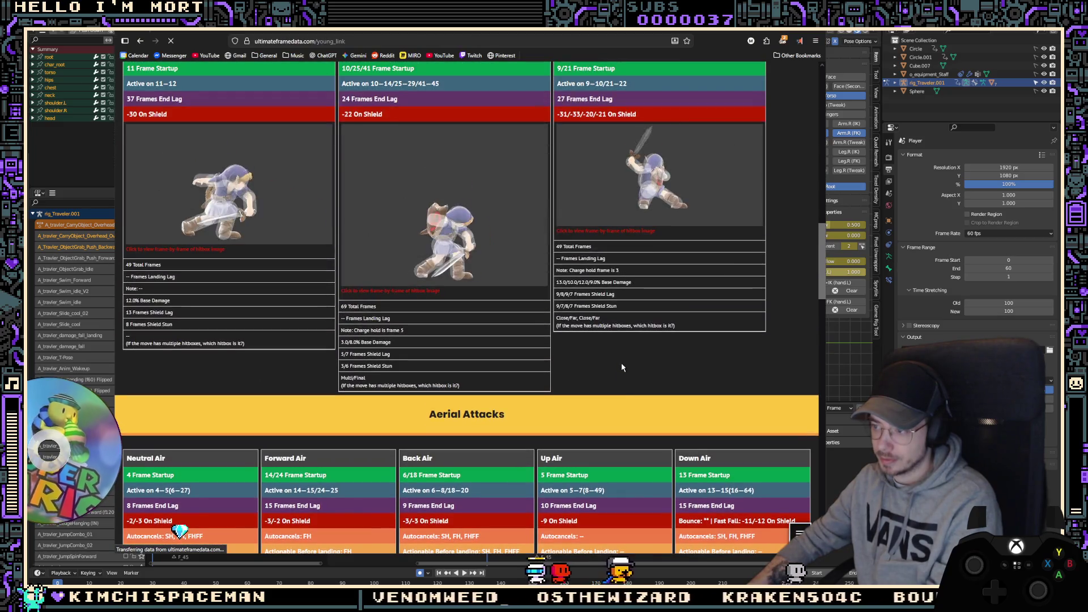
scroll(622, 368, "down", 5)
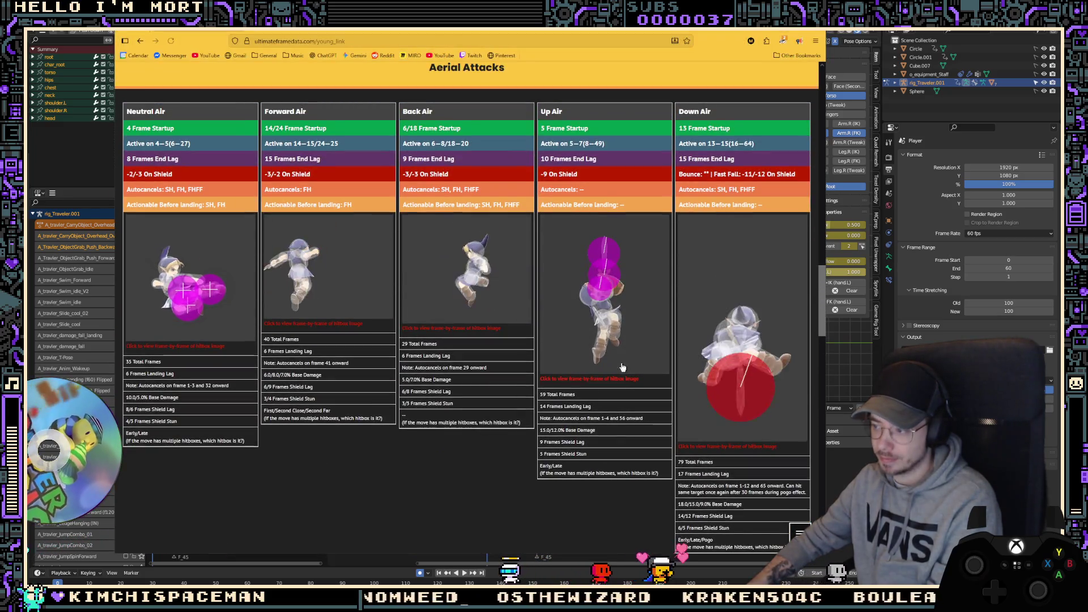
scroll(622, 368, "down", 5)
scroll(621, 368, "down", 5)
scroll(622, 366, "down", 5)
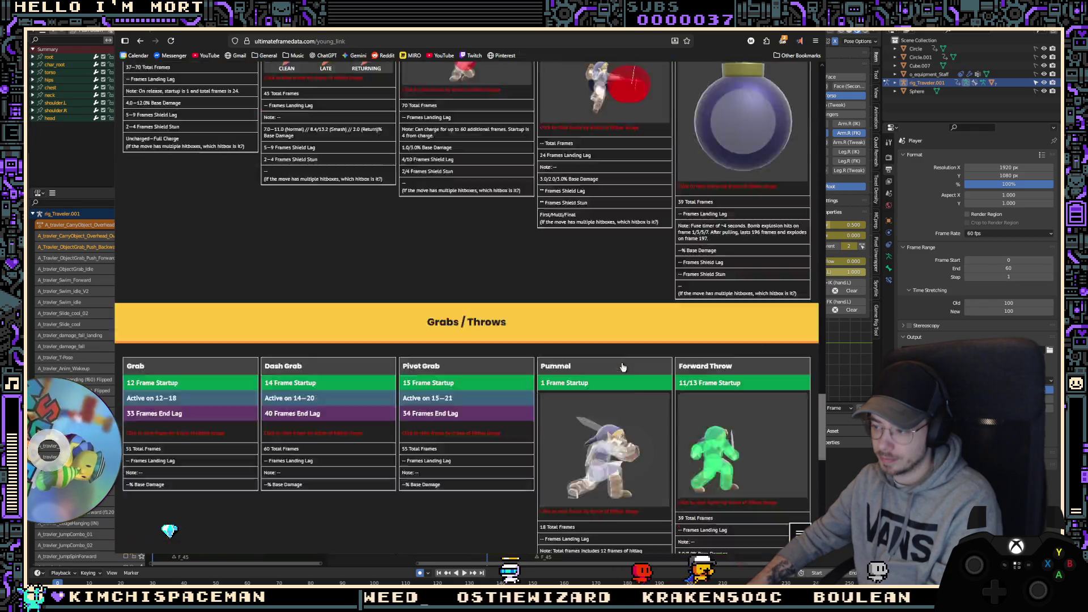
scroll(622, 366, "down", 5)
scroll(623, 367, "down", 5)
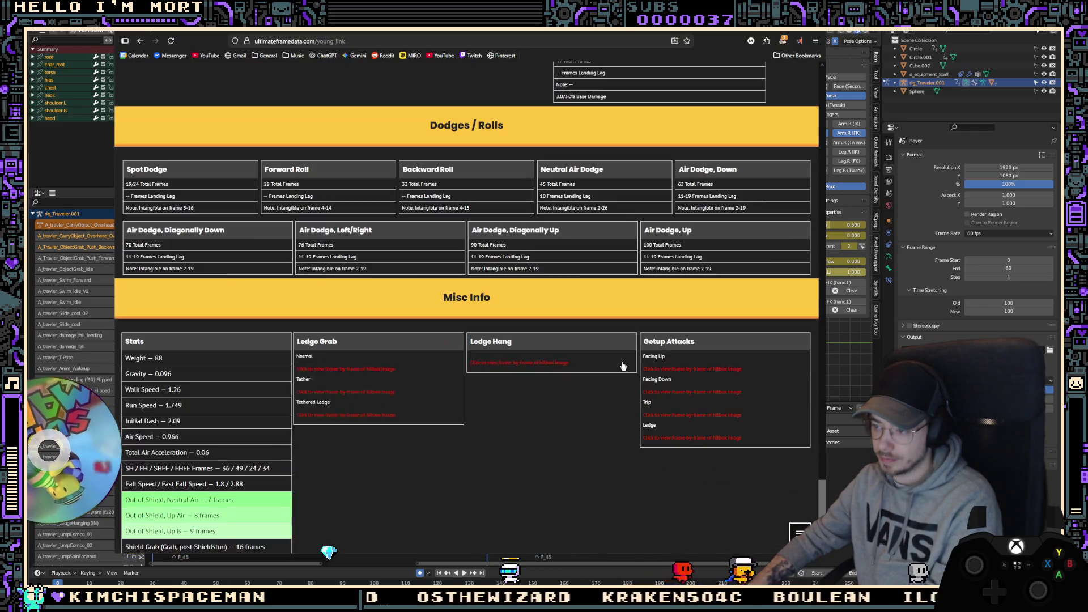
scroll(622, 361, "down", 3)
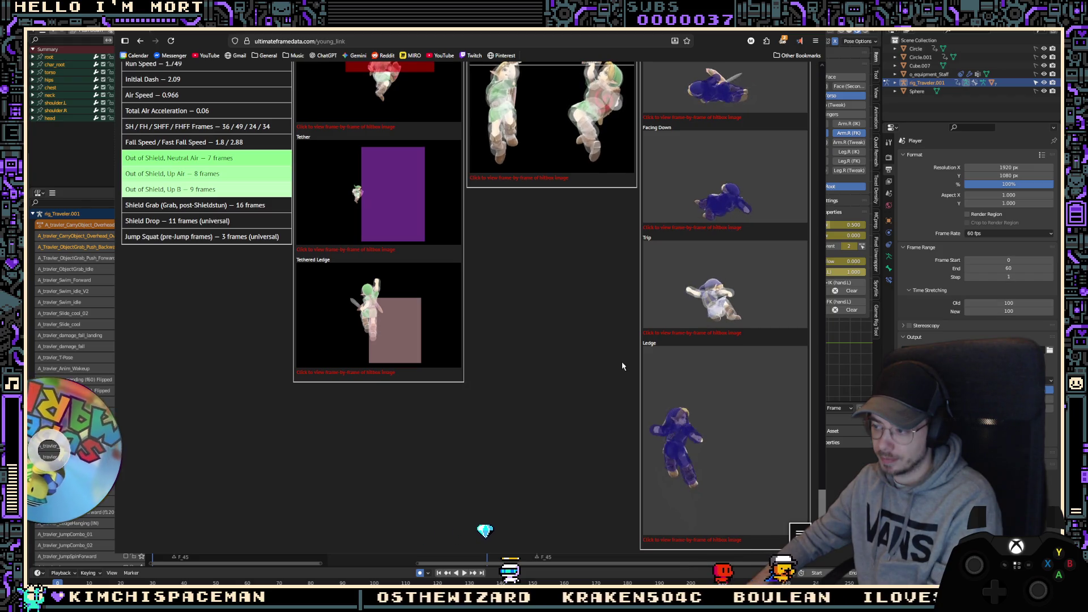
key("alt+Tab")
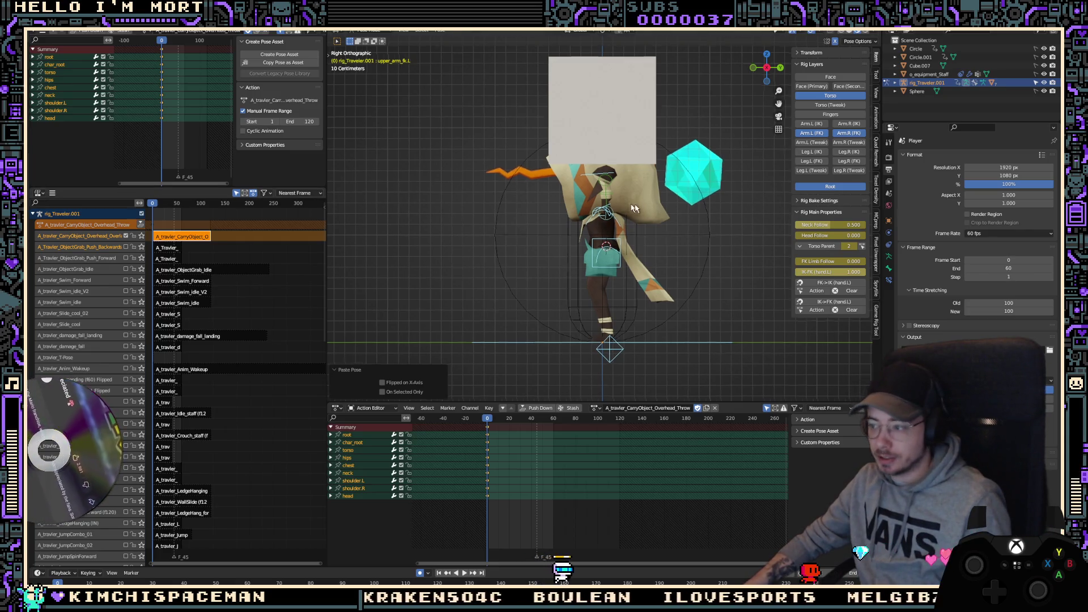
mouse_move(629, 212)
middle_mouse_down("shift")
mouse_move(574, 209)
mouse_move(542, 170)
middle_mouse_up("shift")
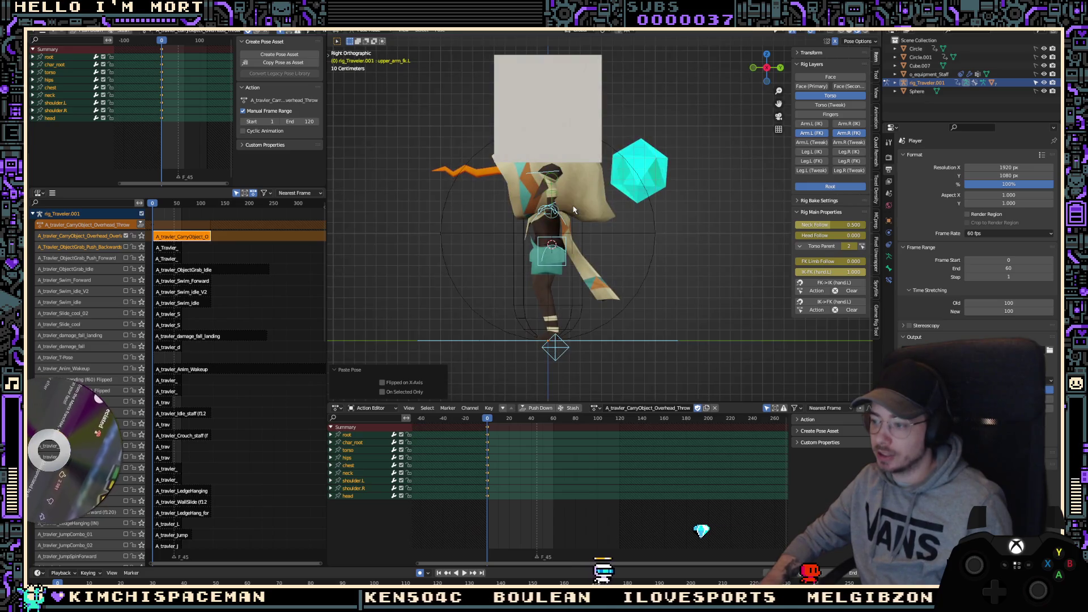
scroll(542, 170, "up", 3)
key("KP_1")
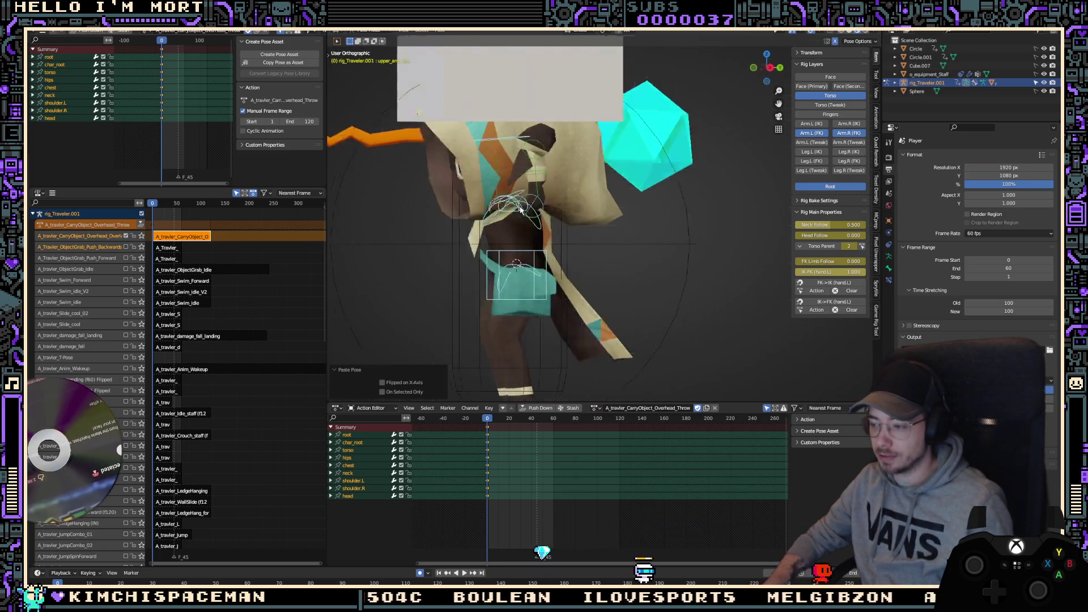
left_click(571, 225)
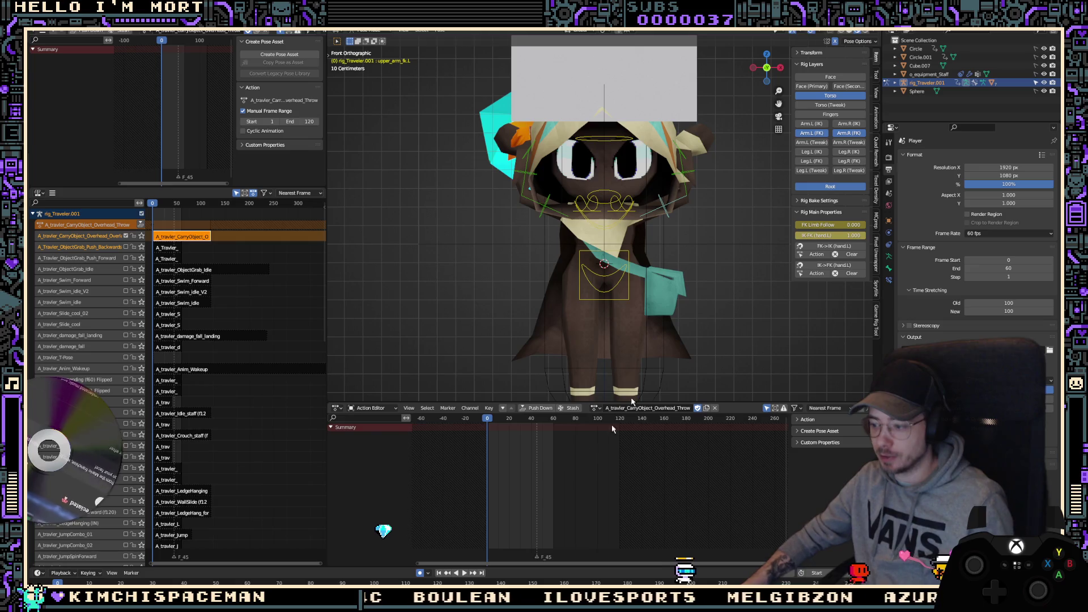
left_click(684, 209)
left_click(685, 176, "shift")
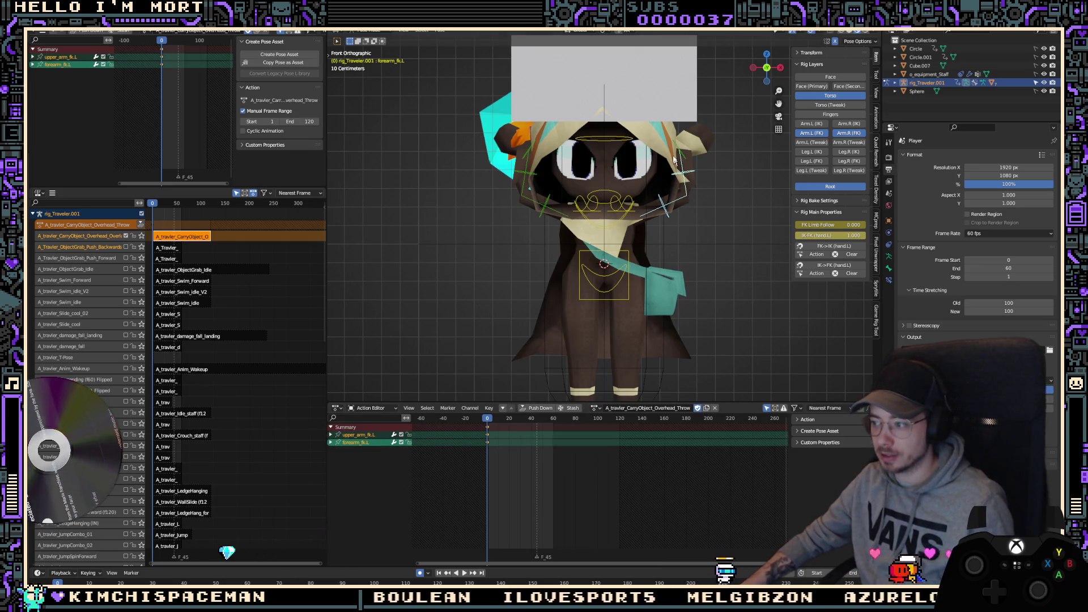
left_click(686, 152, "shift")
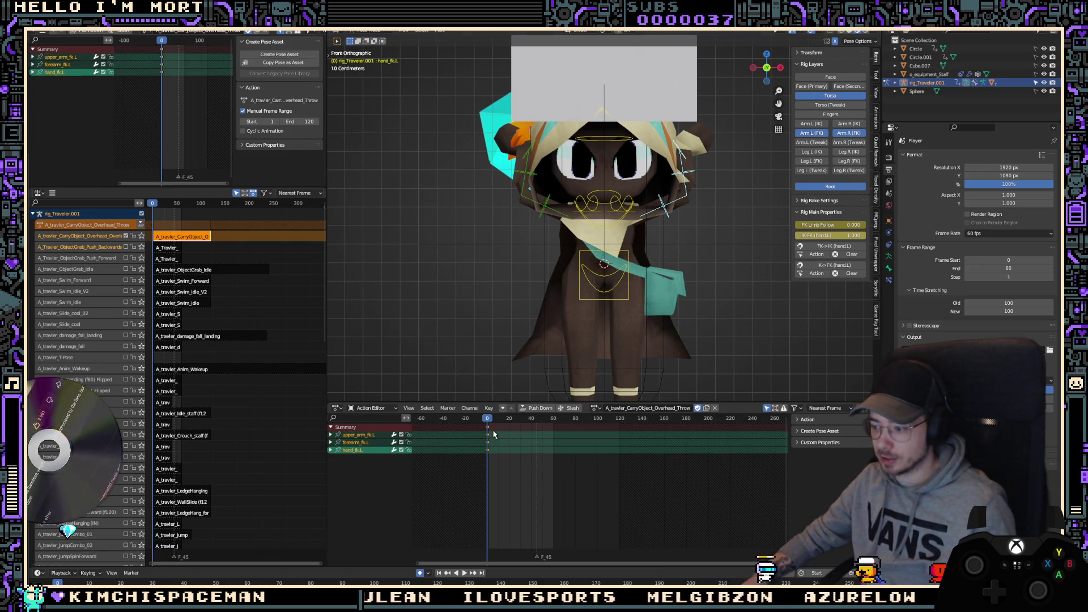
key("space")
left_click_drag(498, 435, 469, 434)
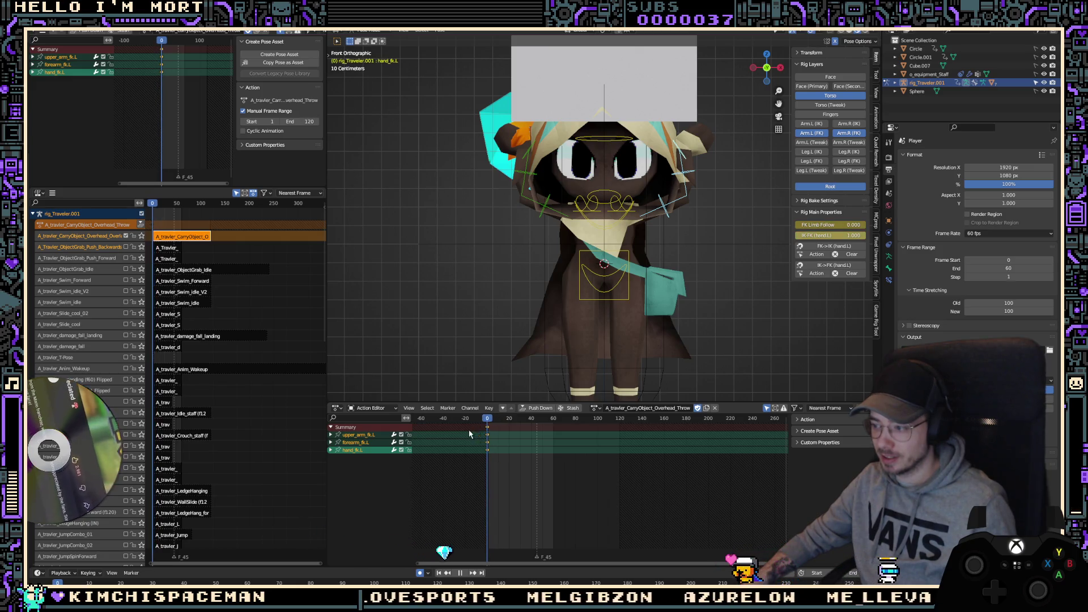
key("a")
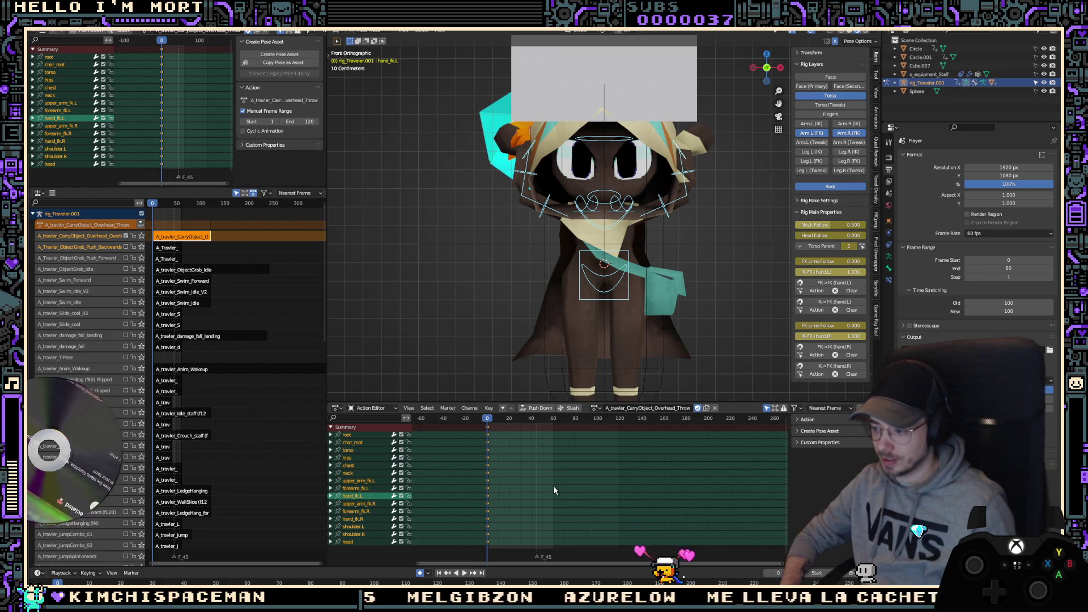
key("g")
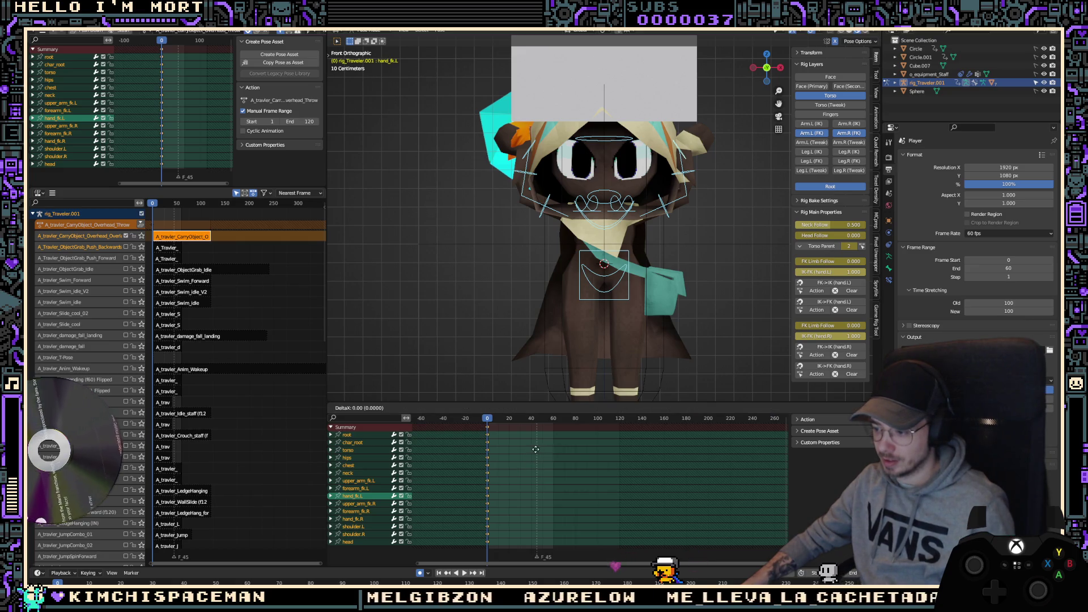
Step: Drop the duplicated start-pose keys beside the originals and check the side and front views
left_click(536, 446)
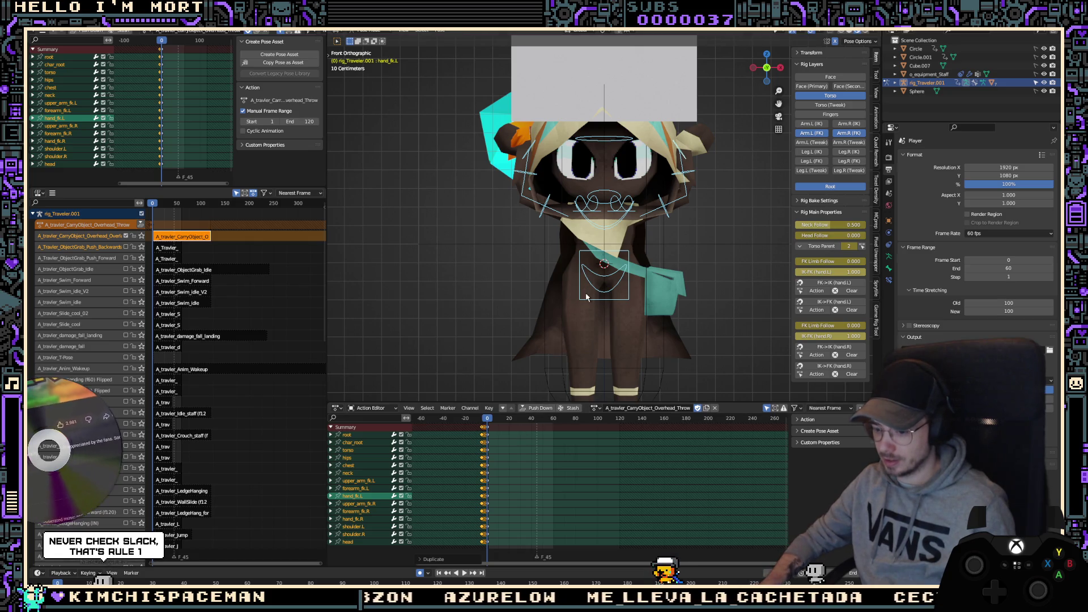
key("KP_3")
key("KP_1")
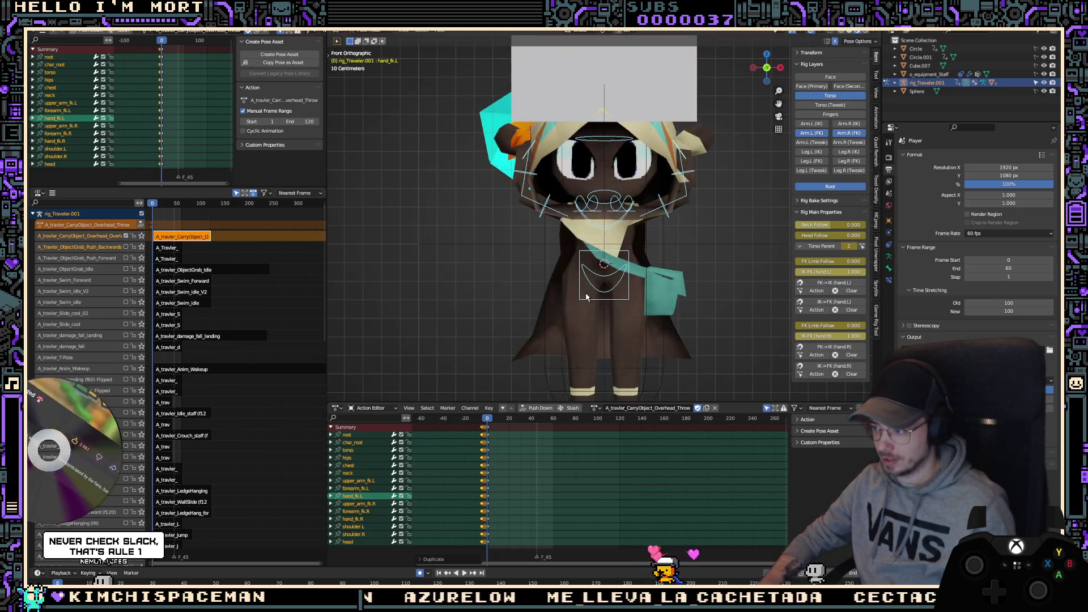
Step: Select the left upper arm, forearm and hand, recentre the view, then pick the torso control
left_click(668, 206)
left_click(681, 175, "shift")
left_click(687, 161, "shift")
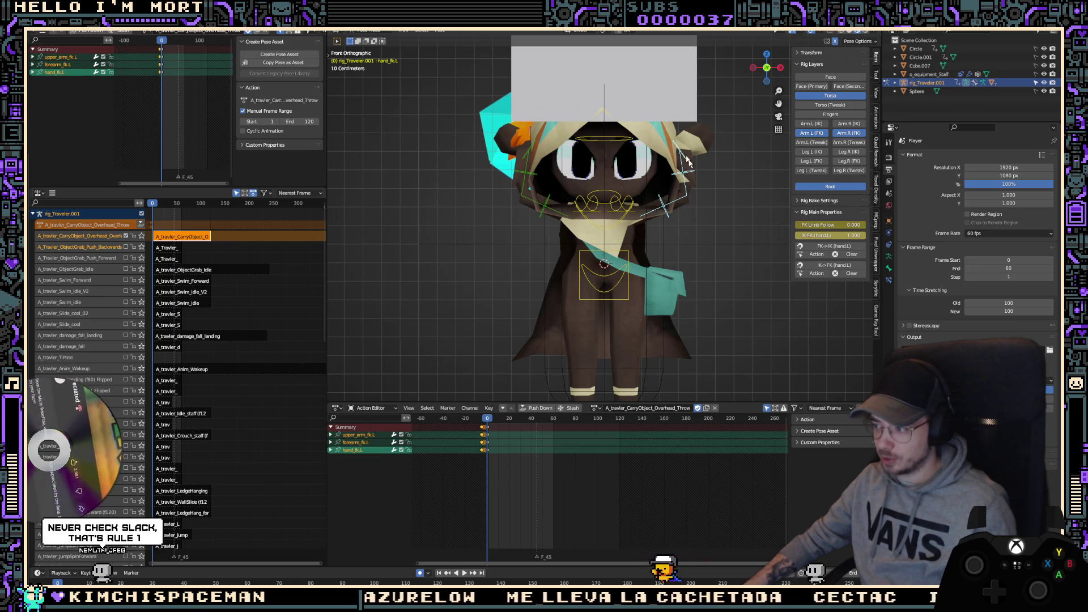
key("KP_3")
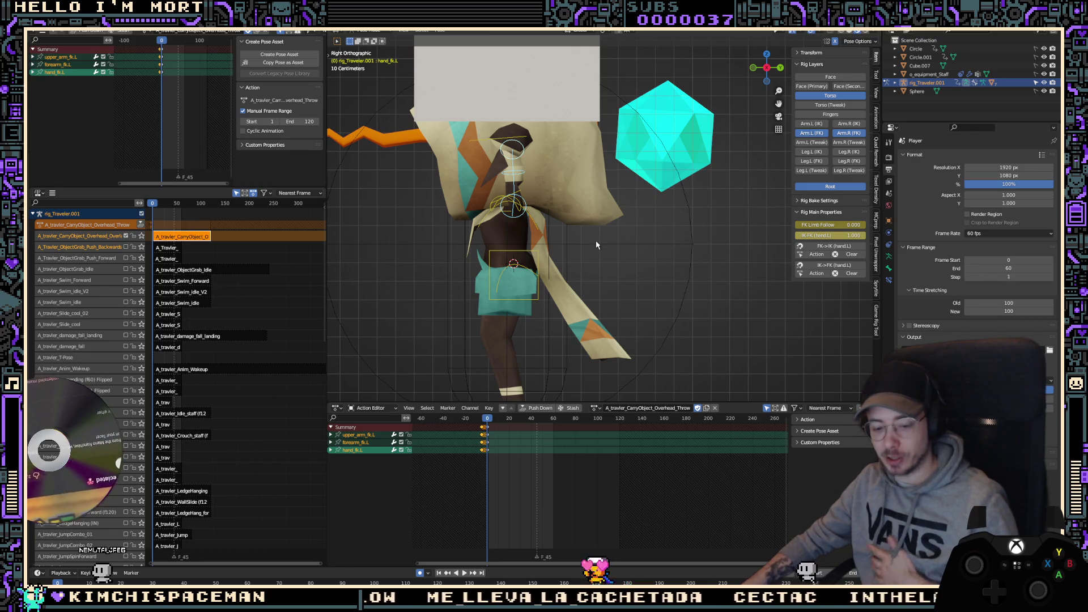
scroll(594, 239, "up", 1)
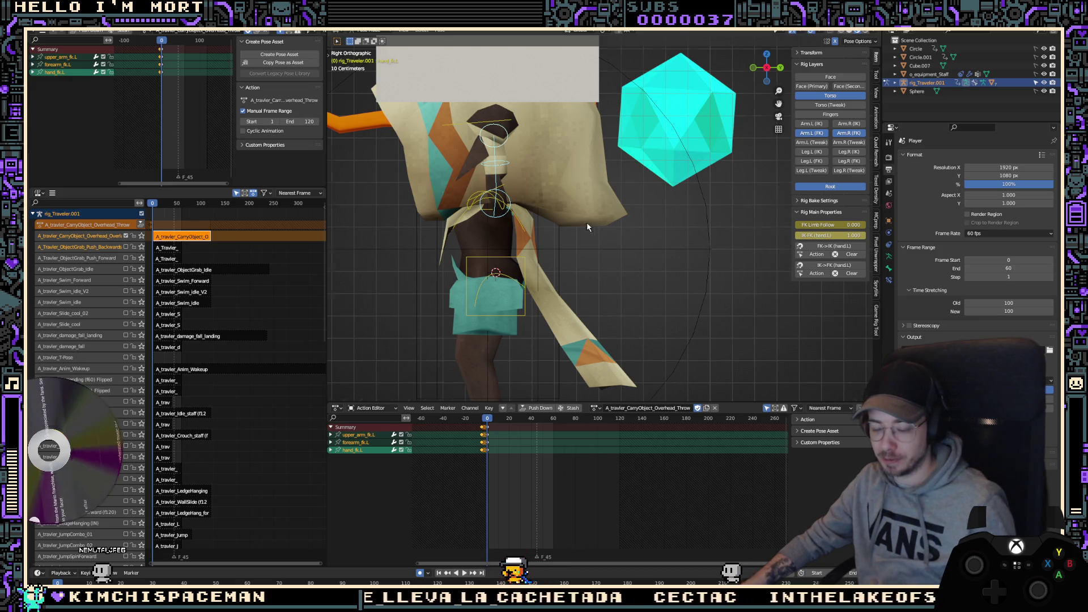
key("KP_1")
mouse_move(745, 158)
middle_mouse_down("shift")
mouse_move(714, 170)
mouse_move(694, 150)
middle_mouse_up("shift")
key("KP_6")
key("KP_6")
key("KP_6")
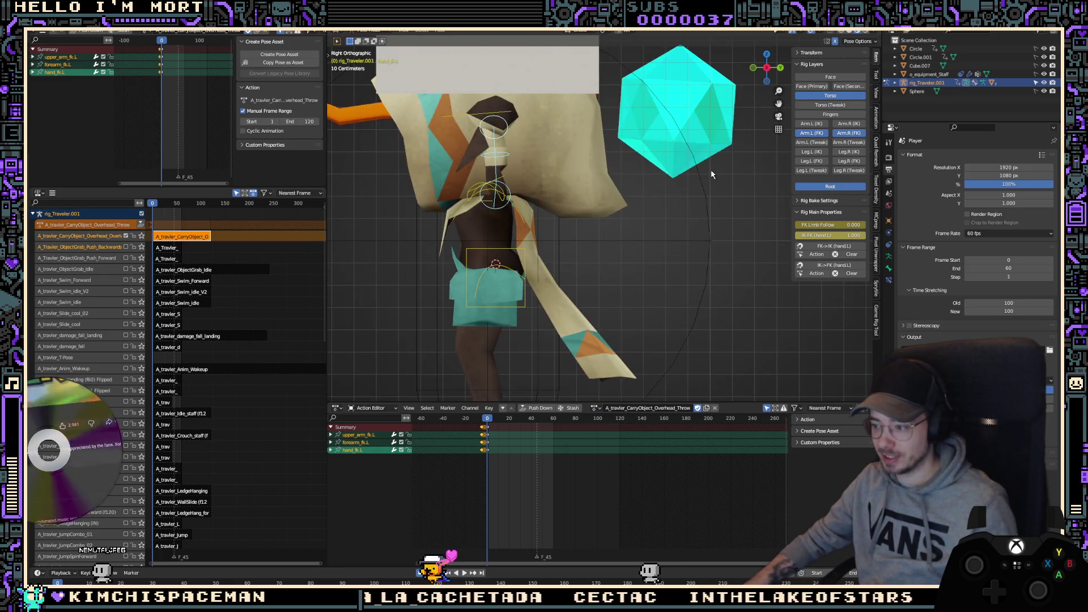
left_click(548, 258)
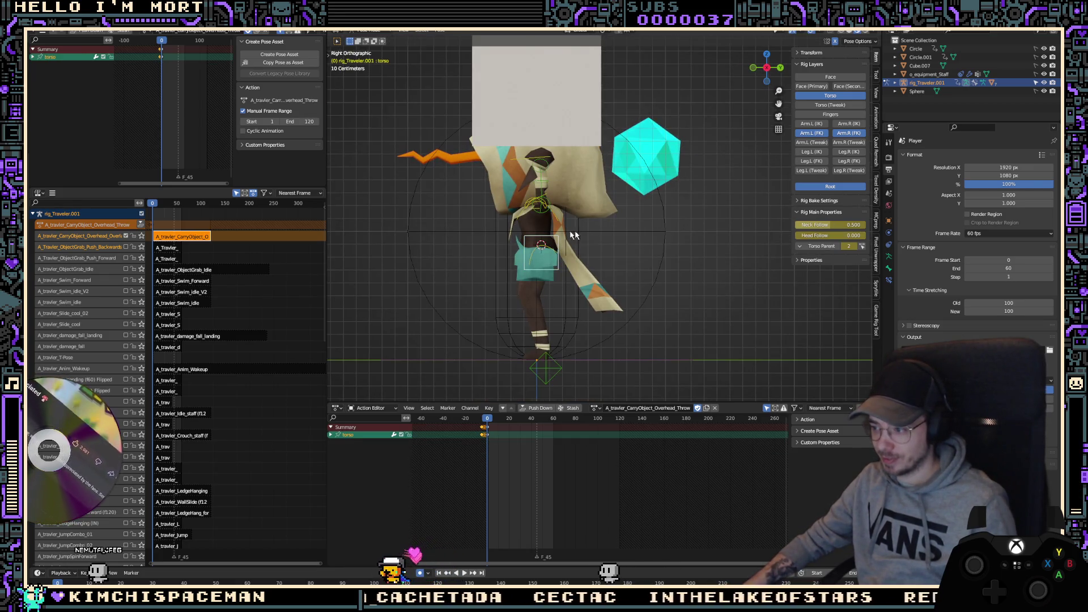
Step: Go to frame 10 and rotate the torso to lean back -26.3°
key("r")
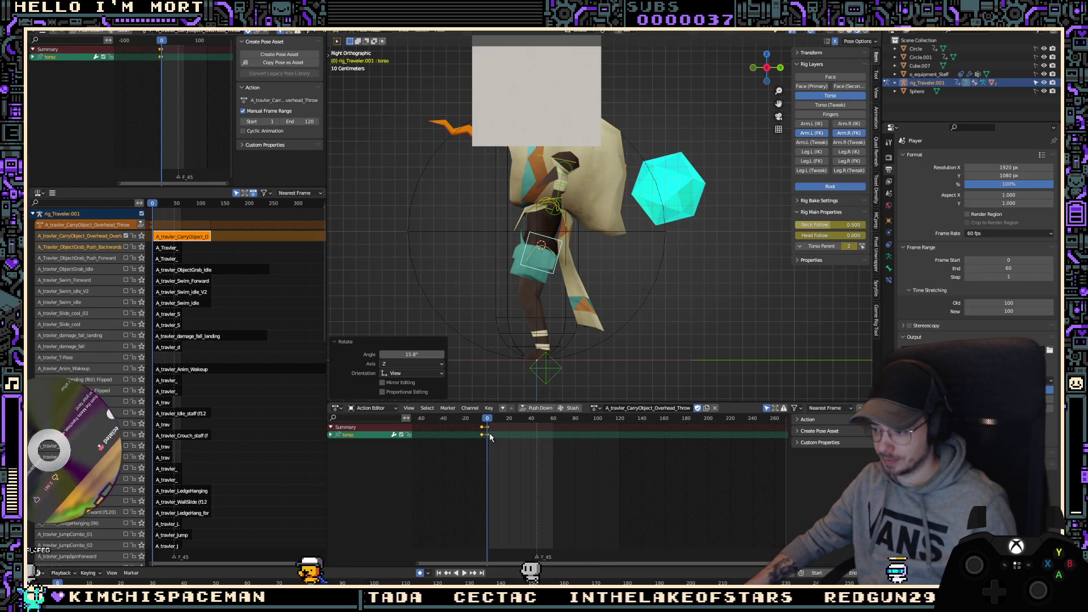
key("space")
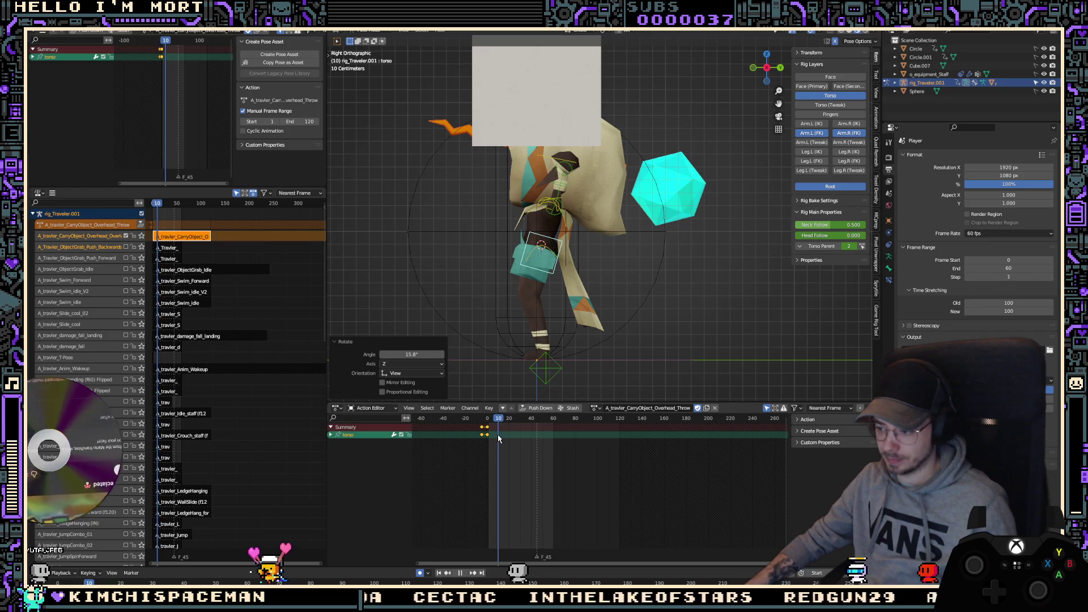
key("space")
scroll(628, 282, "up", 3)
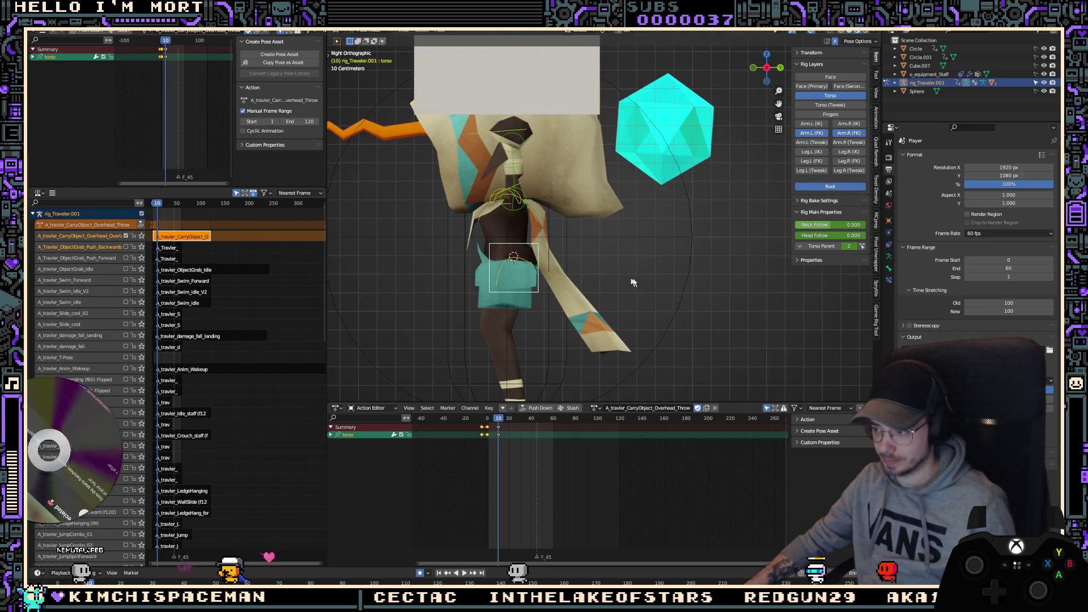
key("r")
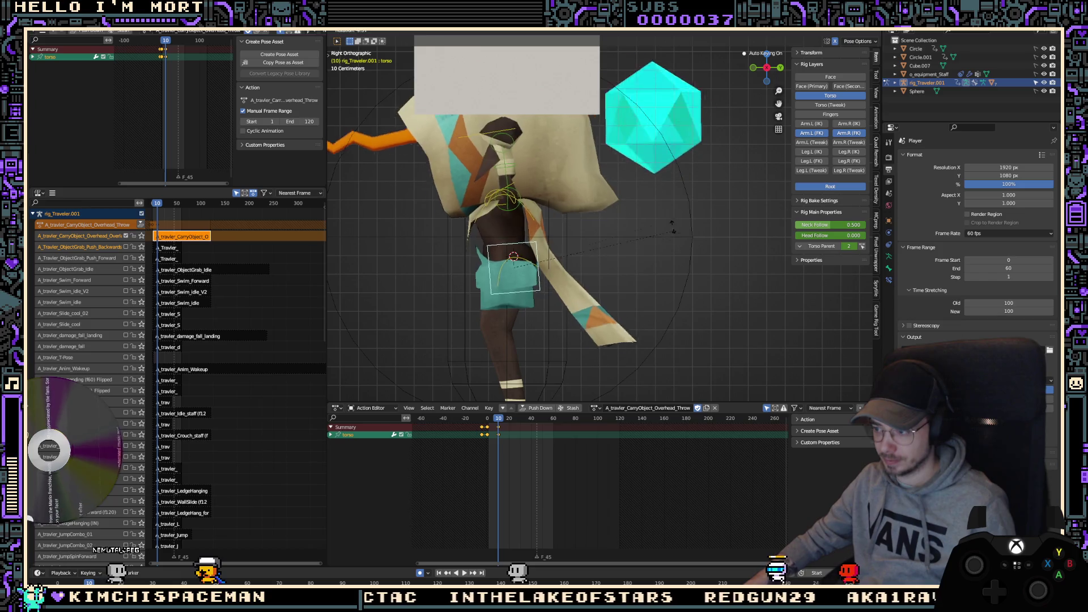
left_click(618, 205)
key("r")
left_click(602, 190)
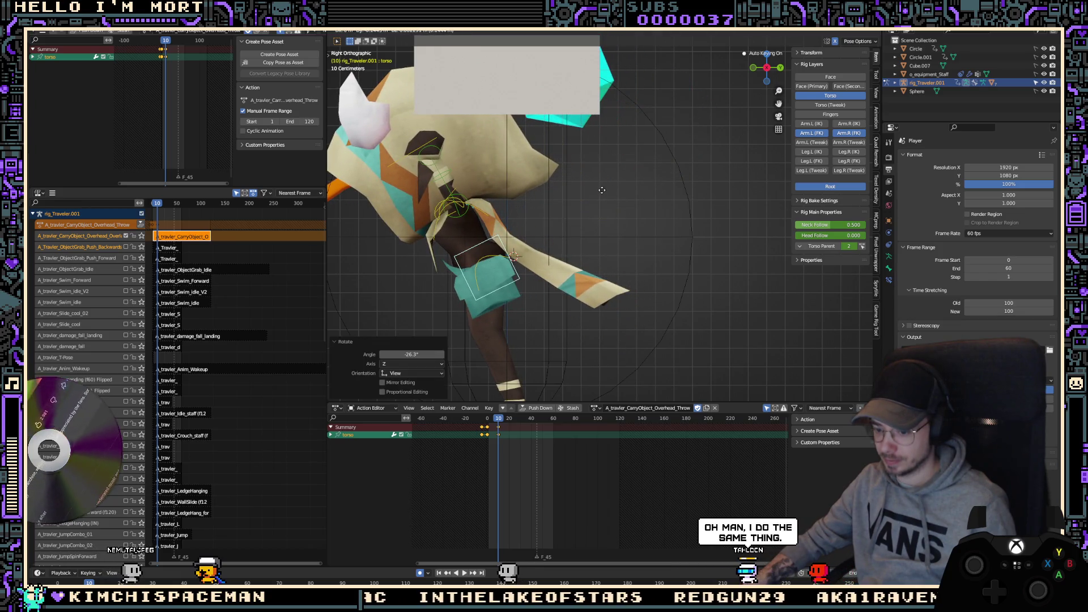
Step: Shift the torso down and turn it -5.94°, then select the left upper arm bone
key("g")
left_click(609, 195)
key("s")
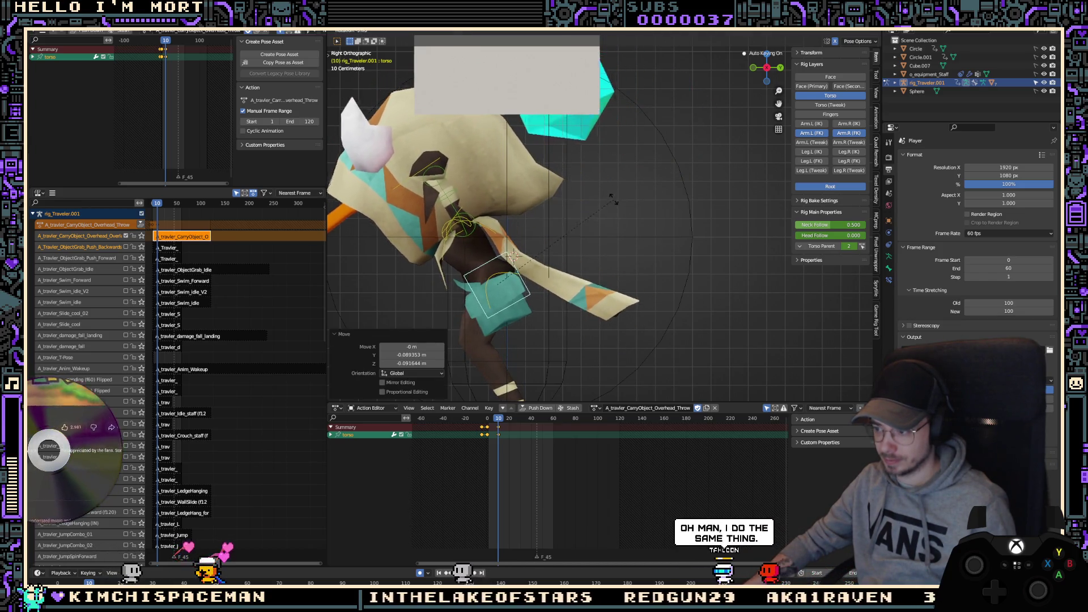
left_click(514, 253)
middle_click_drag(468, 278, 523, 223, "shift")
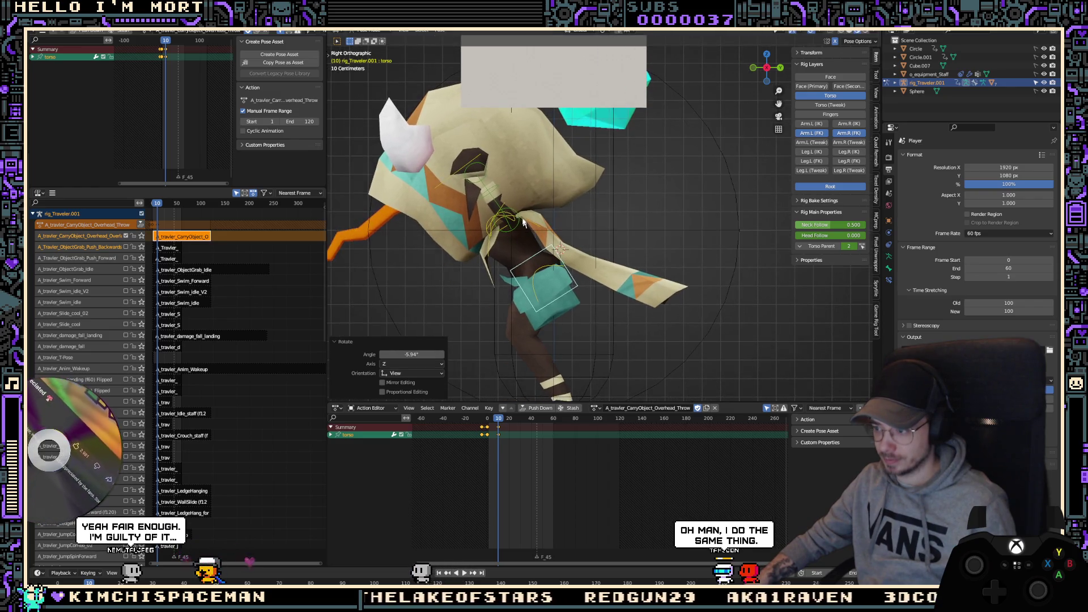
key("KP_1")
left_click(624, 225)
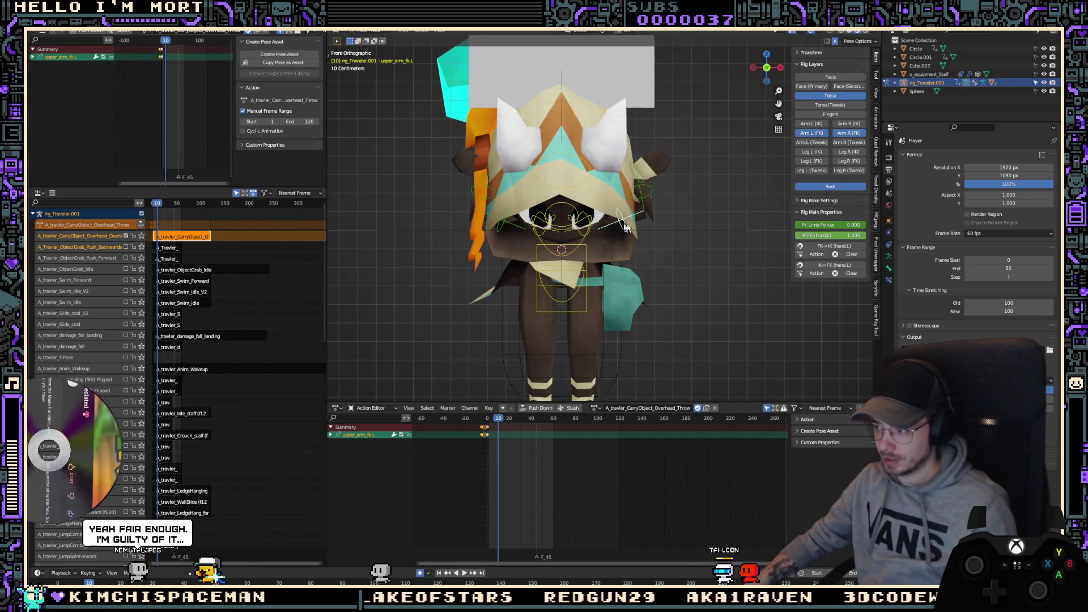
Step: Check the pose from back, perspective and camera views, then rotate the left upper arm upward
key("ctrl+KP_1")
key("KP_1")
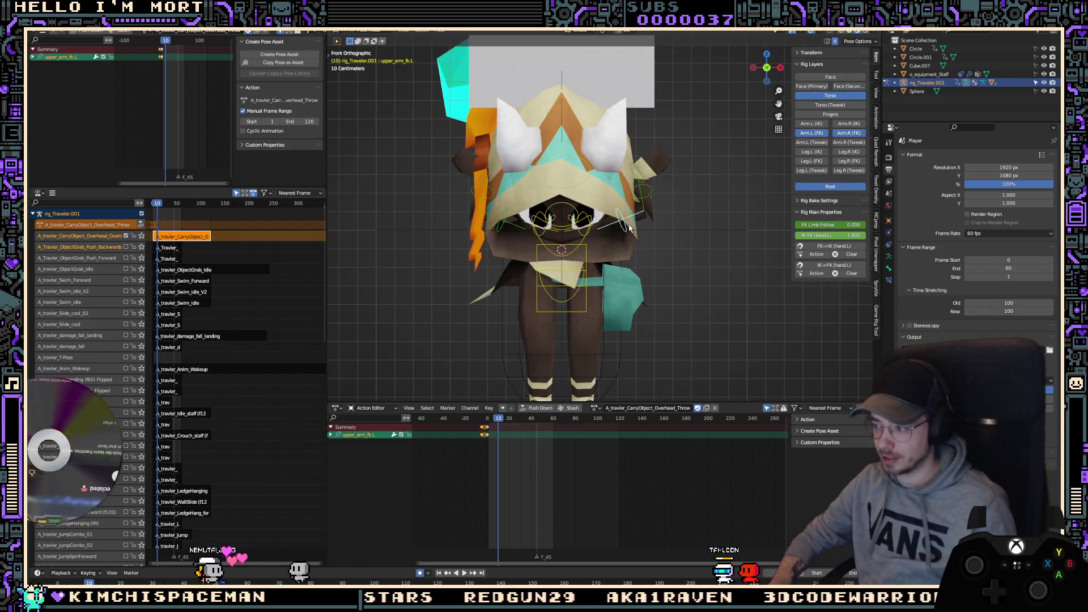
key("KP_5")
key("KP_5")
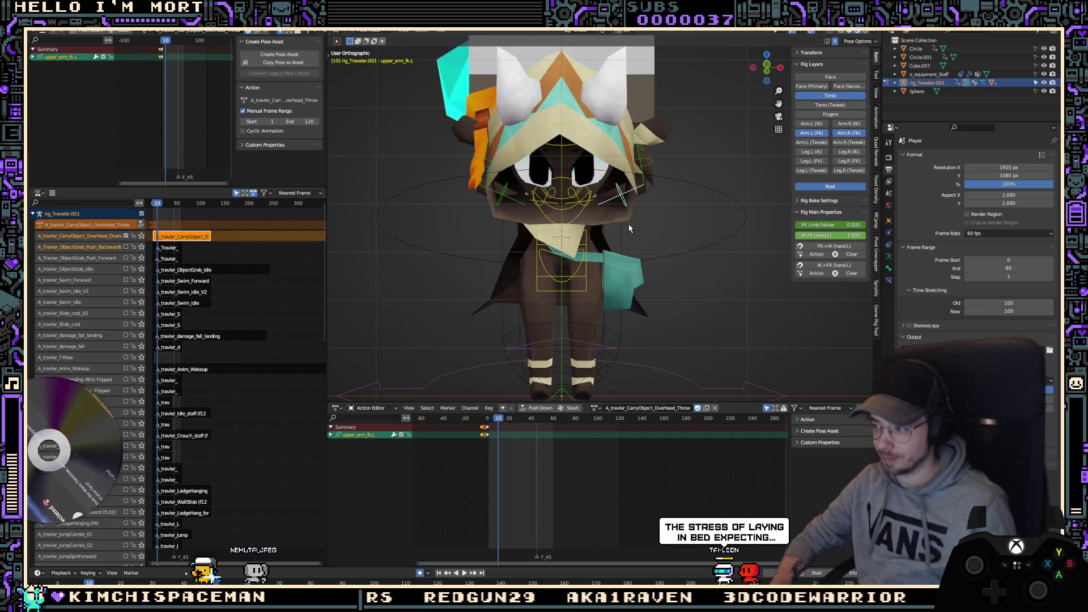
key("ctrl+KP_0")
key("KP_0")
scroll(628, 223, "down", 5)
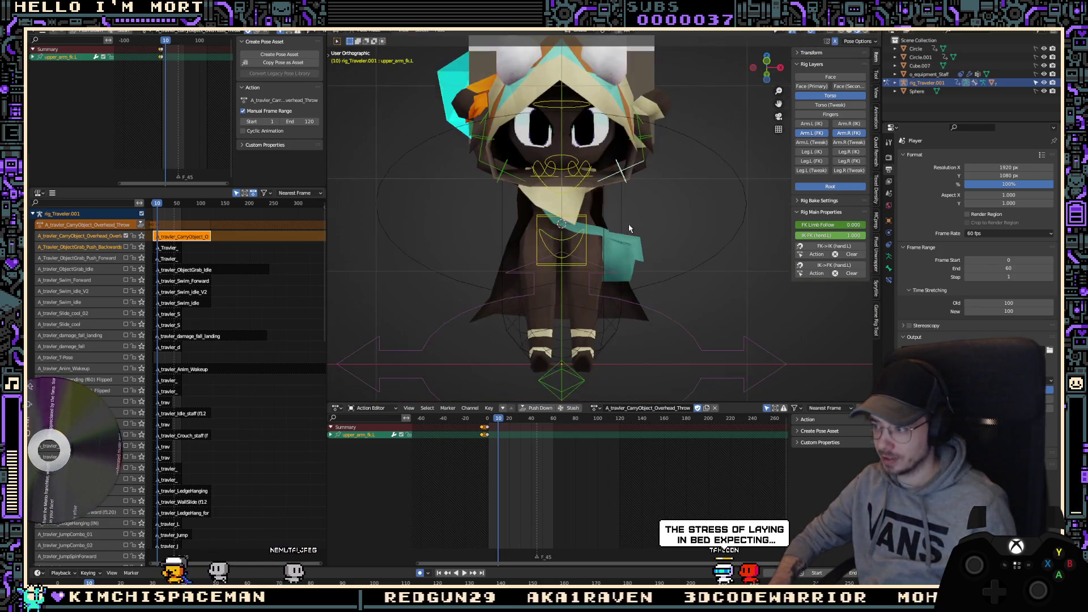
scroll(628, 142, "up", 2)
key("r")
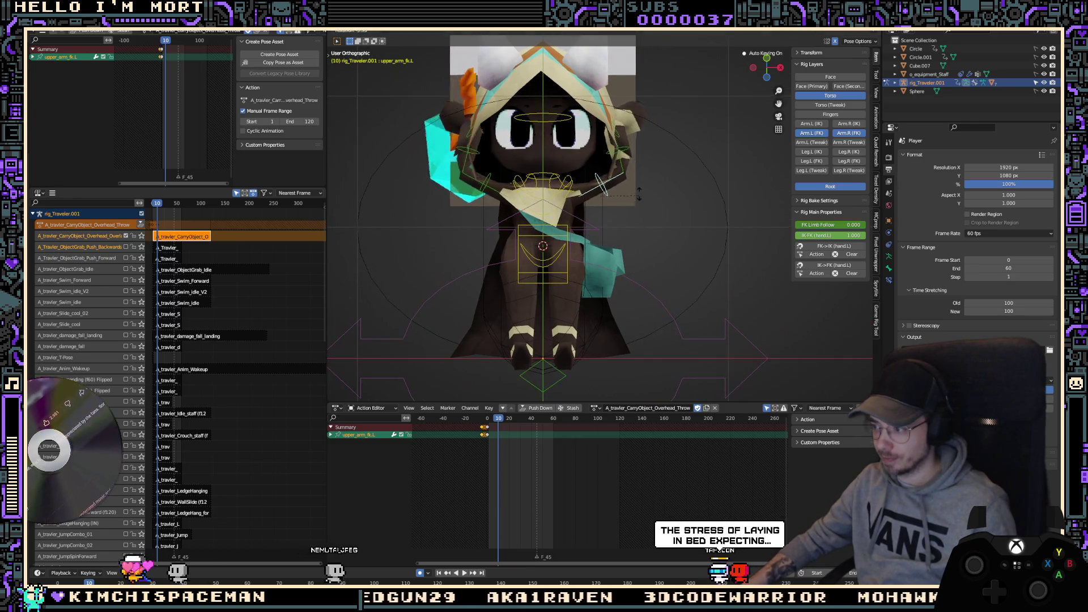
left_click(609, 149)
Step: Rotate the left forearm backward from the side view
left_click(658, 141)
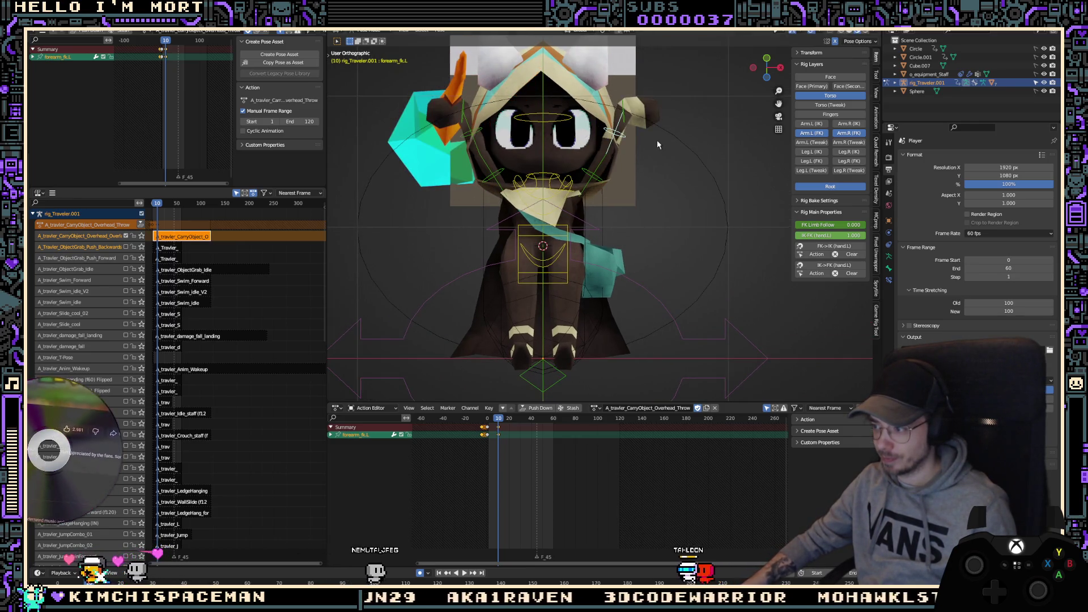
key("KP_3")
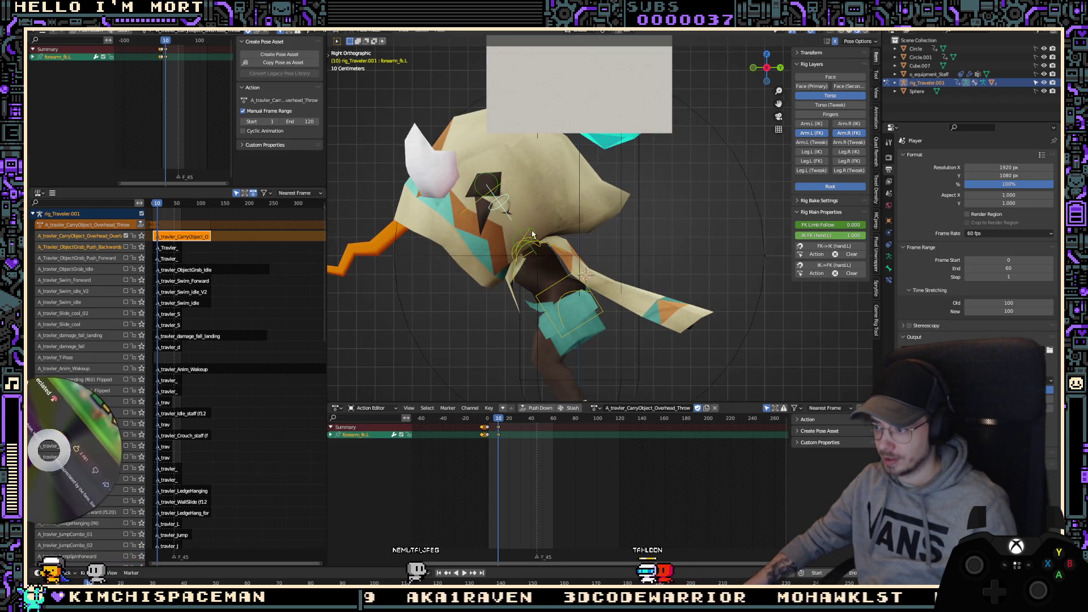
key("r")
left_click(556, 177)
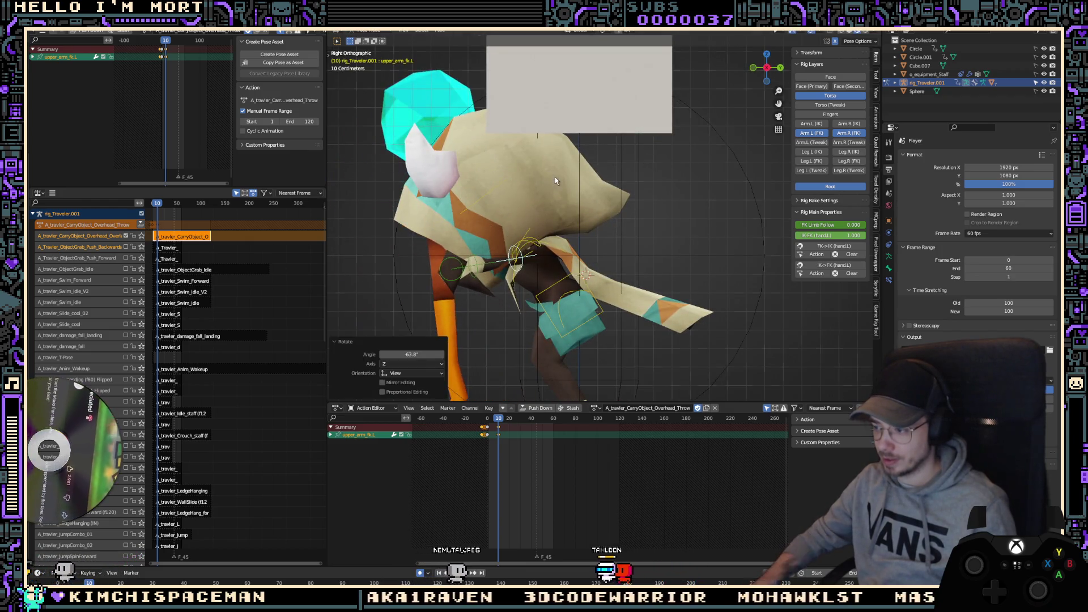
Step: Rotate hand_fk.L to -79.5° on Z, replacing the first level-staff attempt
key("KP_1")
left_click(627, 259)
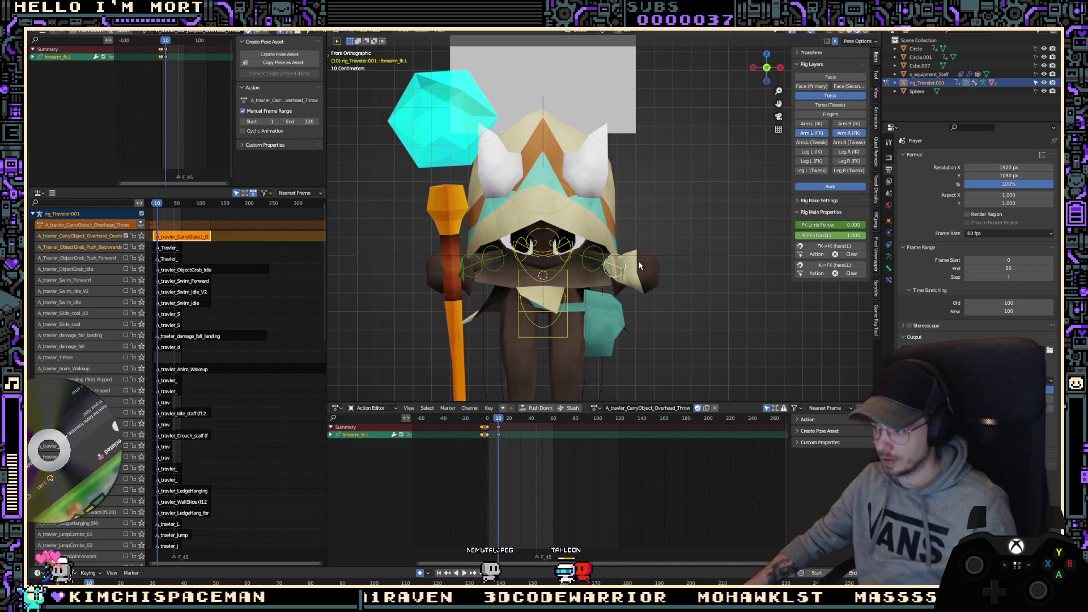
key("r")
left_click(692, 270)
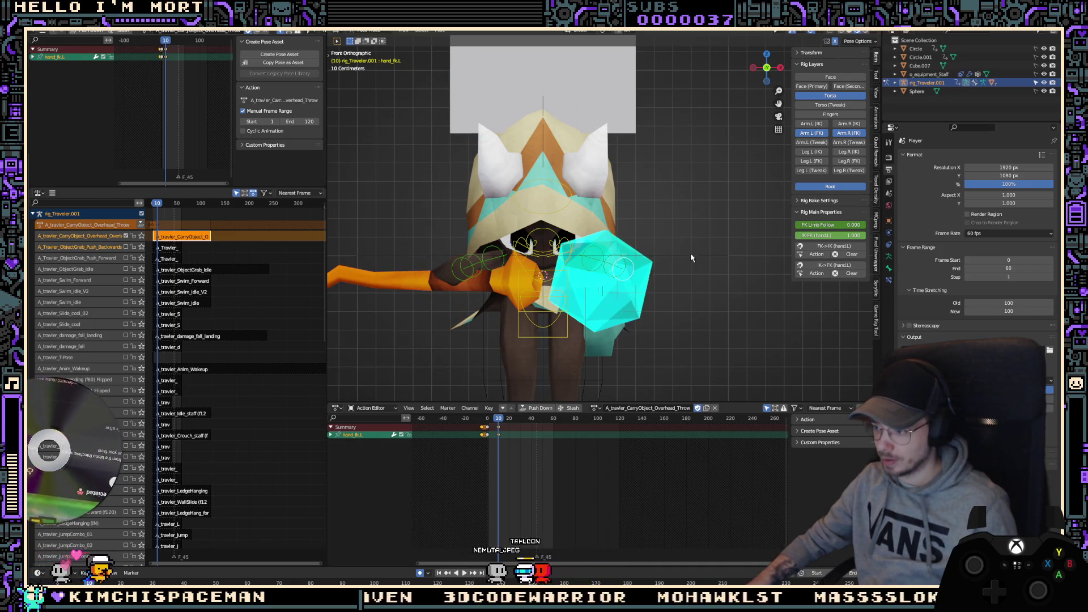
key("ctrl+z")
key("r")
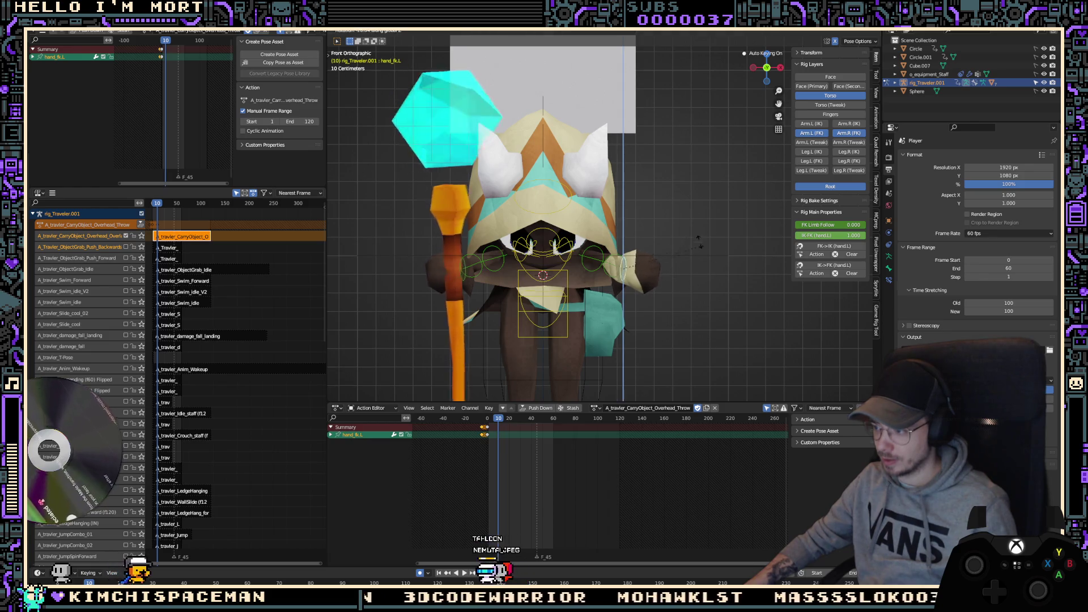
left_click(651, 176)
Step: Swing upper_arm_fk.L back -15.1°, checking front and right views, then undo the last action
key("KP_3")
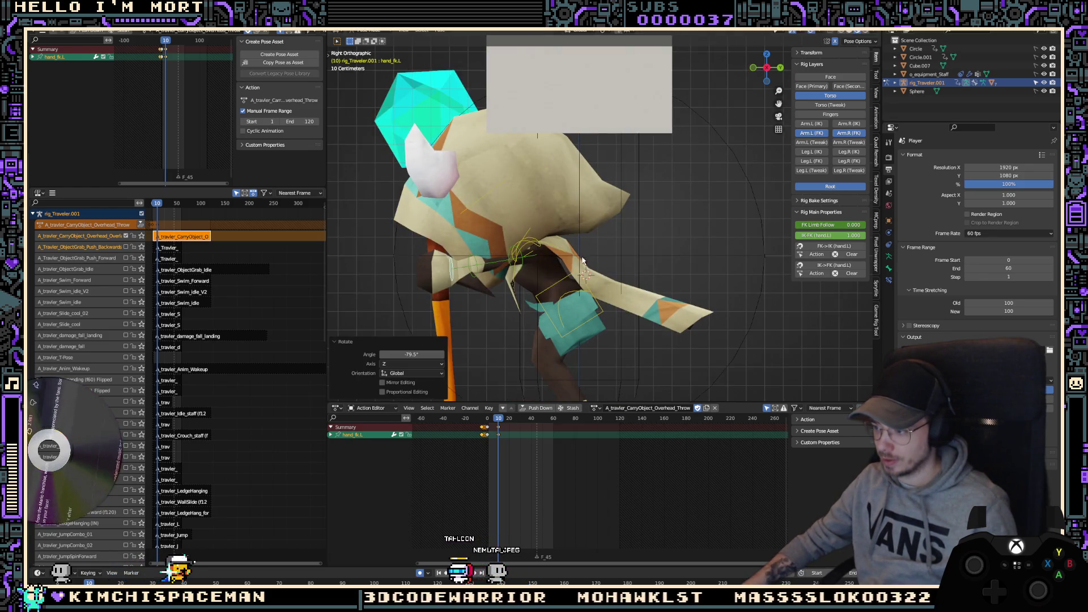
left_click(533, 264)
key("KP_1")
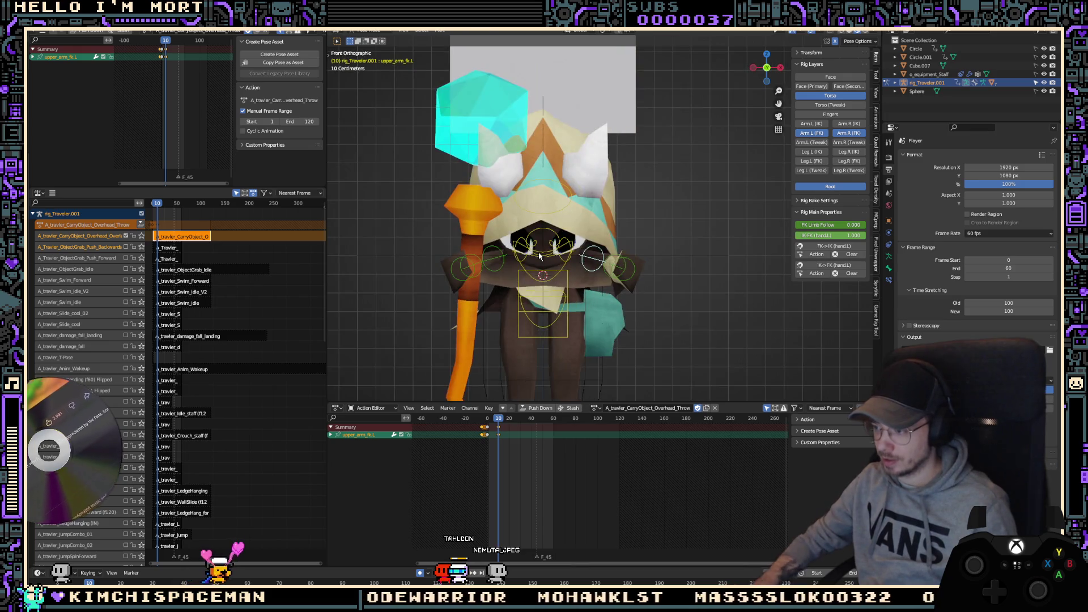
key("r")
left_click(656, 251)
key("KP_3")
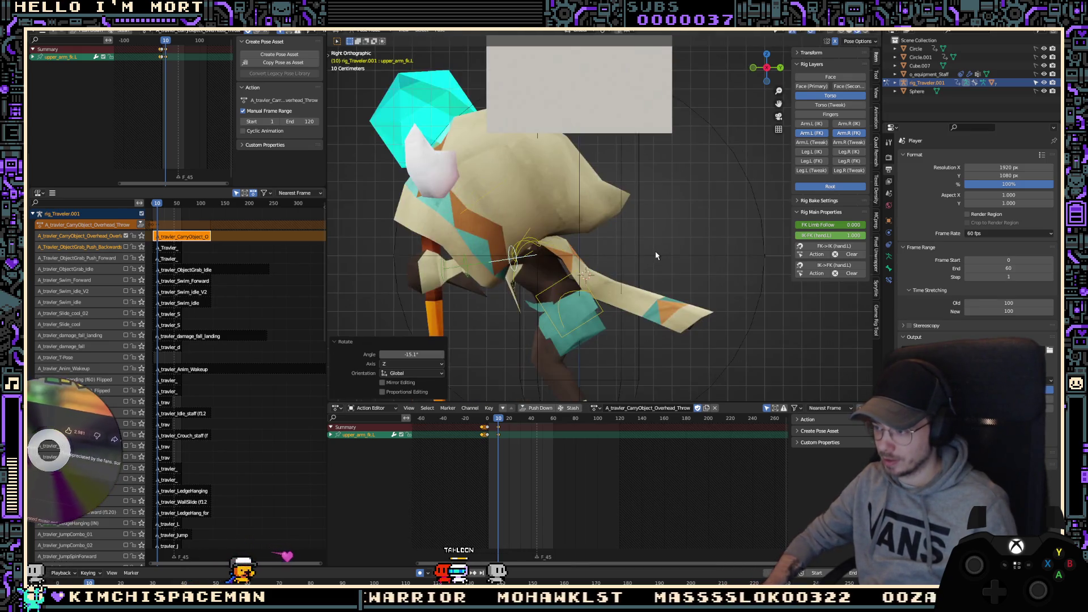
key("ctrl+z")
key("ctrl+z")
key("ctrl+z")
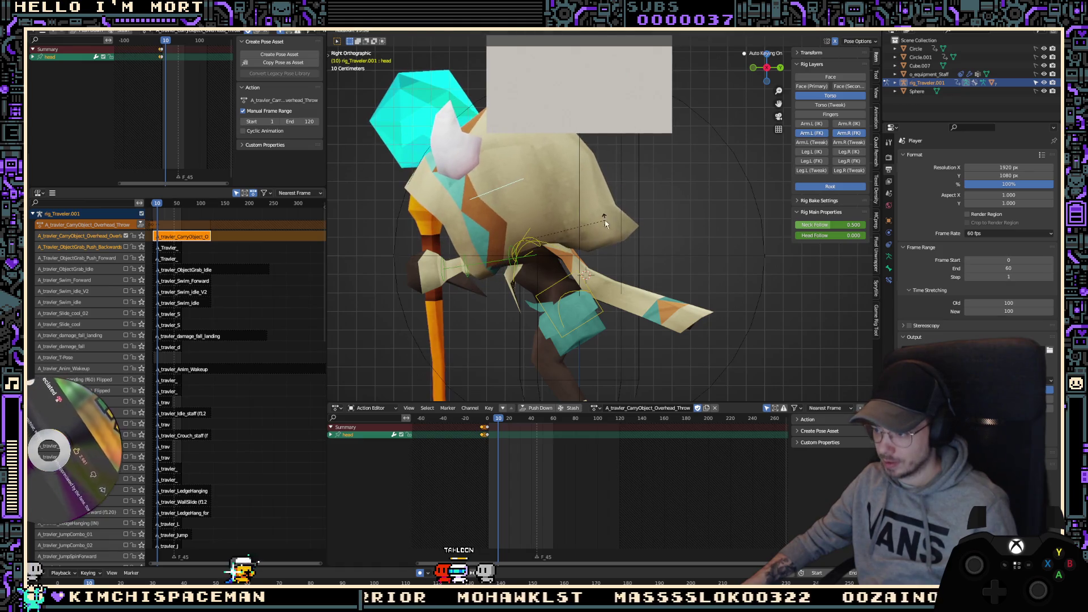
Step: Select char_root, stop playback at frame 10 and paste the copied pose as a key
mouse_move(490, 452)
left_mouse_down()
mouse_move(510, 449)
mouse_move(494, 449)
left_mouse_up()
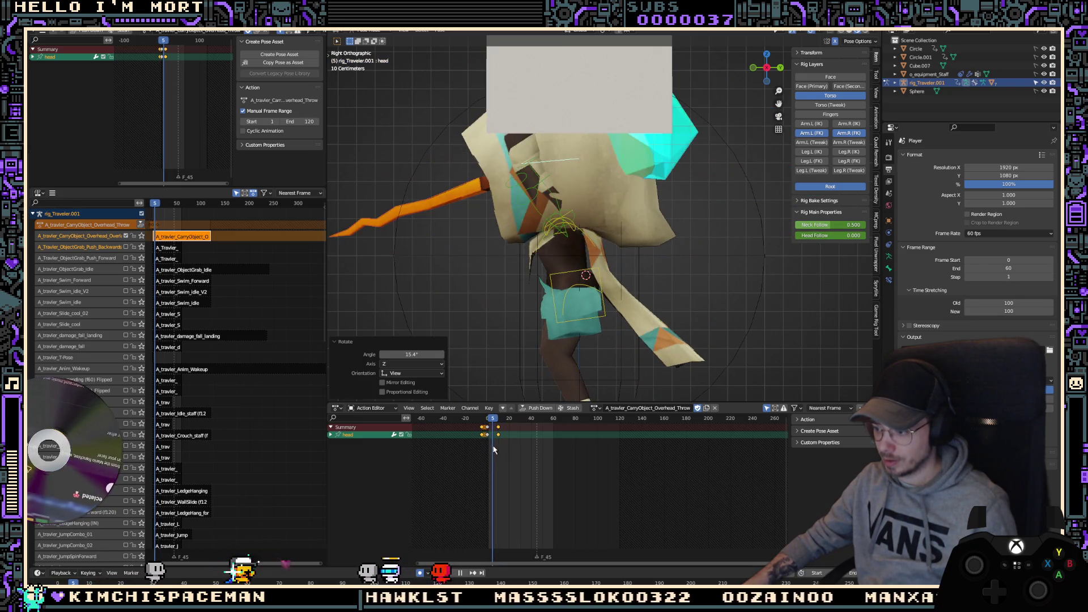
mouse_move(556, 318)
middle_mouse_down()
mouse_move(593, 308)
mouse_move(595, 317)
middle_mouse_up()
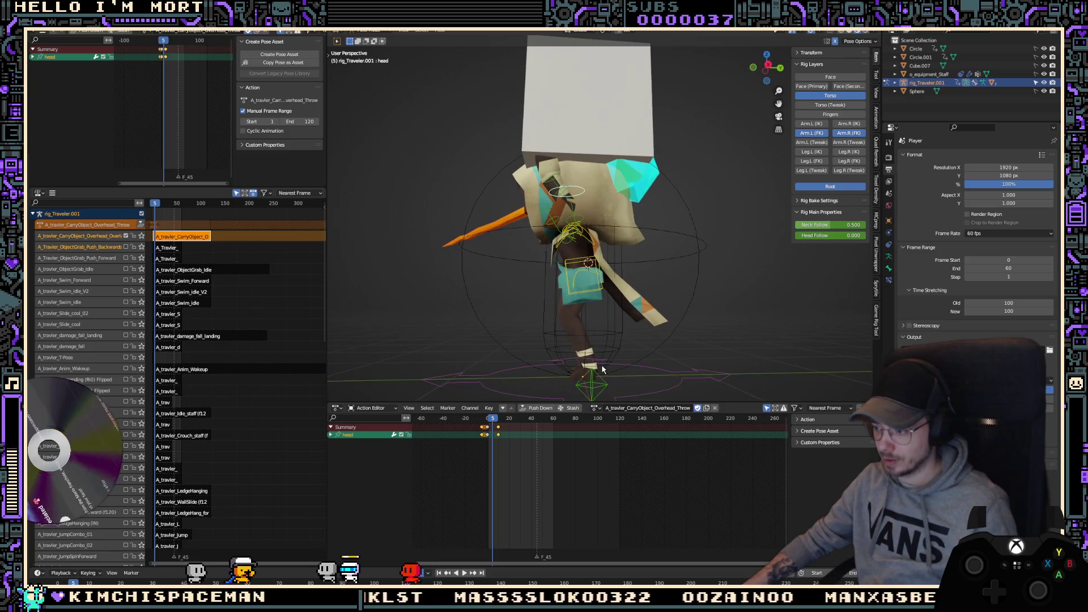
left_click(602, 384)
key("space")
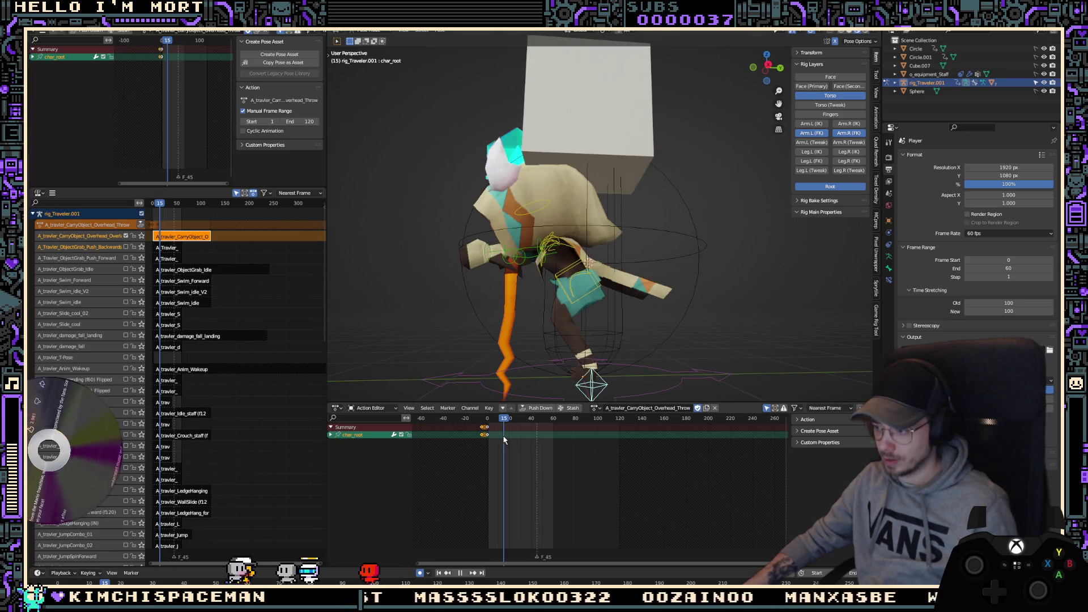
key("space")
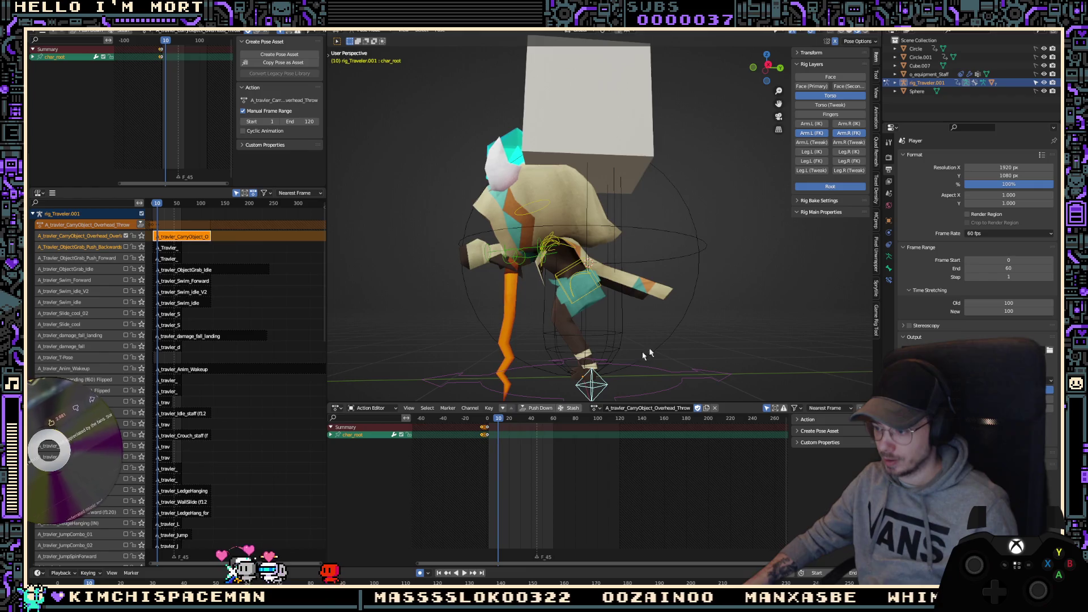
key("ctrl+v")
scroll(491, 437, "up", 5)
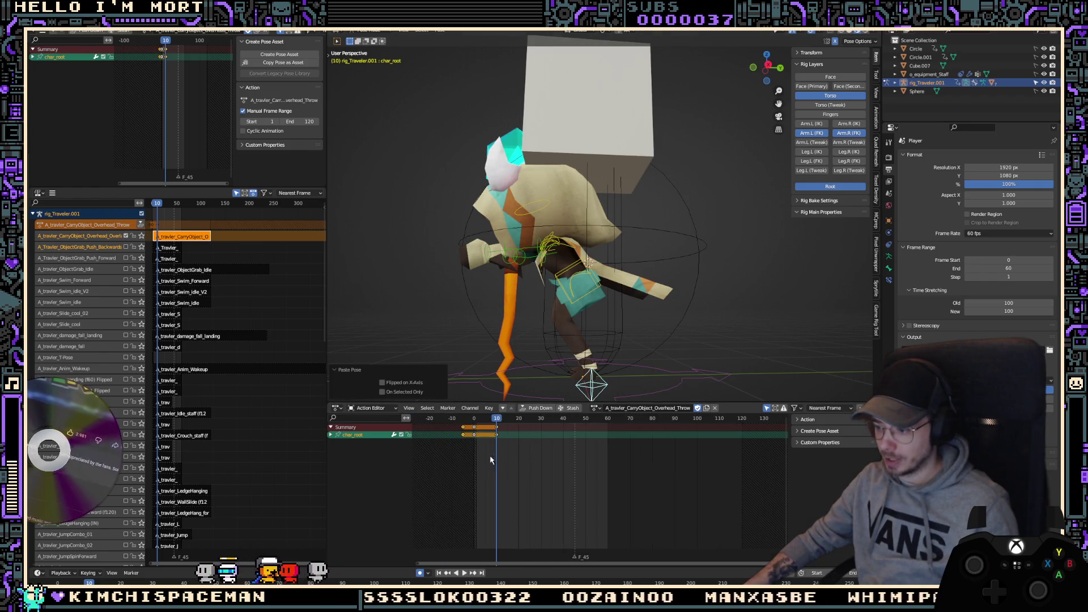
Step: Review playback, then tilt char_root 6.58° from the right side view
key("space")
key("Escape")
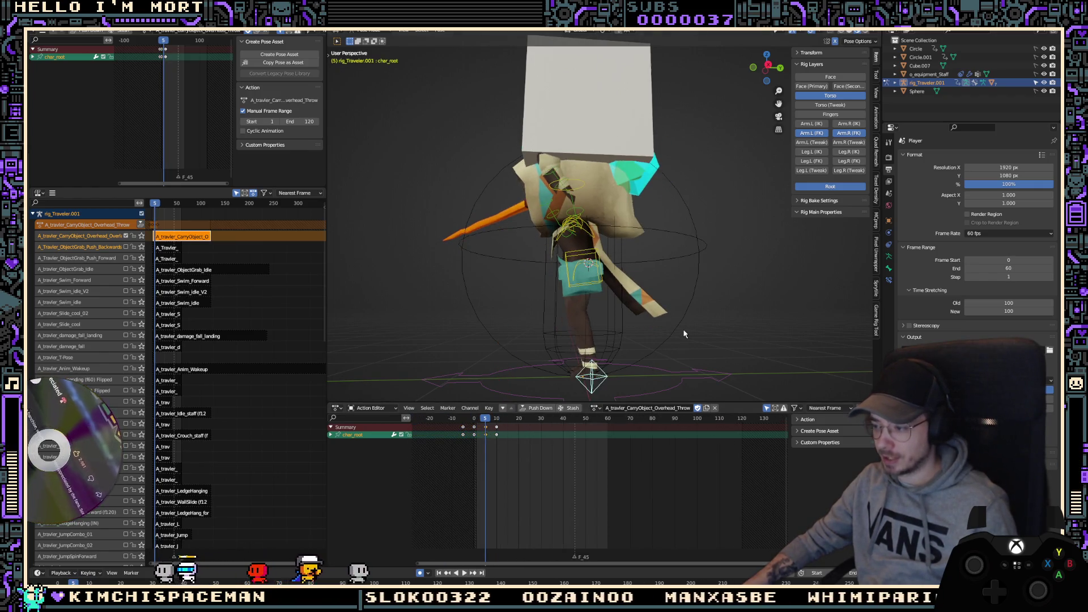
key("KP_3")
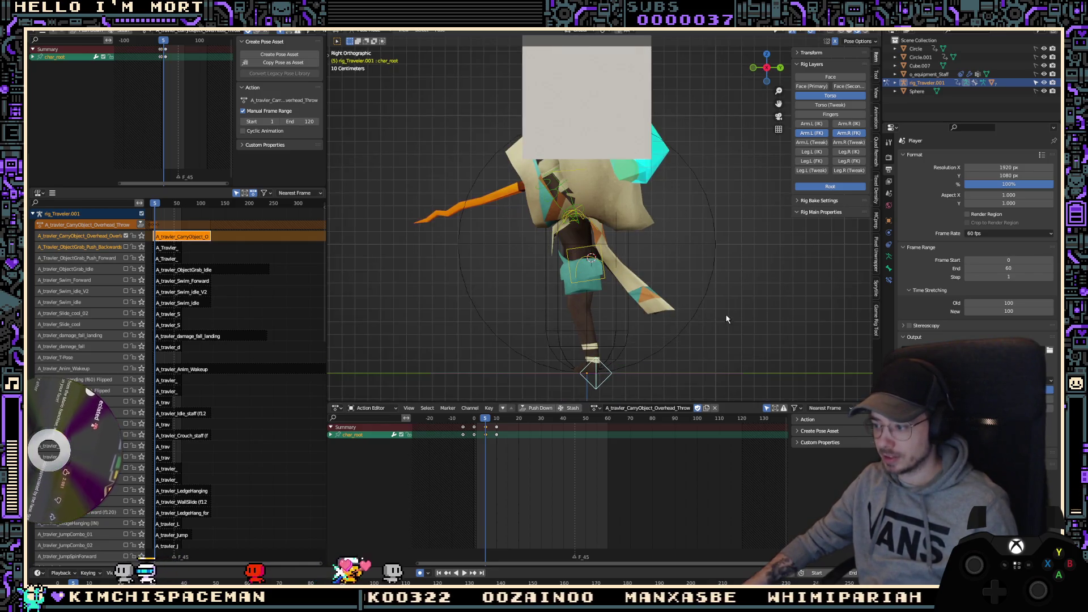
key("r")
left_click(709, 335)
key("shift+Left")
key("space")
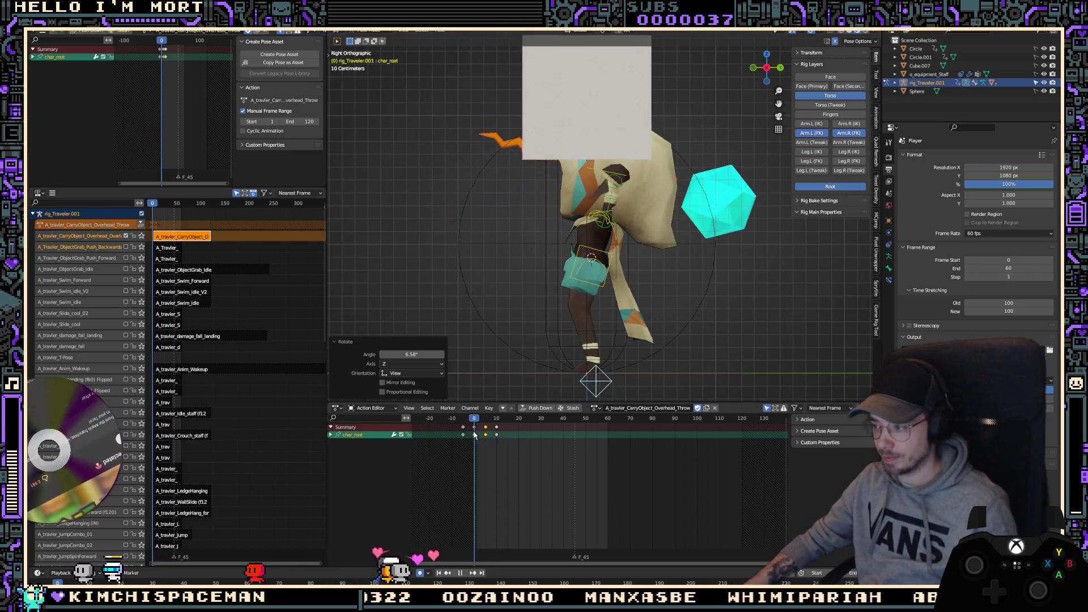
Step: Select all bones and paste the copied pose as keys at frames 10 and 20
mouse_move(470, 434)
left_mouse_down()
mouse_move(492, 436)
mouse_move(479, 445)
mouse_move(497, 435)
left_mouse_up()
key("a")
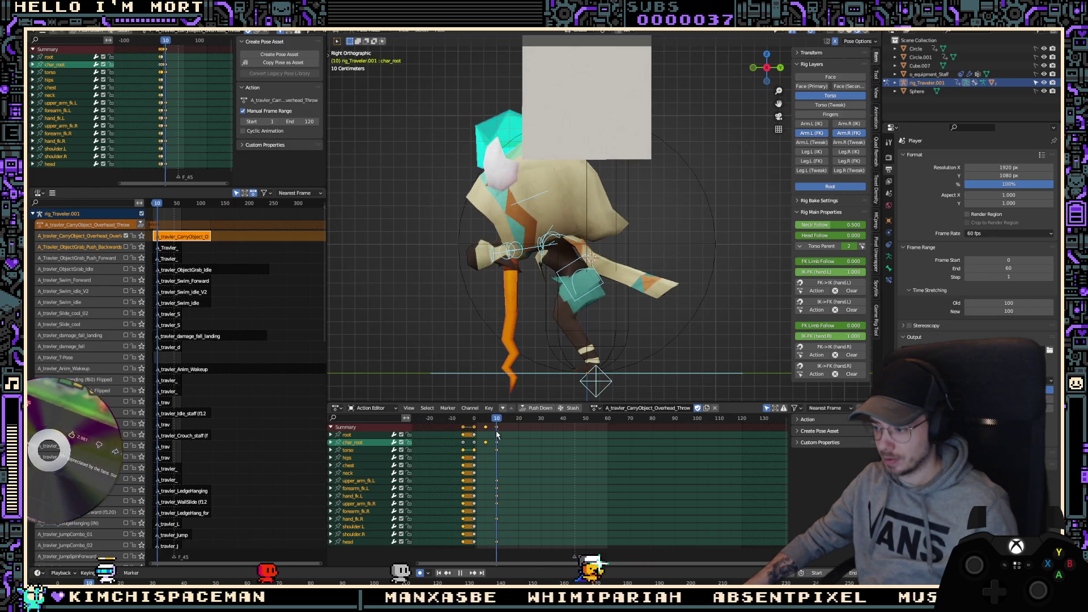
key("ctrl+v")
key("Up")
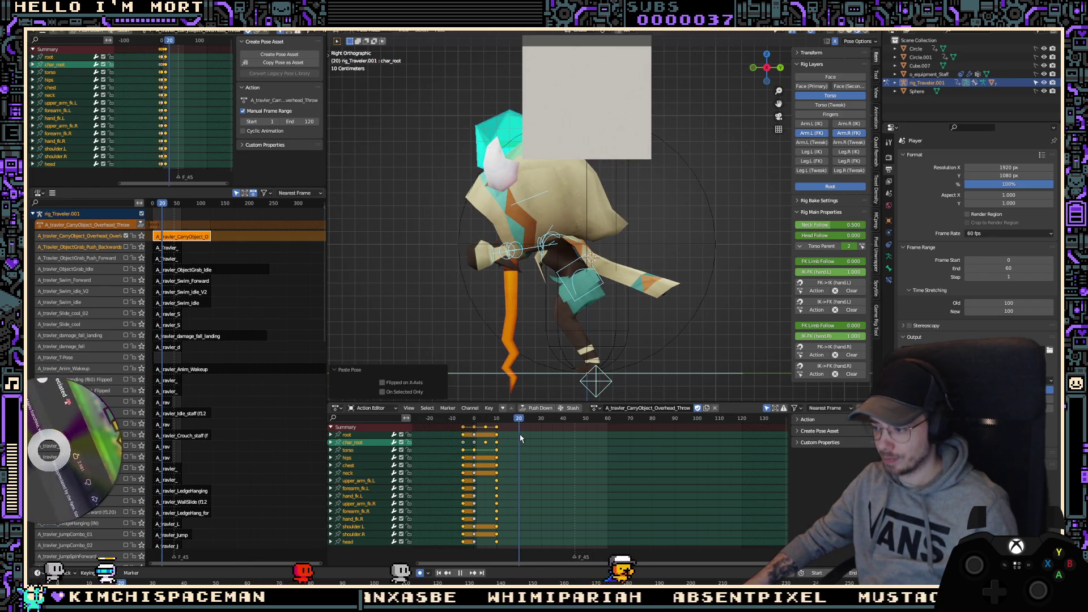
key("ctrl+v")
Step: Set the throw keys to Automatic handles and Bezier interpolation
key("v")
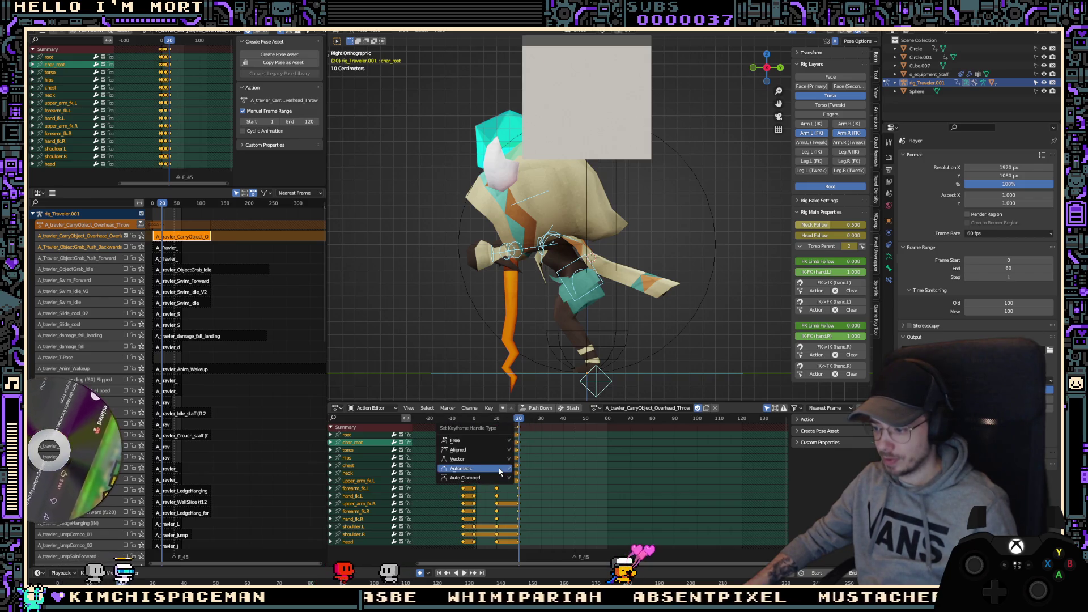
left_click(496, 476)
key("v")
left_click(497, 479)
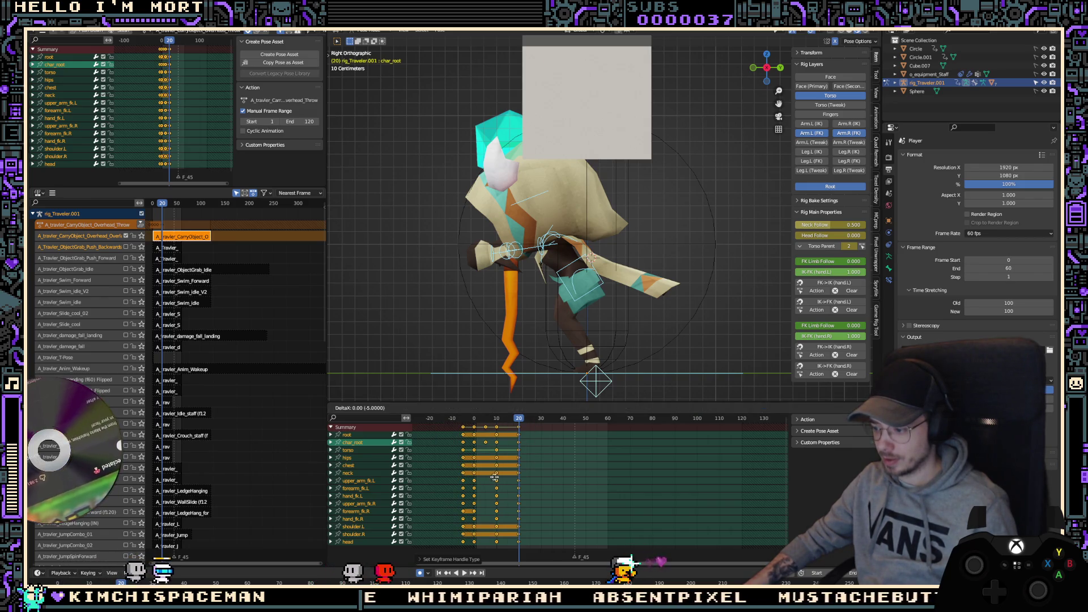
key("t")
left_click(417, 511)
Step: Play back the throw, hiding the overlays to view it clean and then restoring them
key("space")
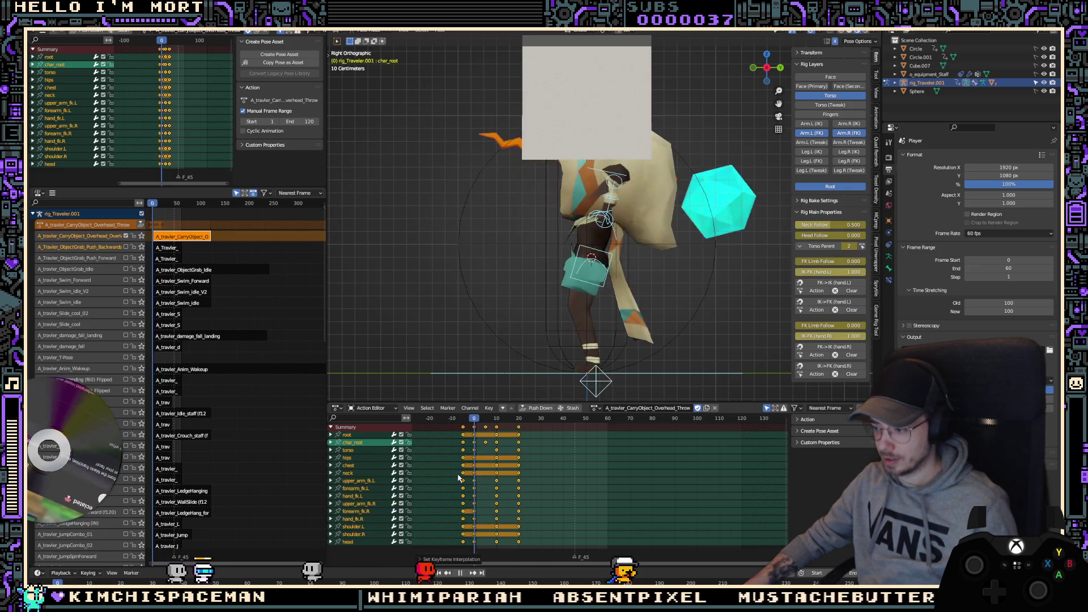
key("z")
key("8")
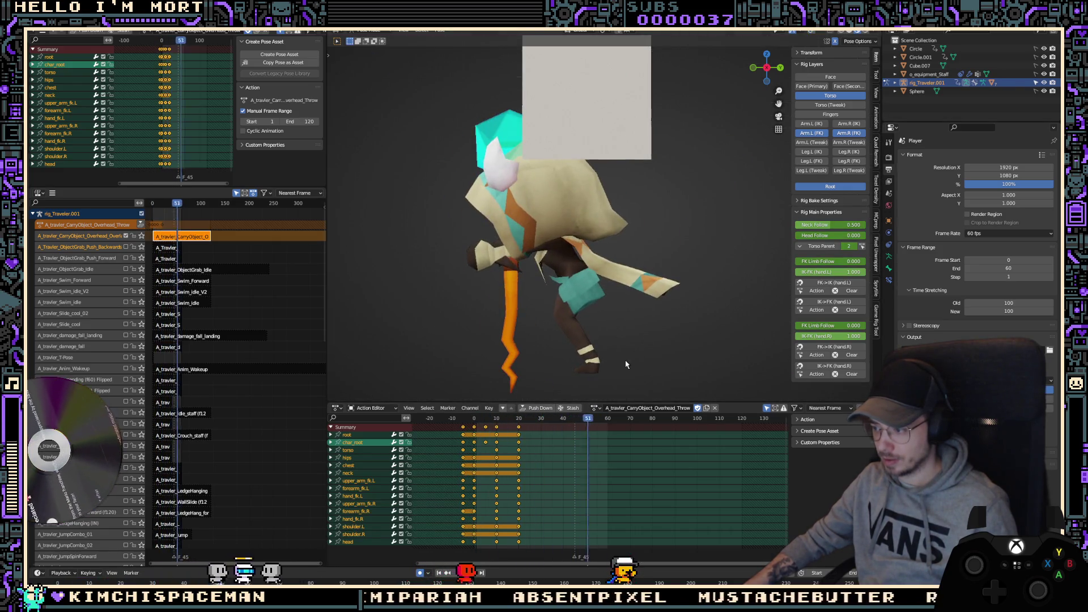
key("z")
key("8")
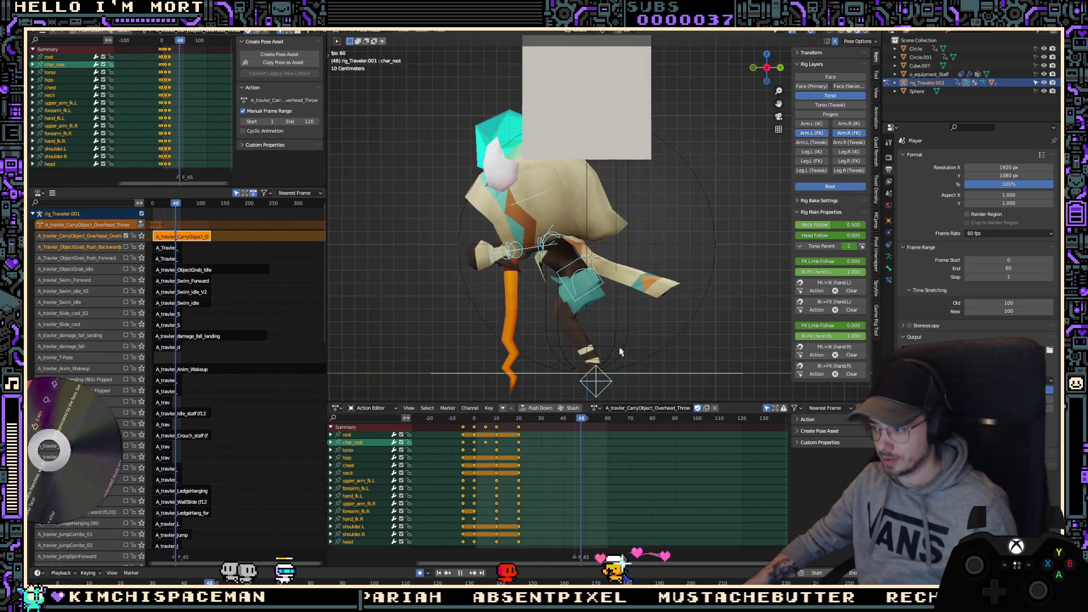
Step: Turn char_root 4.58° at frame 10
left_click(604, 385)
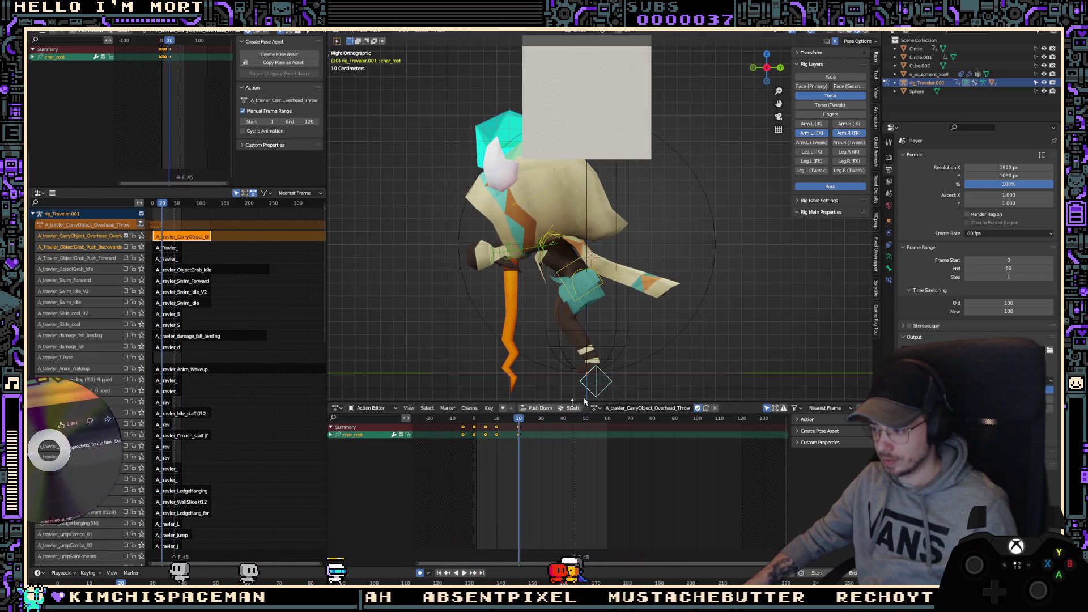
left_click(675, 361)
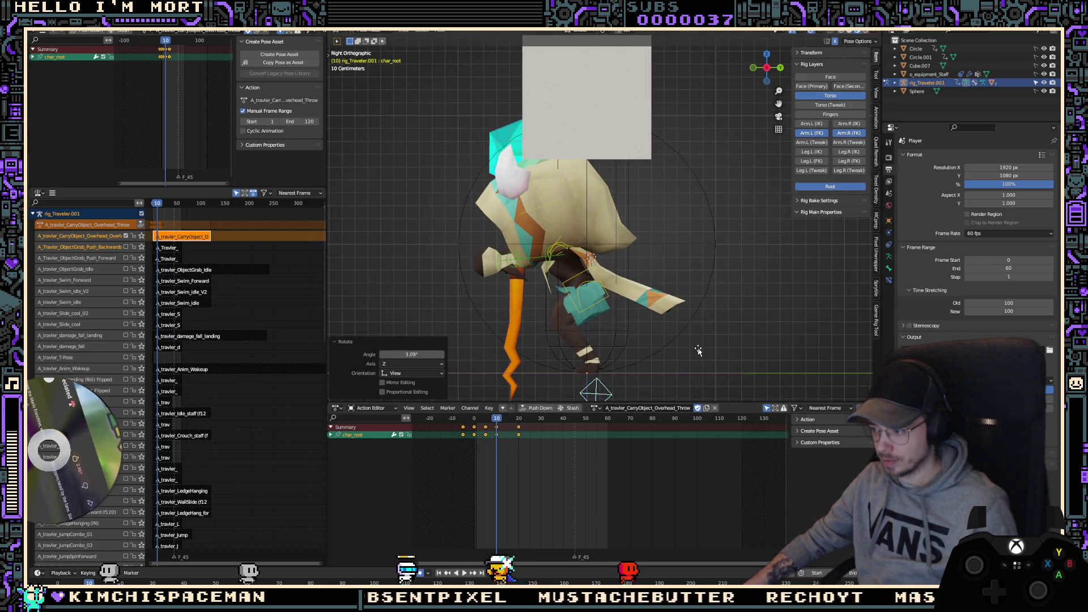
key("r")
left_click(617, 298)
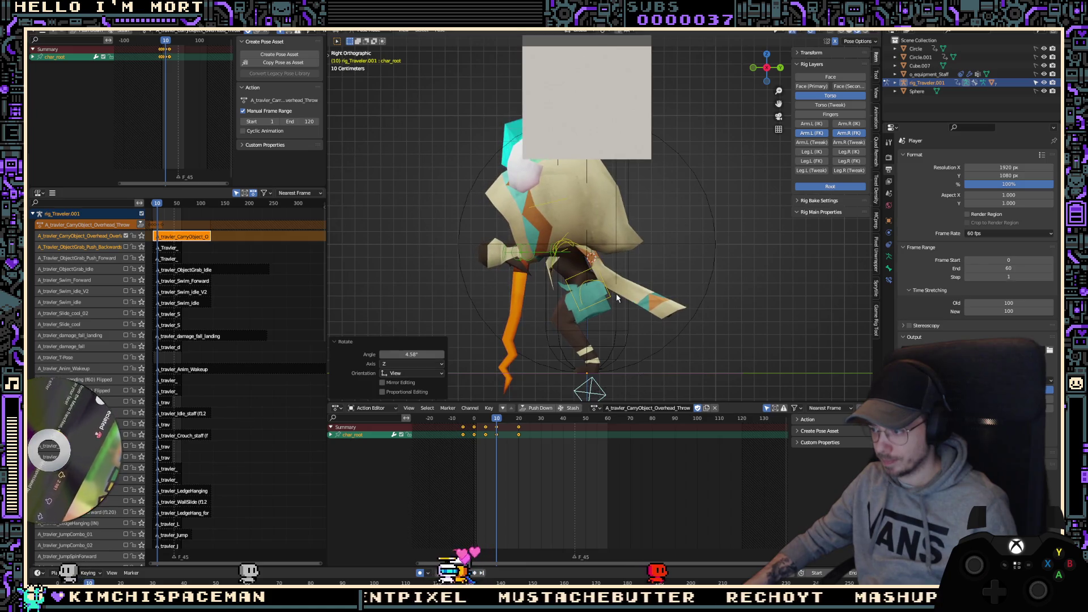
Step: Bend the torso -14.4° and swing upper_arm_fk.L -35.2°, then review the playback
left_click(617, 298)
key("r")
left_click(562, 259)
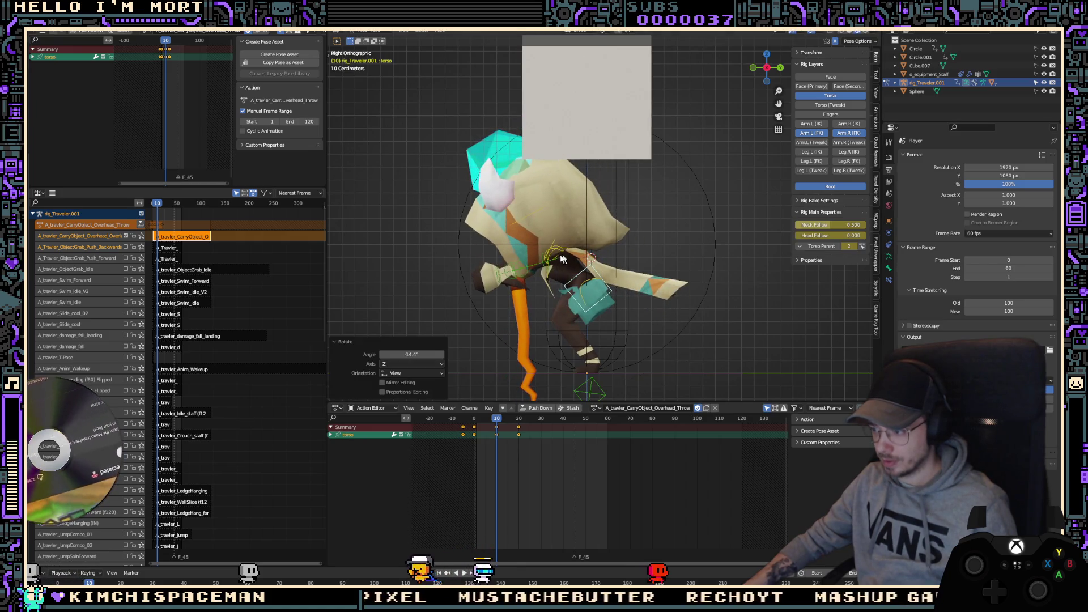
left_click(557, 260)
key("r")
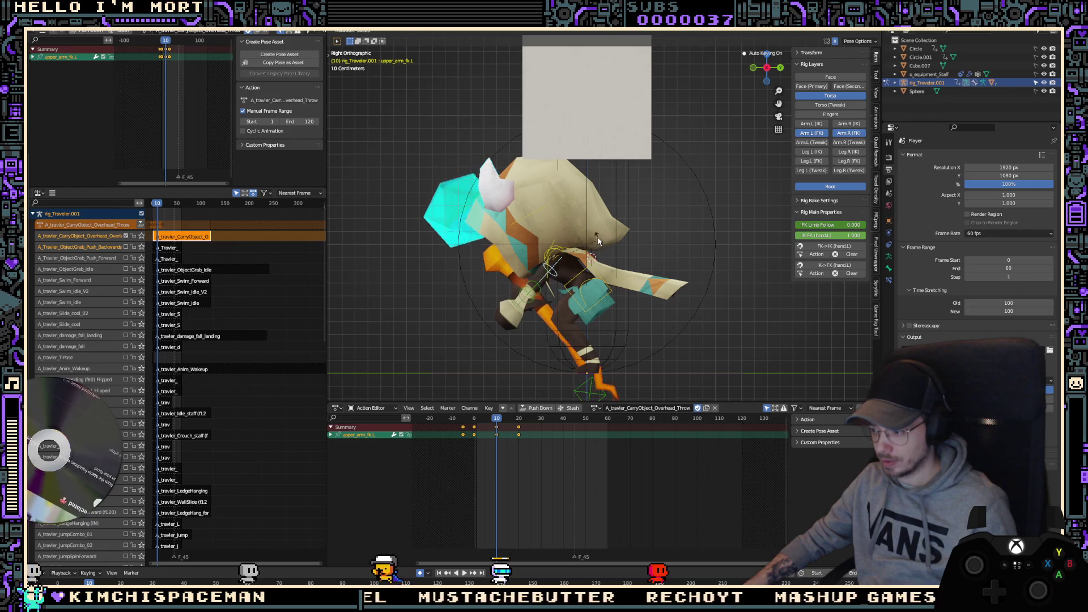
left_click(613, 323)
key("space")
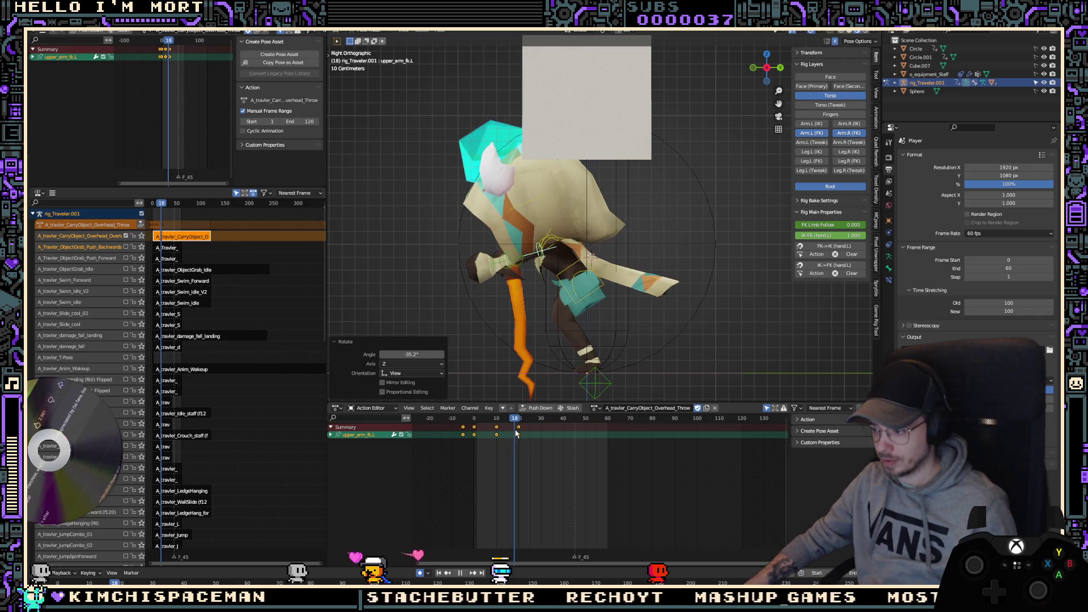
key("space")
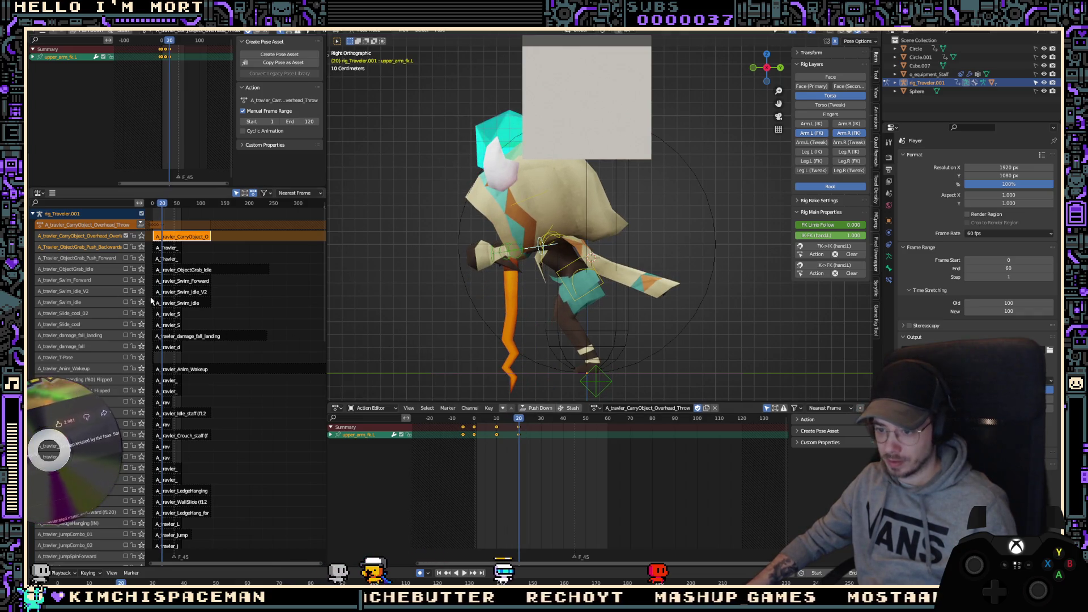
left_click(141, 303)
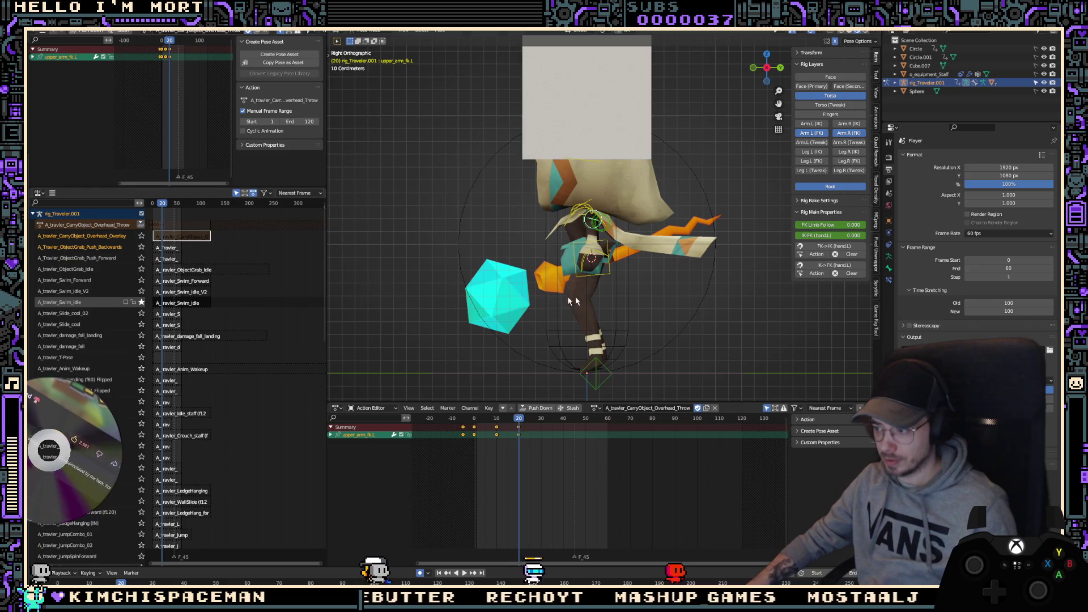
Step: Select all bones, solo the Idle_staff_aim track to grab its pose, then unsolo and replay the throw
key("a")
mouse_move(612, 284)
middle_mouse_down()
mouse_move(635, 309)
mouse_move(623, 306)
middle_mouse_up()
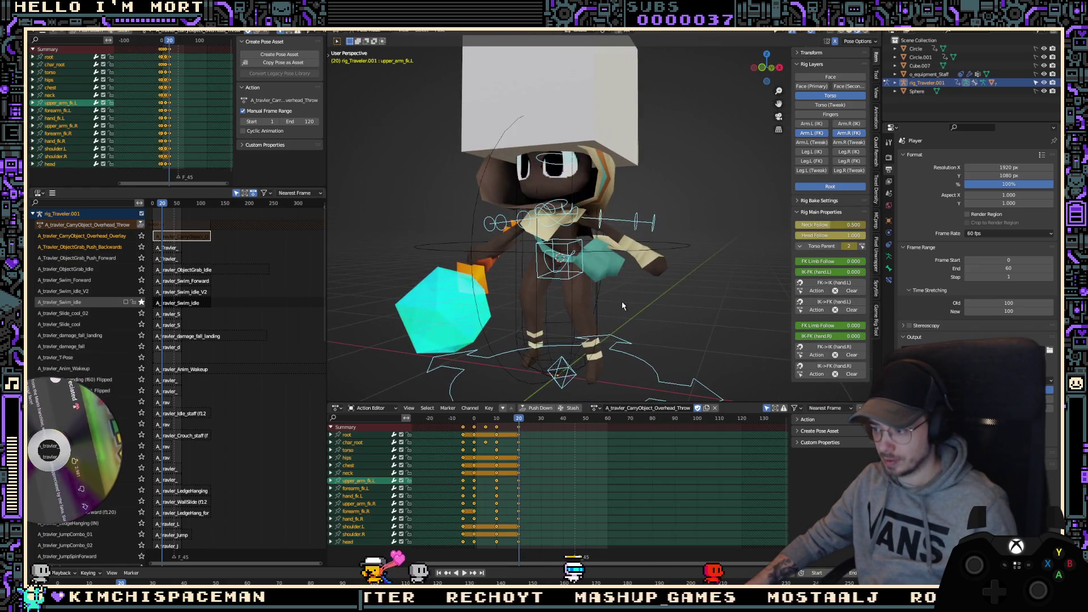
key("Tab")
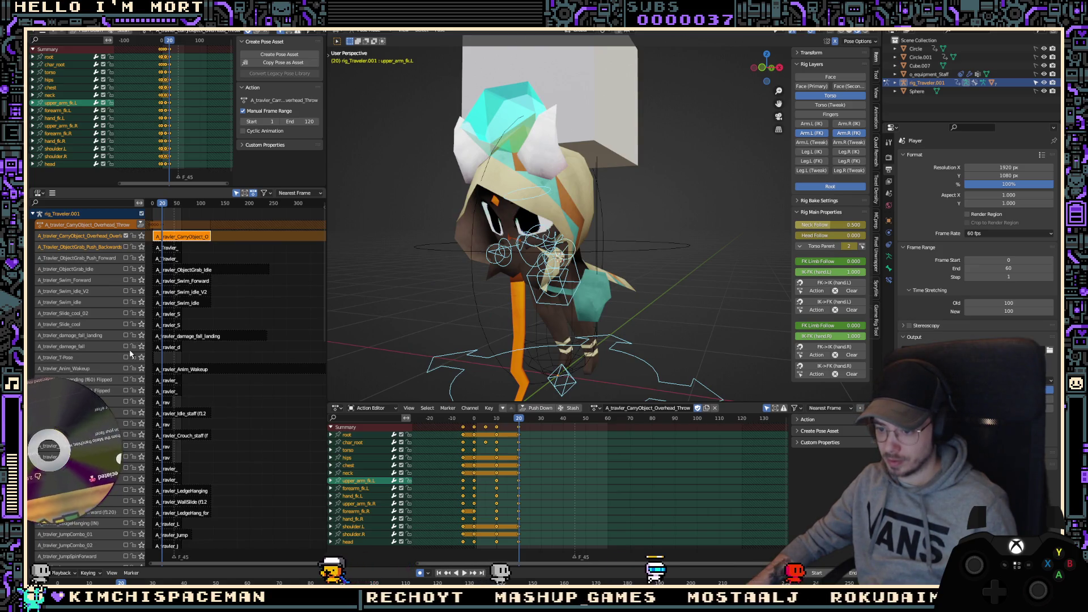
scroll(130, 354, "down", 3)
scroll(138, 331, "down", 7)
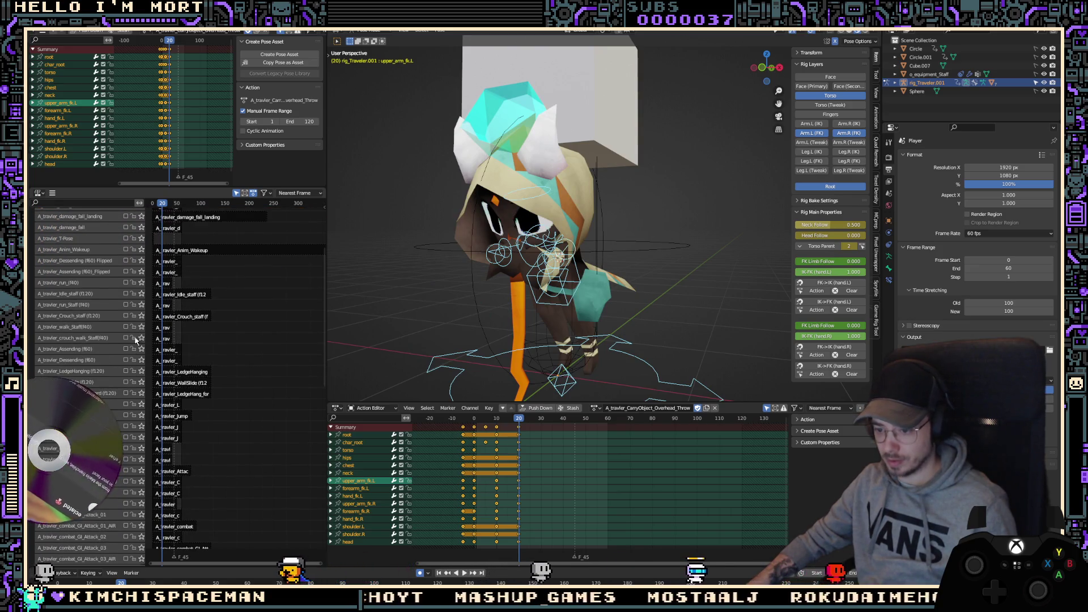
scroll(131, 344, "down", 10)
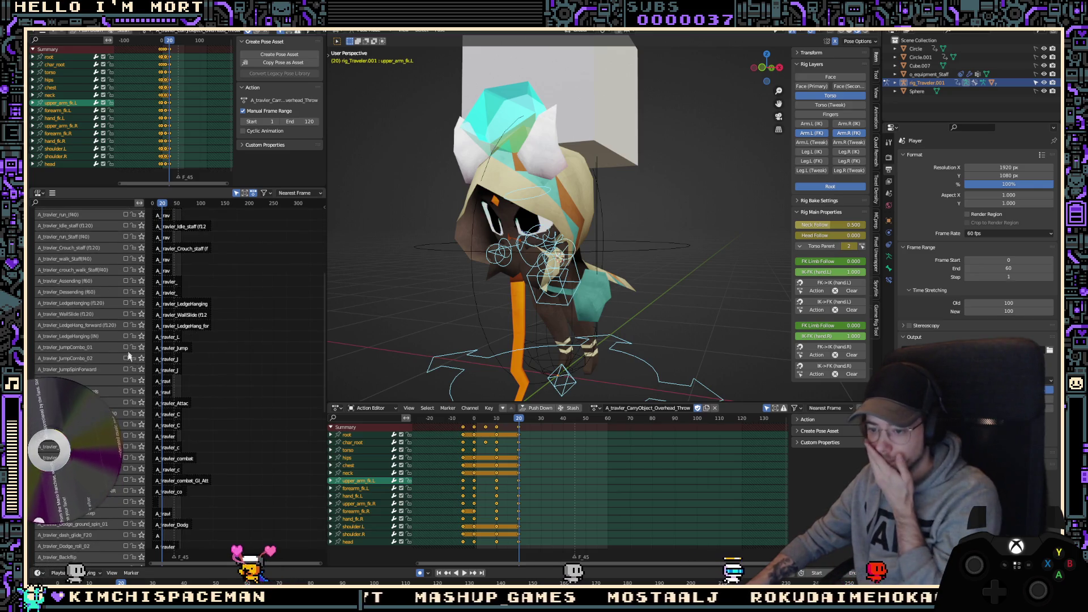
scroll(127, 377, "down", 4)
scroll(131, 384, "down", 9)
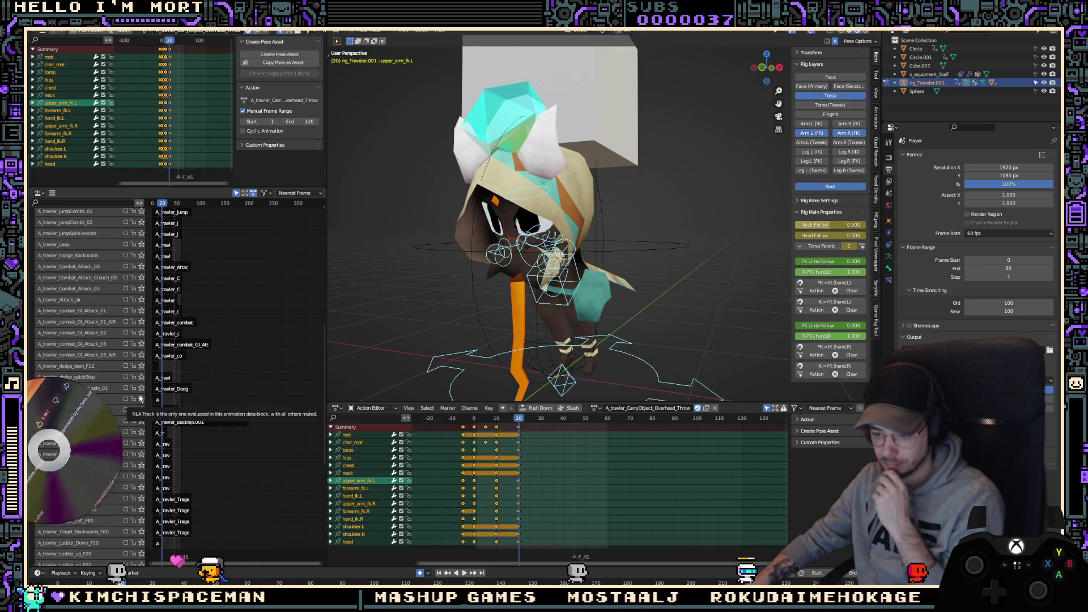
scroll(148, 404, "down", 12)
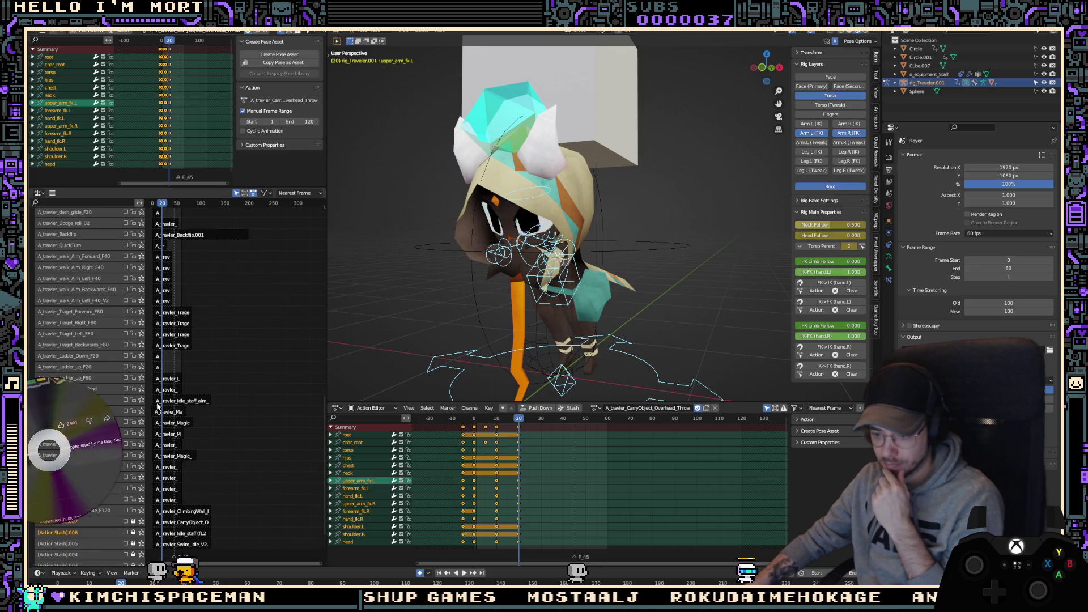
left_click(142, 401)
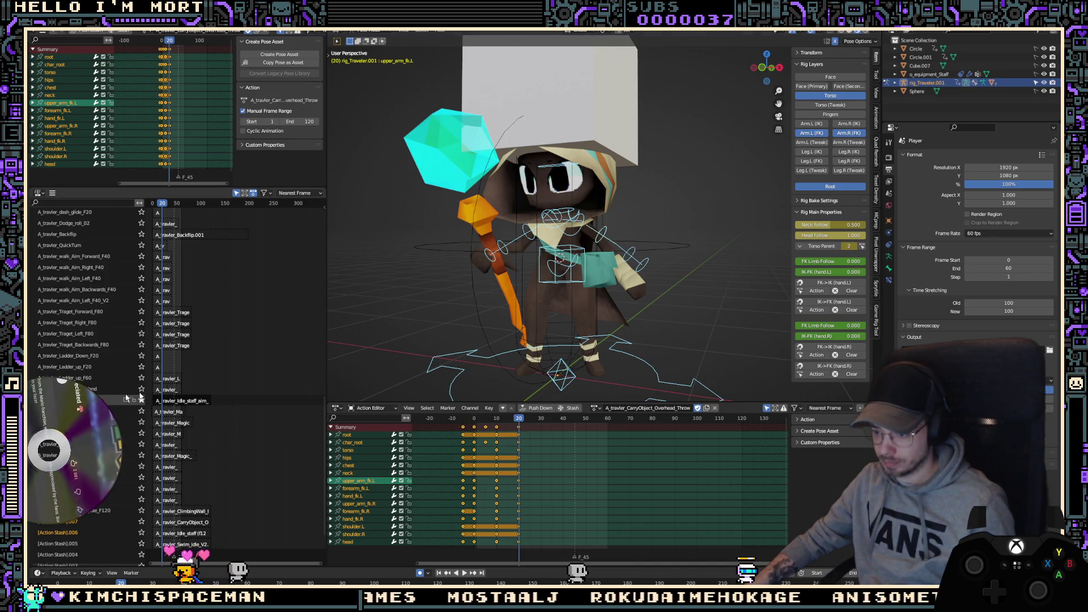
left_click(140, 400)
key("space")
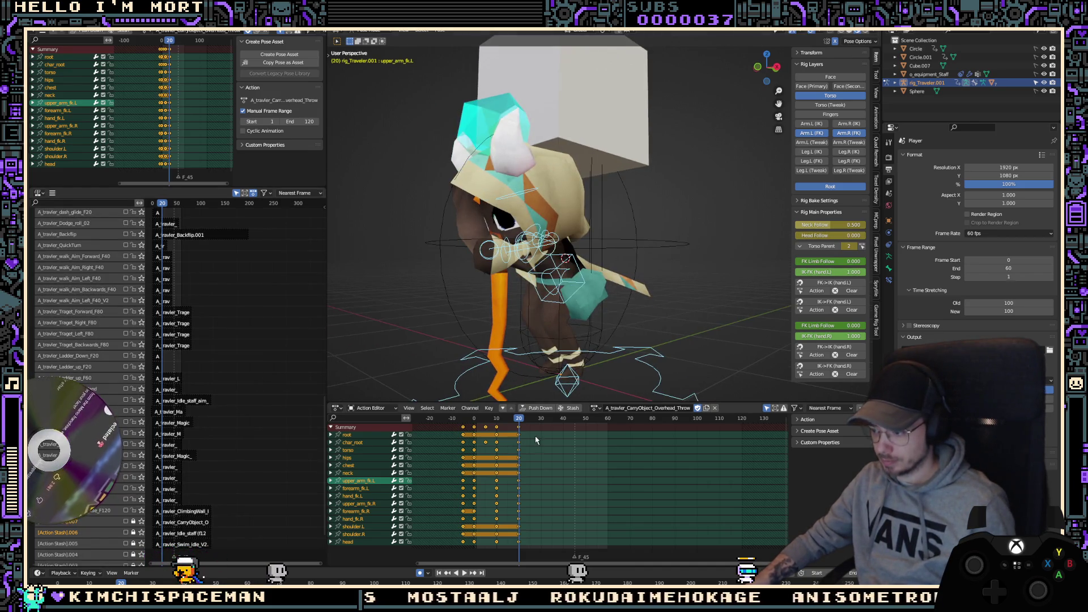
Step: Paste the staff-holding pose as keys at frames 31 and 45
key("space")
key("ctrl+v")
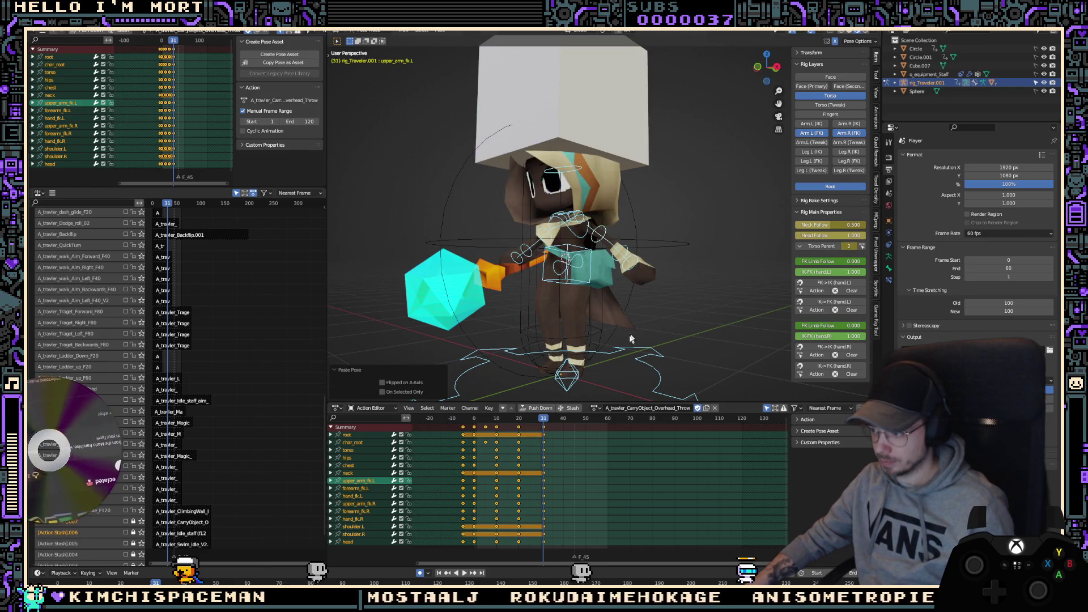
mouse_move(628, 339)
middle_mouse_down()
mouse_move(652, 339)
mouse_move(641, 340)
middle_mouse_up()
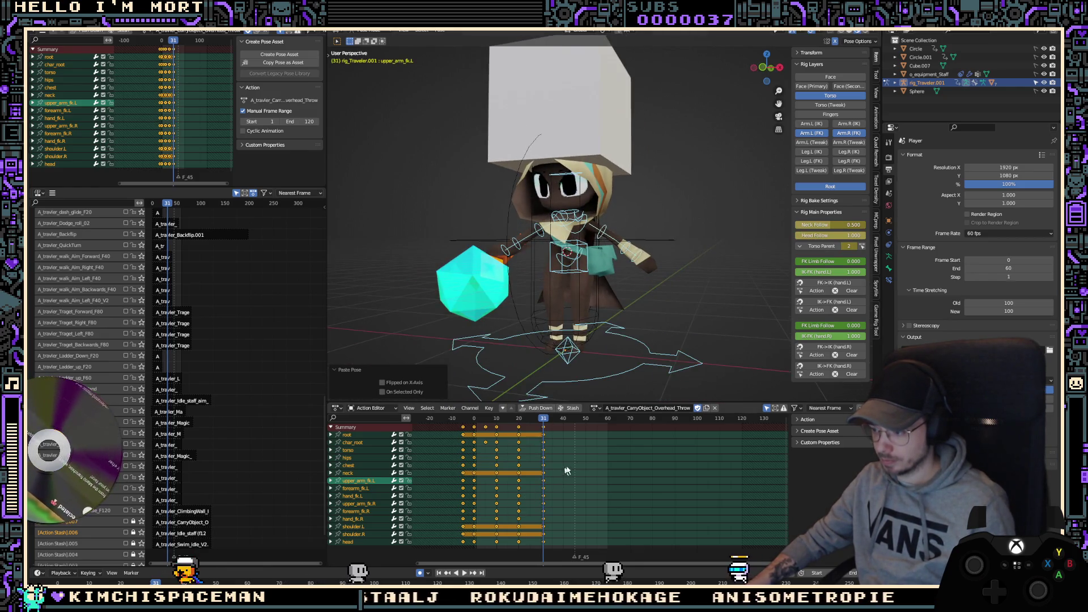
key("Up")
key("ctrl+v")
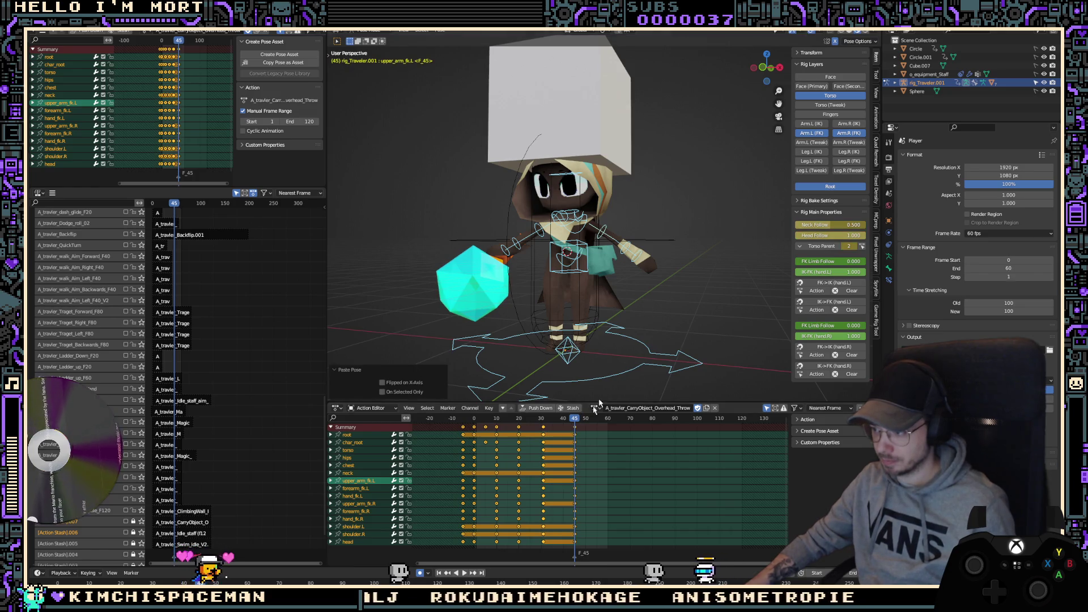
Step: At frame 45, rotate upper_arm_fk.L 35.9° and refine it with a trackball rotation
left_click(602, 230)
key("KP_1")
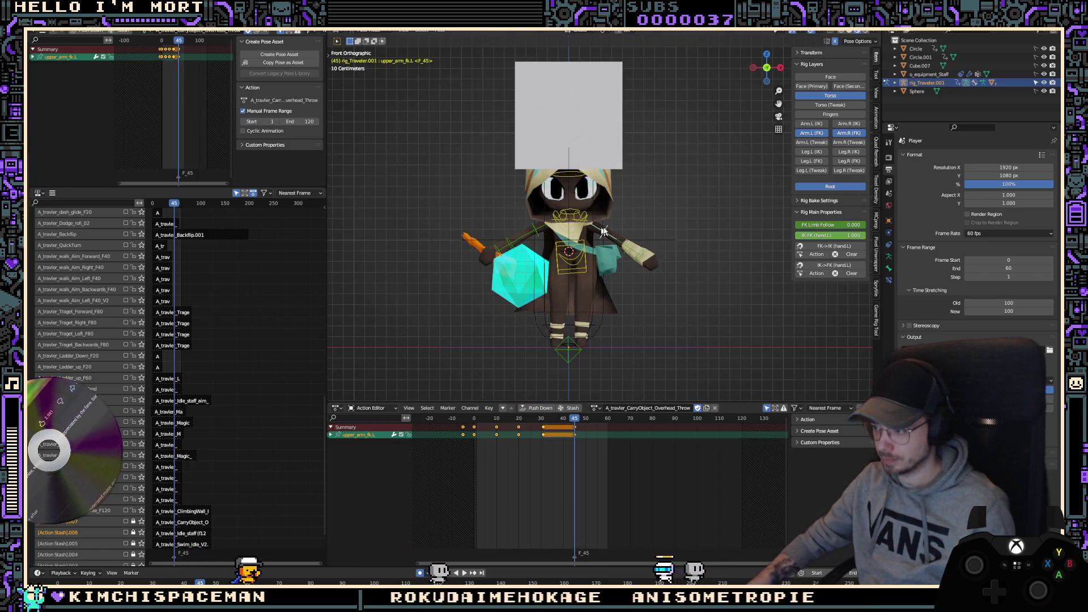
key("r")
left_click(642, 301)
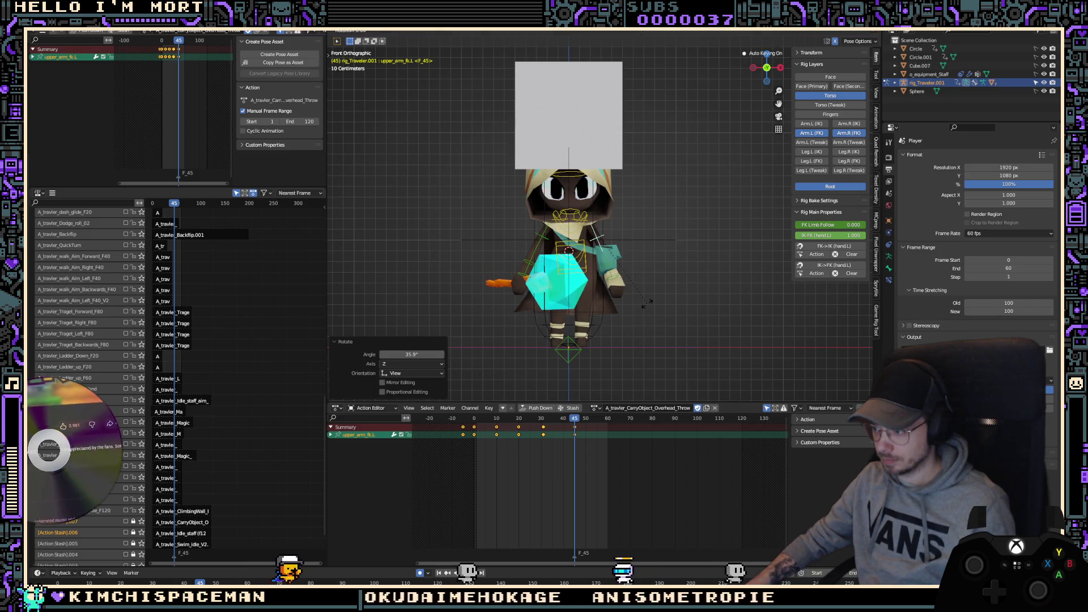
key("r")
key("r")
left_click(586, 297)
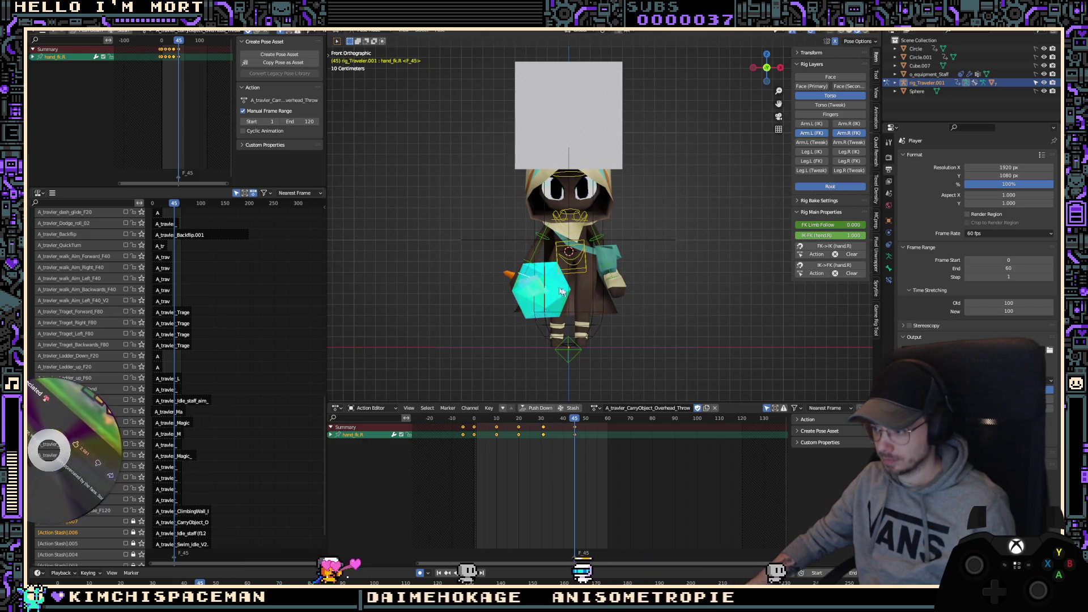
Step: Rotate hand_fk.R slightly and scrub through the frames to review the motion
left_click(516, 288)
key("r")
key("r")
left_click(521, 292)
key("KP_3")
left_click_drag(494, 467, 543, 463)
key("Up")
key("KP_1")
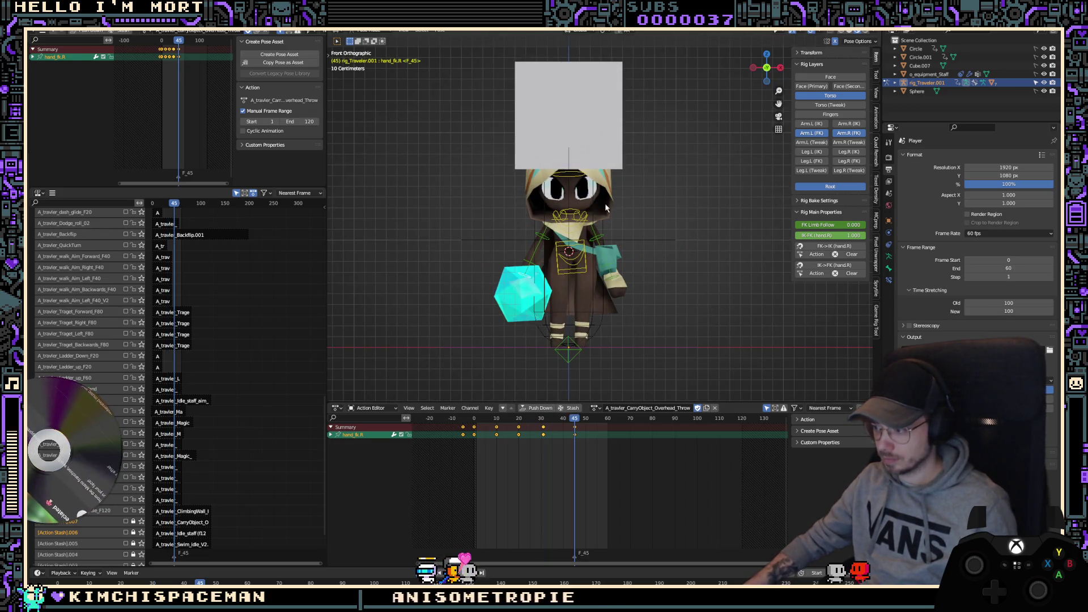
Step: Back at frame 31, paste the pose flipped on the X-axis instead
key("Down")
key("ctrl+v")
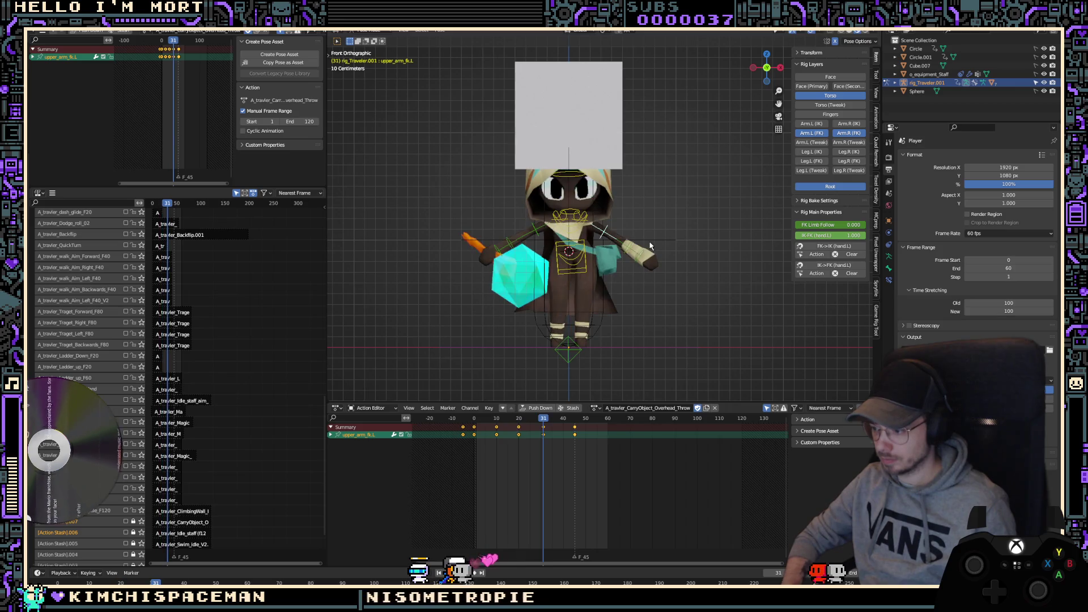
key("ctrl+shift+v")
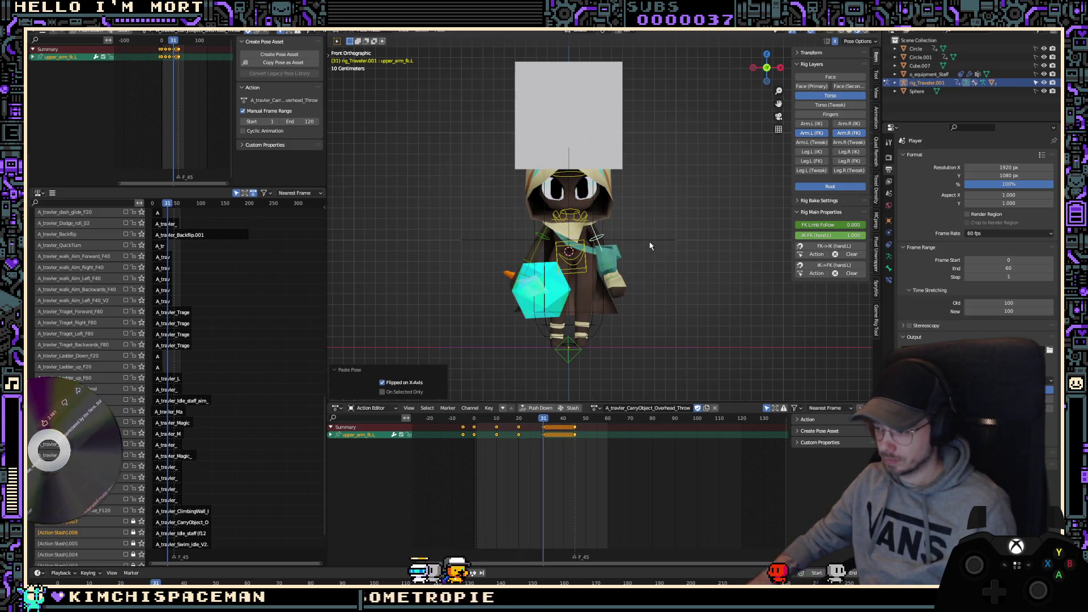
key("KP_3")
left_click(609, 353)
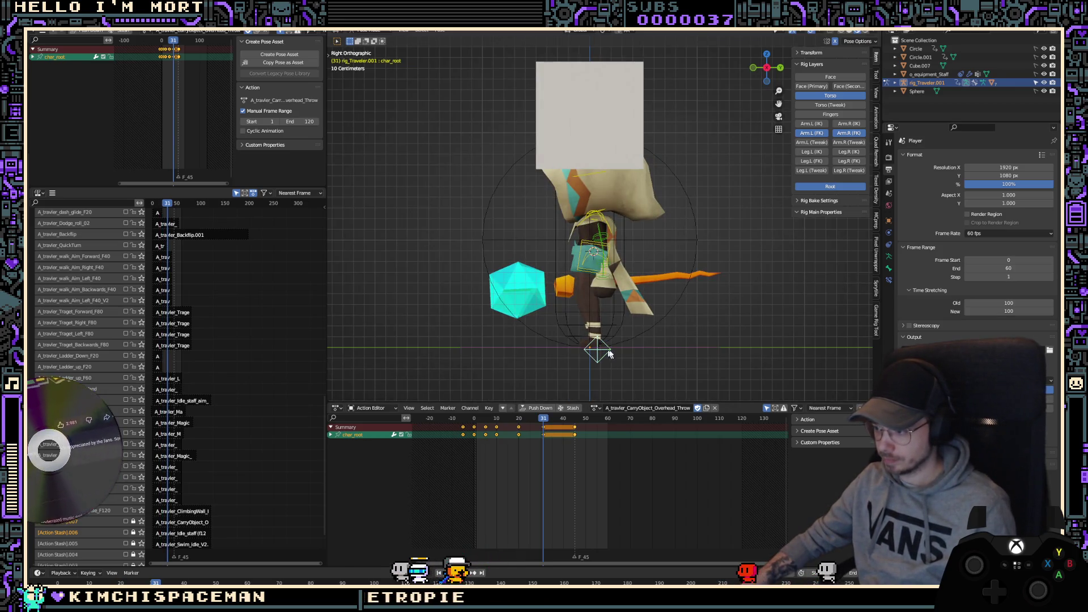
Step: Rotate the torso control about 7.7° and nudge its position, then check the pose at frame 32
left_click(604, 282)
key("r")
left_click(657, 292)
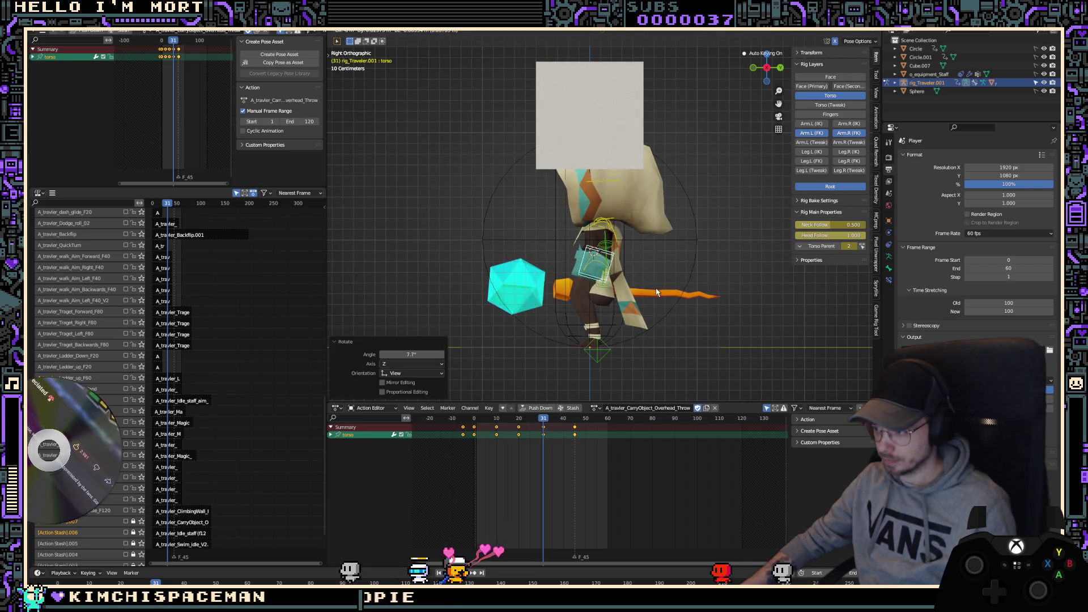
key("g")
left_click(657, 292)
left_click_drag(576, 419, 543, 437)
Step: Lower char_root about 0.02 m at frame 31 and keyframe every bone of the rig there
left_click(598, 353)
key("g")
left_click(673, 356)
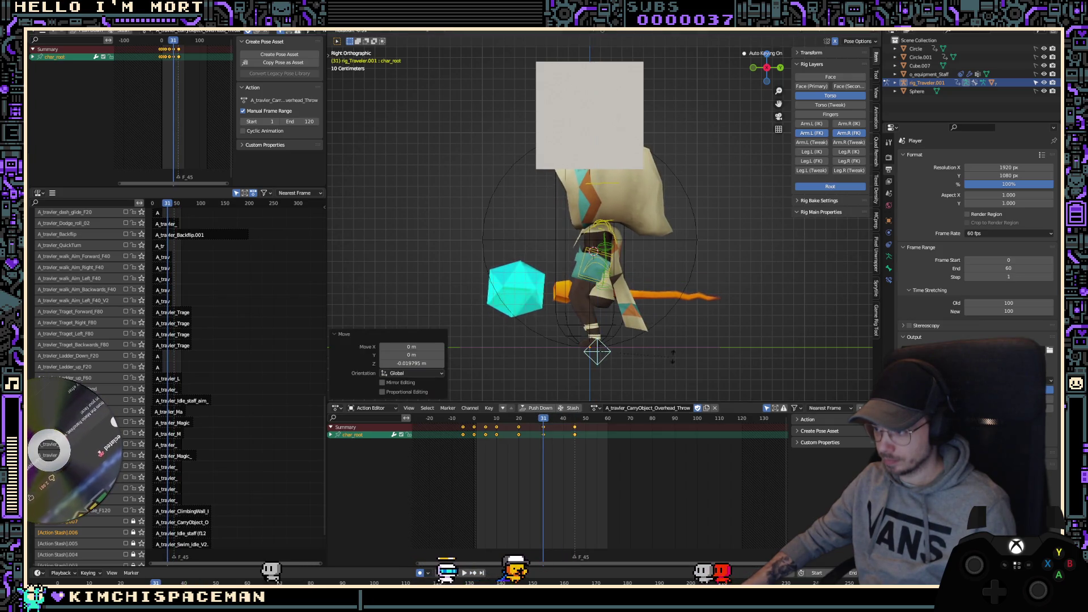
key("a")
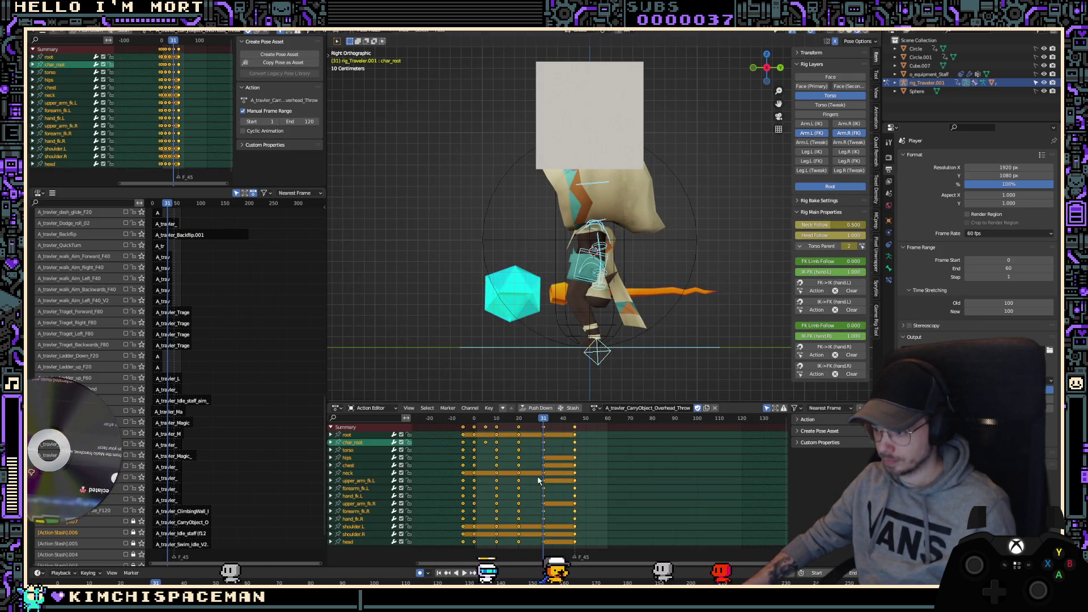
key("i")
left_click(539, 481)
Step: Play back the throw facing the character, briefly hiding overlays and side panel for a clean preview
key("space")
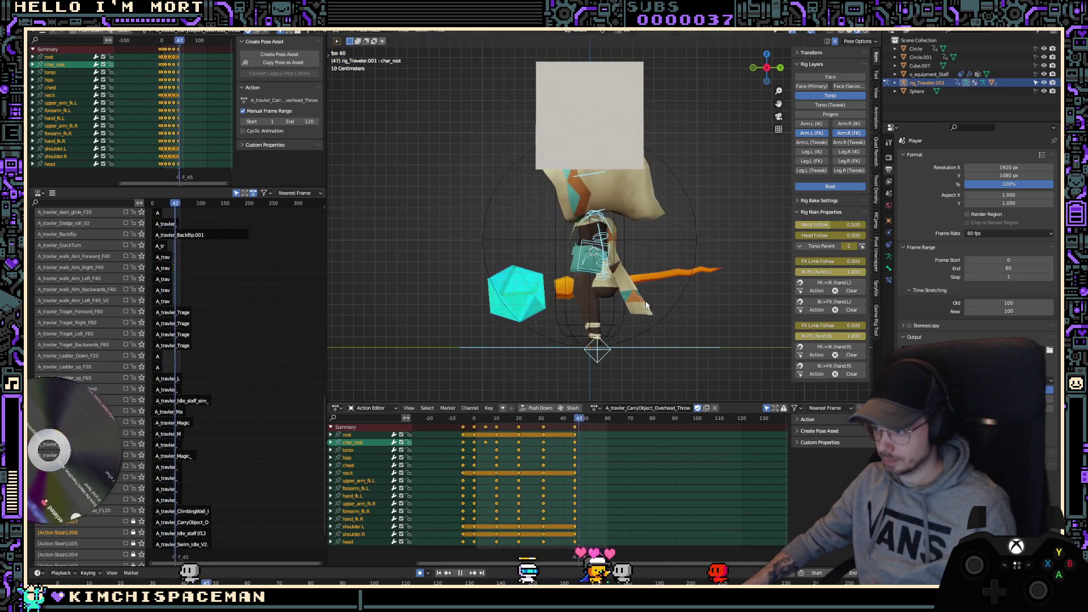
middle_click_drag(646, 306, 588, 293)
key("shift+alt+z")
key("n")
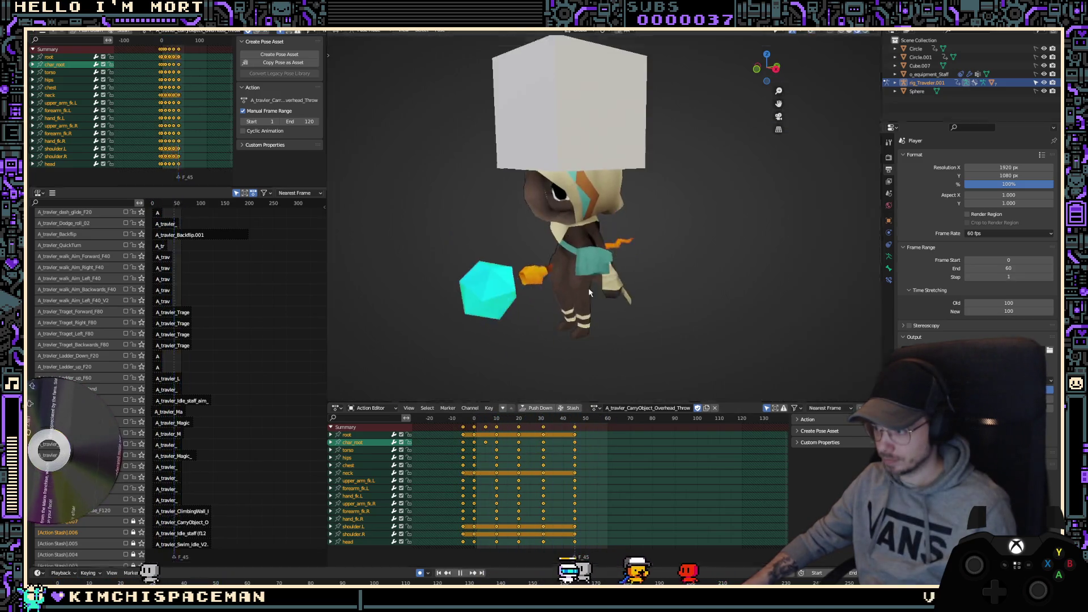
key("n")
key("shift+alt+z")
key("space")
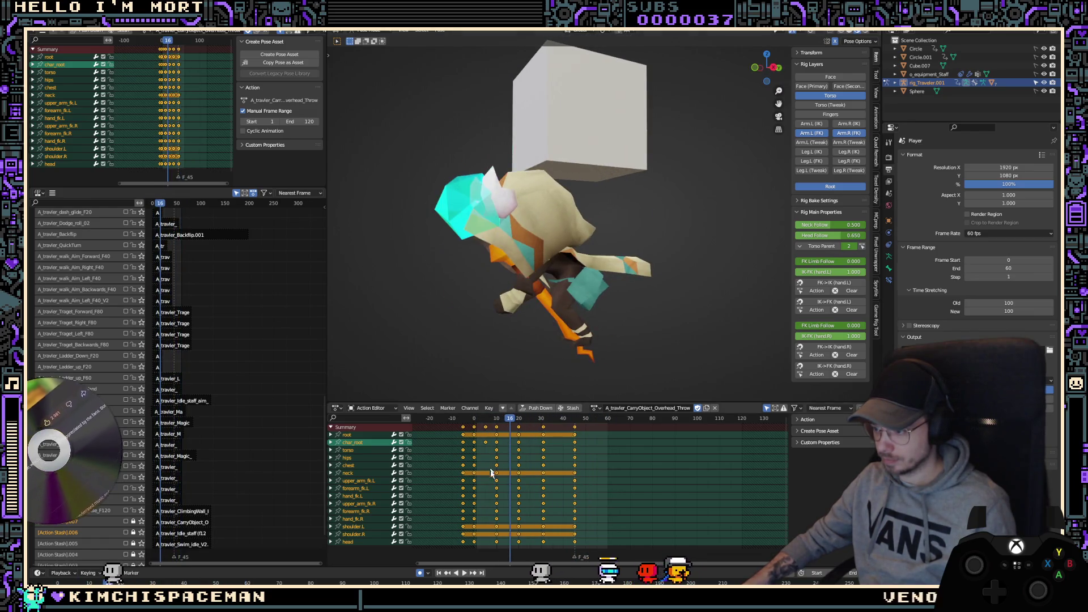
key("space")
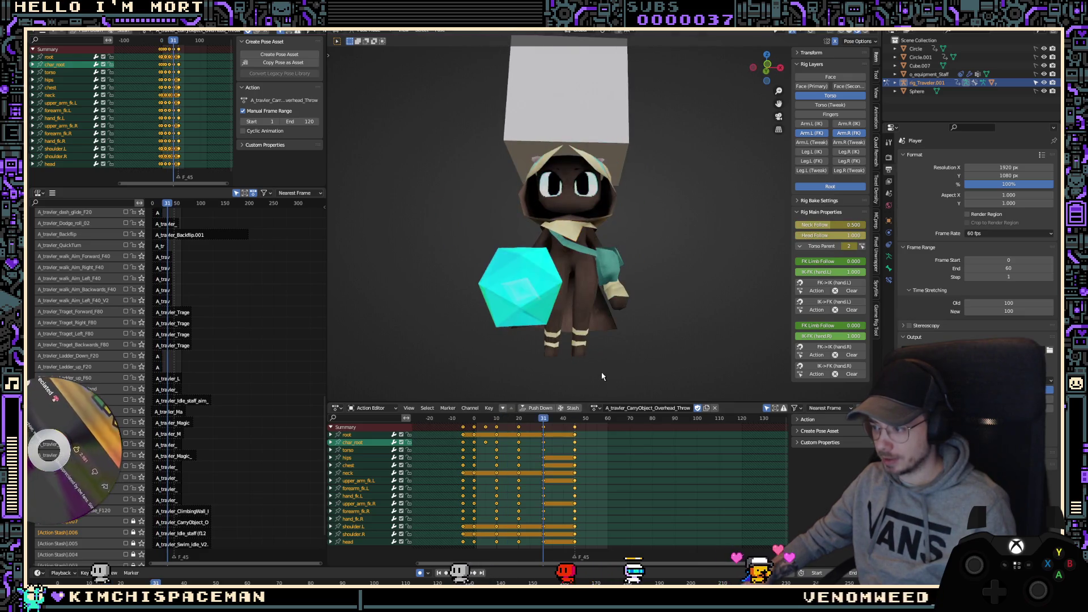
key("alt+a")
key("shift+alt+z")
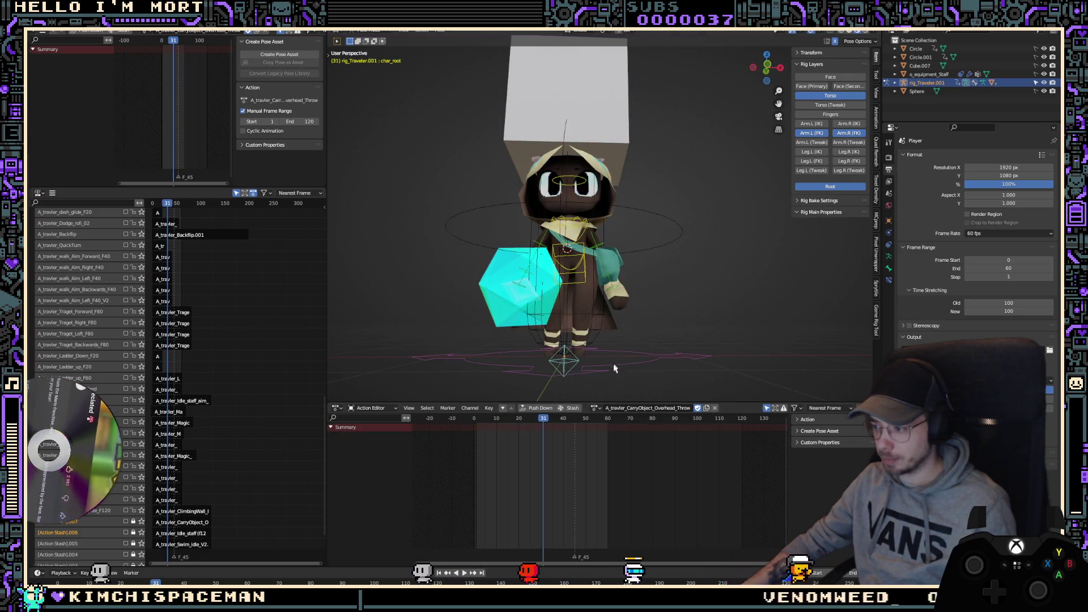
Step: Replay the throw, stop at frame 9, and orbit around the character to inspect the pose
key("ctrl+z")
key("ctrl+z")
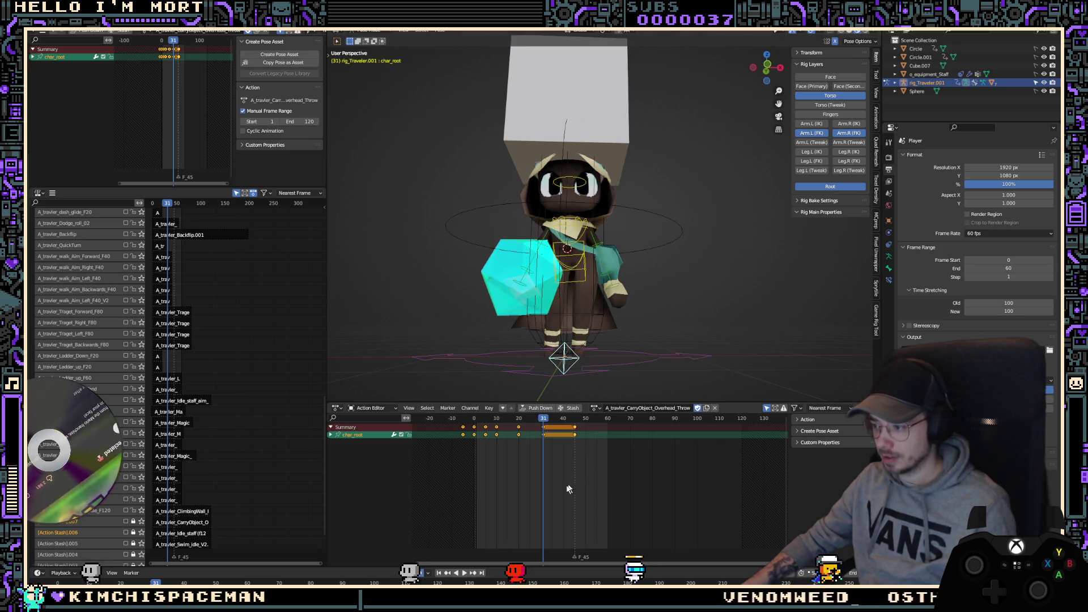
key("space")
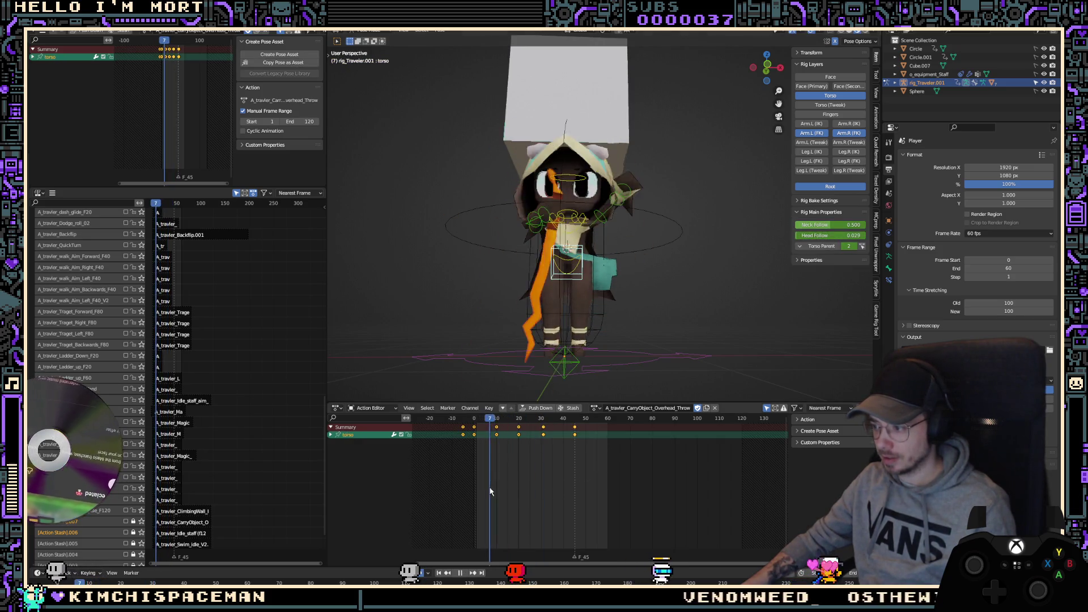
key("Escape")
key("ctrl+z")
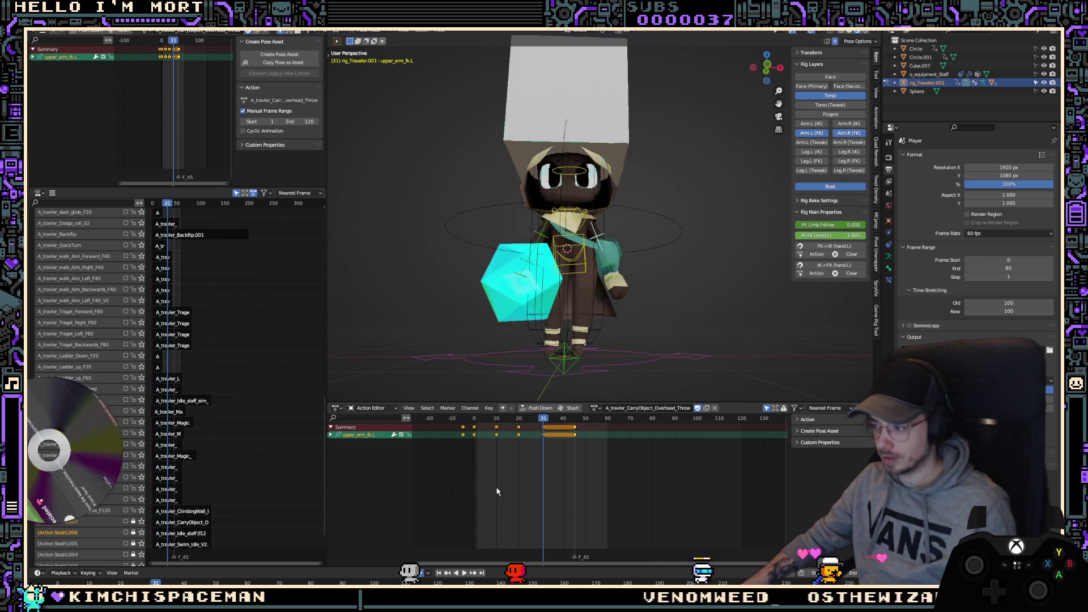
key("space")
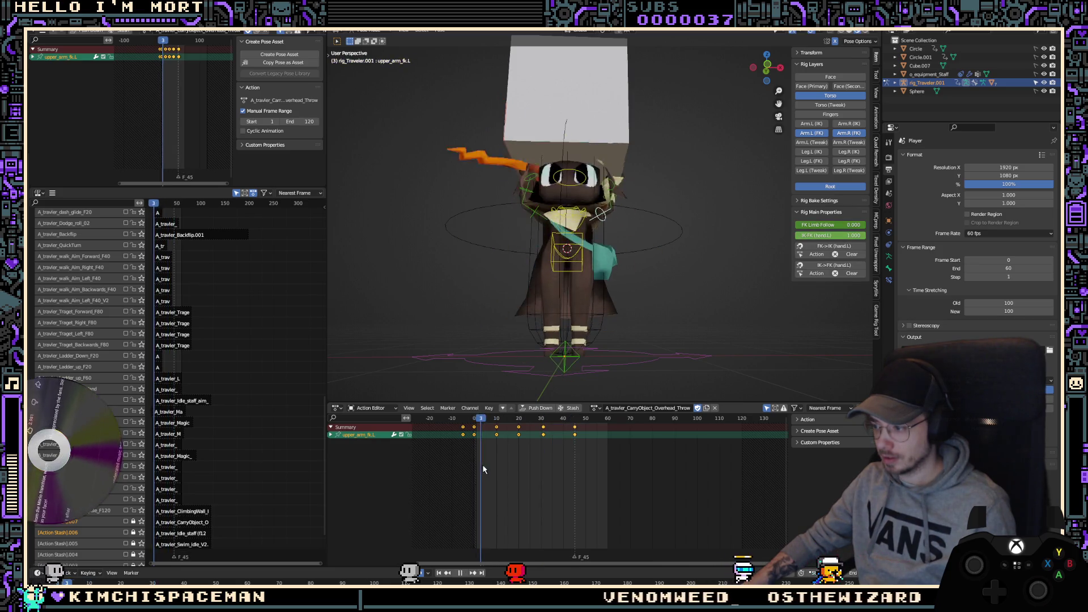
key("space")
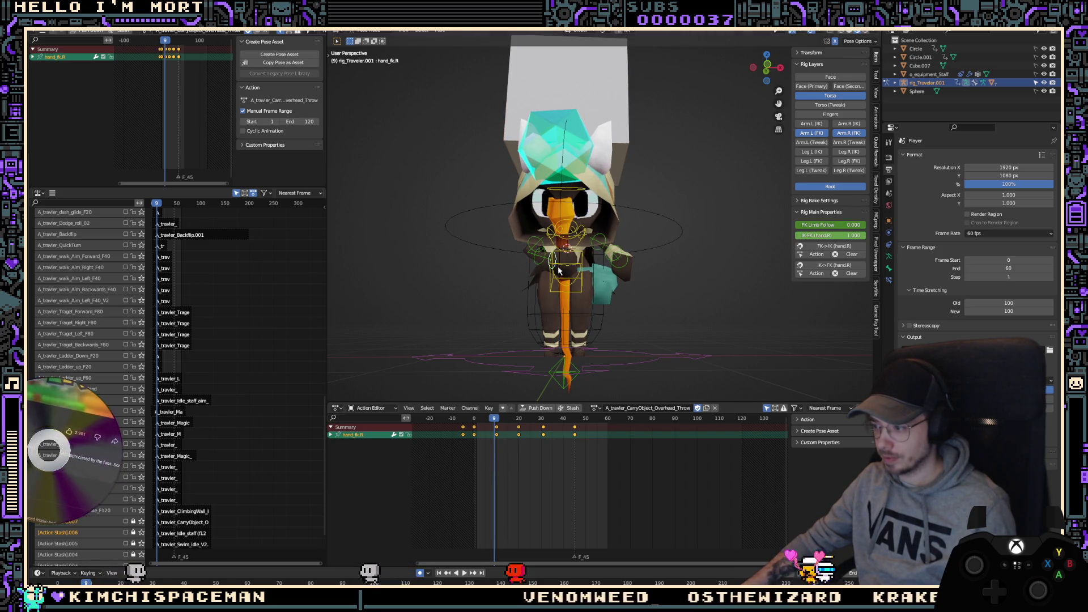
mouse_move(558, 271)
middle_mouse_down()
mouse_move(605, 281)
mouse_move(595, 278)
middle_mouse_up()
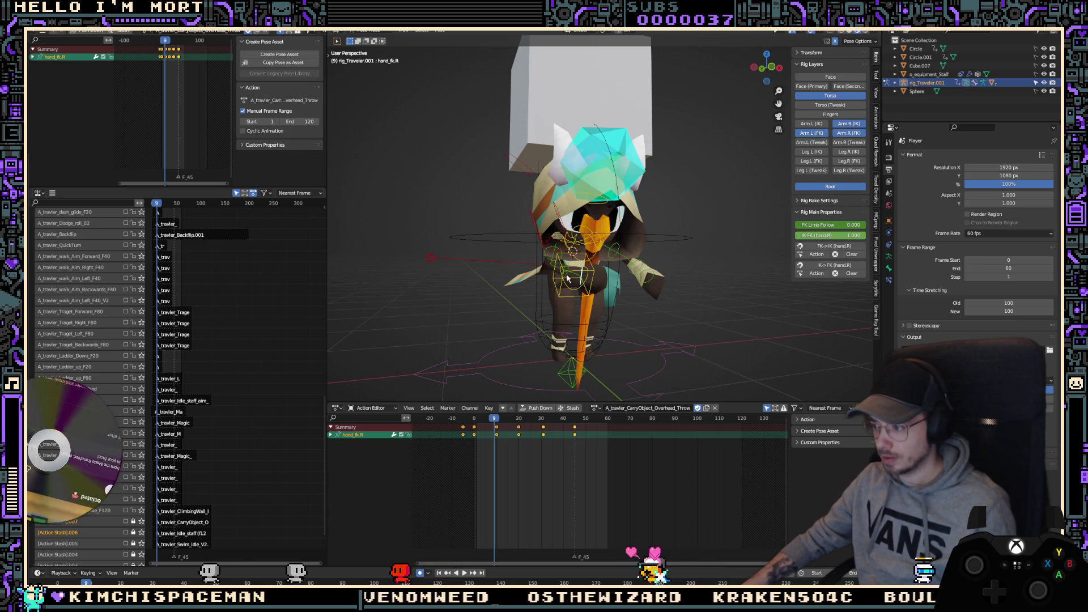
Step: Hide the Arm.R (IK) rig layer and shift the left FK forearm about -0.046 m along X
left_click(846, 129)
mouse_move(606, 272)
middle_mouse_down()
mouse_move(632, 273)
mouse_move(624, 275)
middle_mouse_up()
left_click_drag(623, 275, 618, 279)
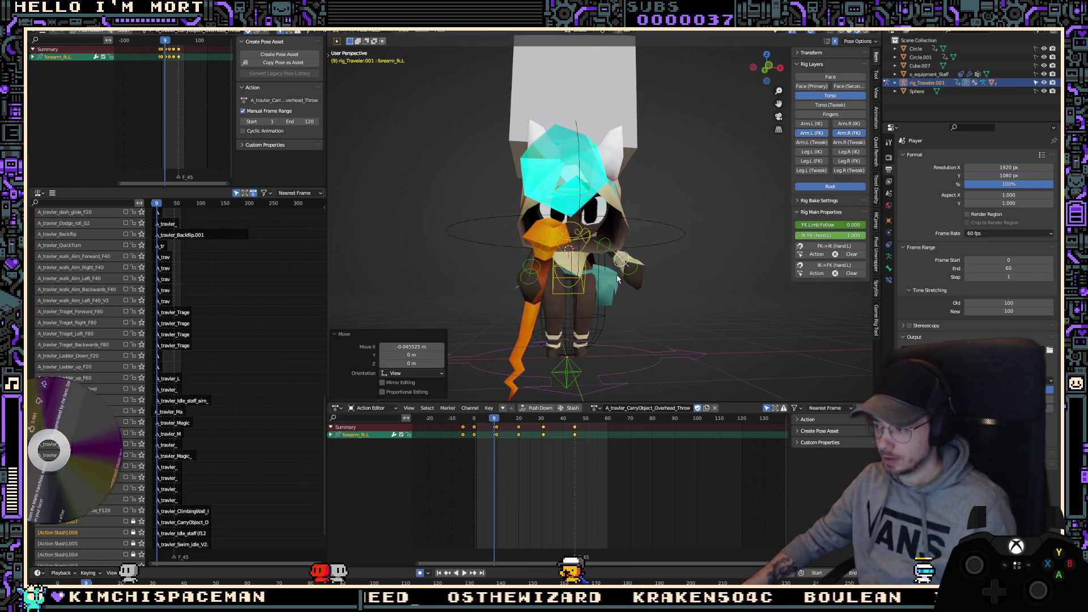
key("r")
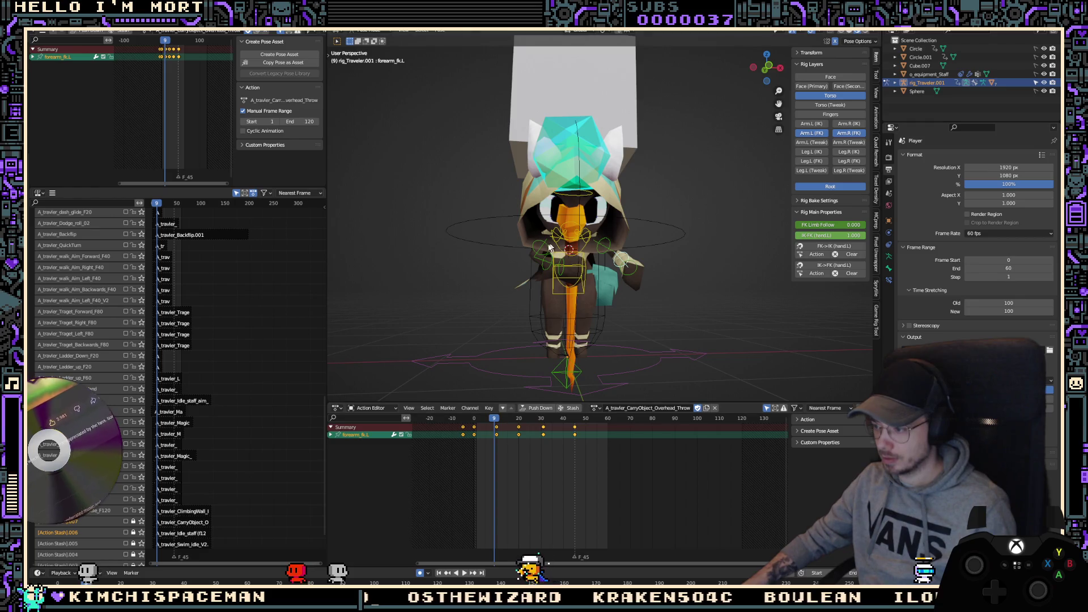
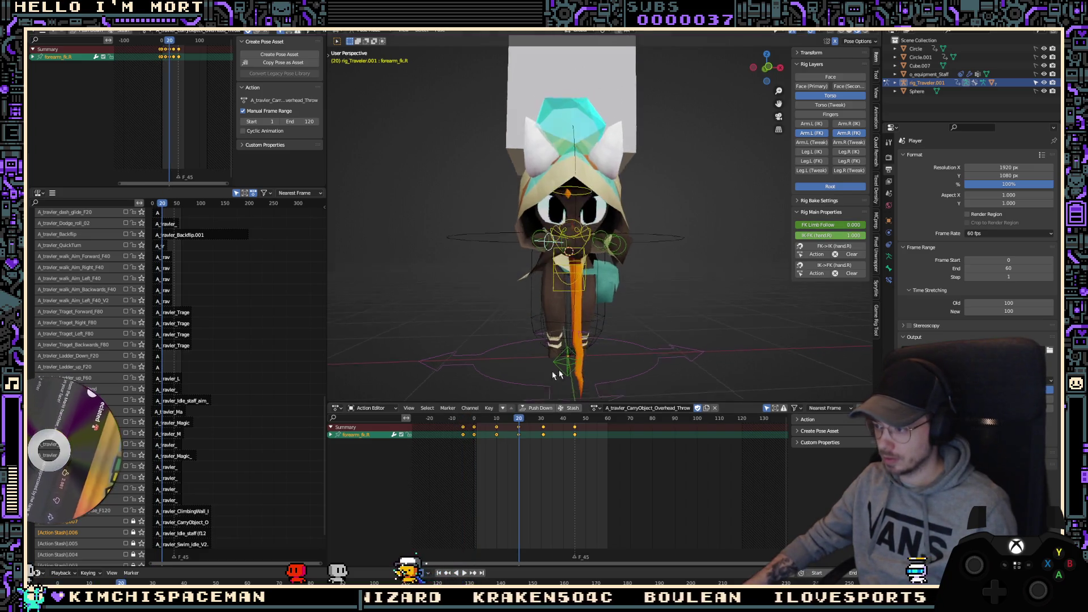
Step: Select the left forearm and hand, then paste the frame-31 arm pose flipped at frame 45
middle_click_drag(595, 227, 563, 260)
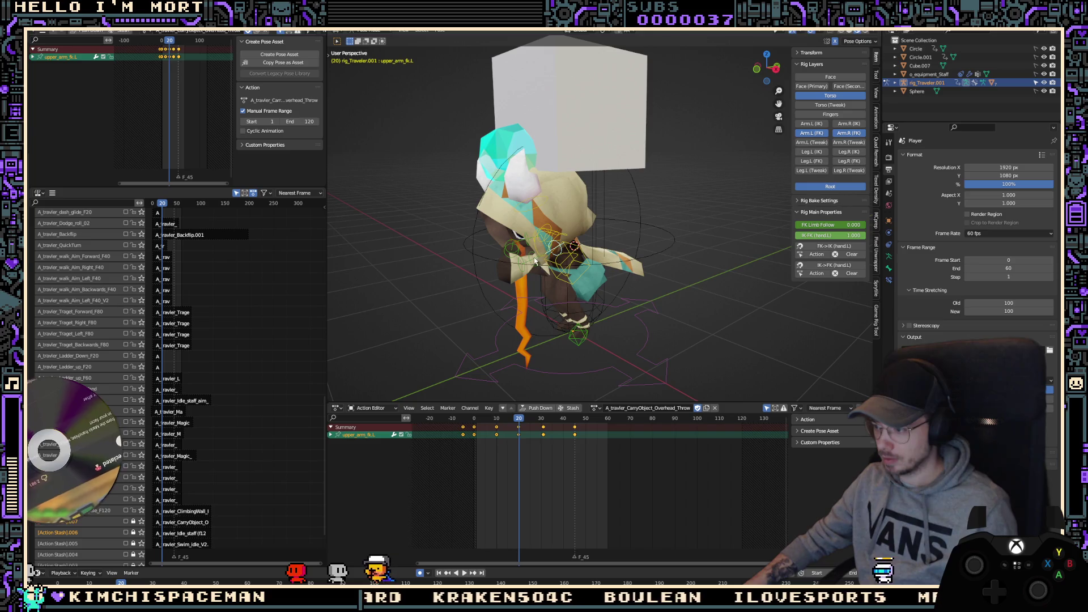
left_click(535, 261, "shift")
left_click(608, 268, "shift")
key("Down")
key("Down")
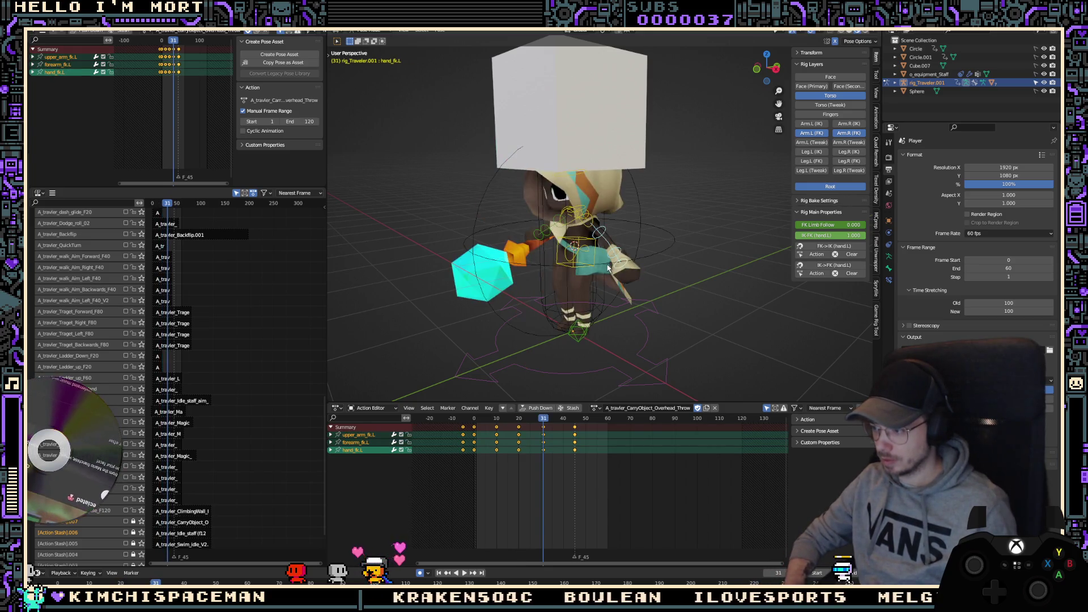
key("Up")
key("Up")
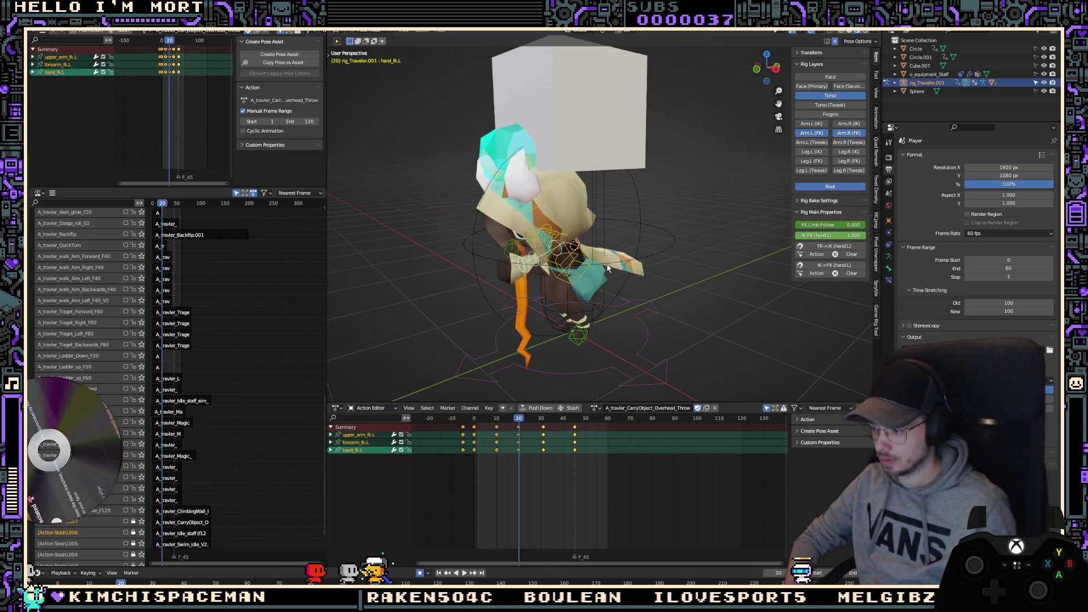
key("Up")
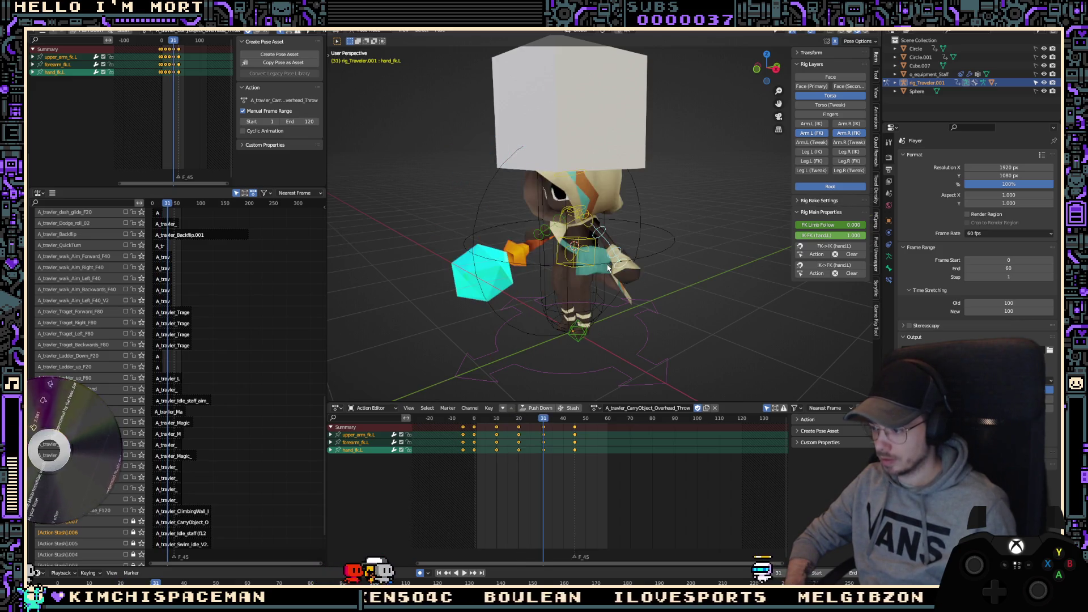
key("ctrl+shift+v")
key("Up")
key("ctrl+shift+v")
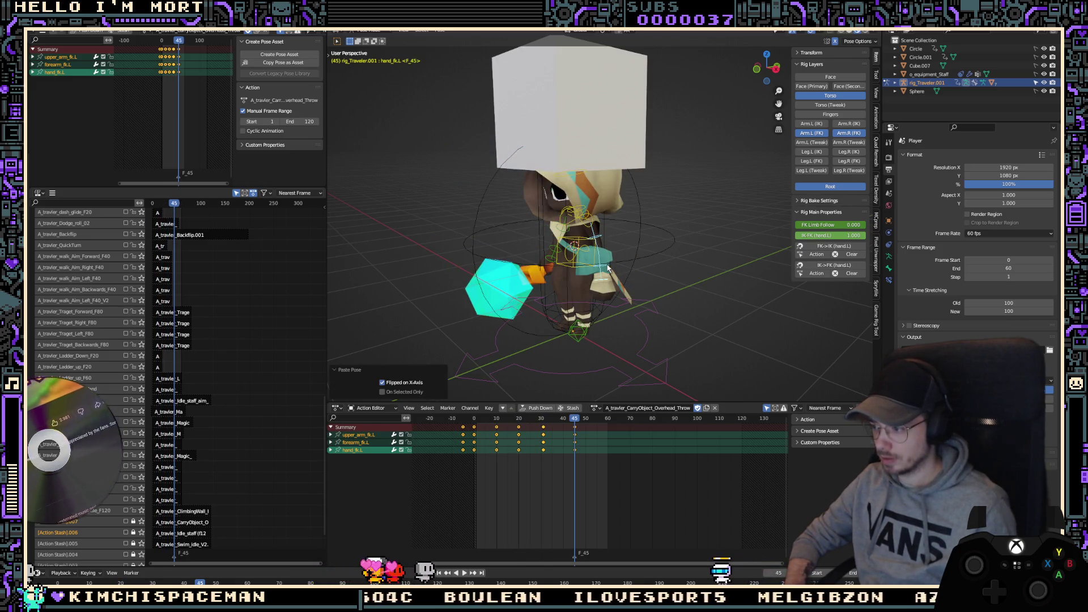
Step: Play back the throw and review it in Right Orthographic view around frame 16
key("Down")
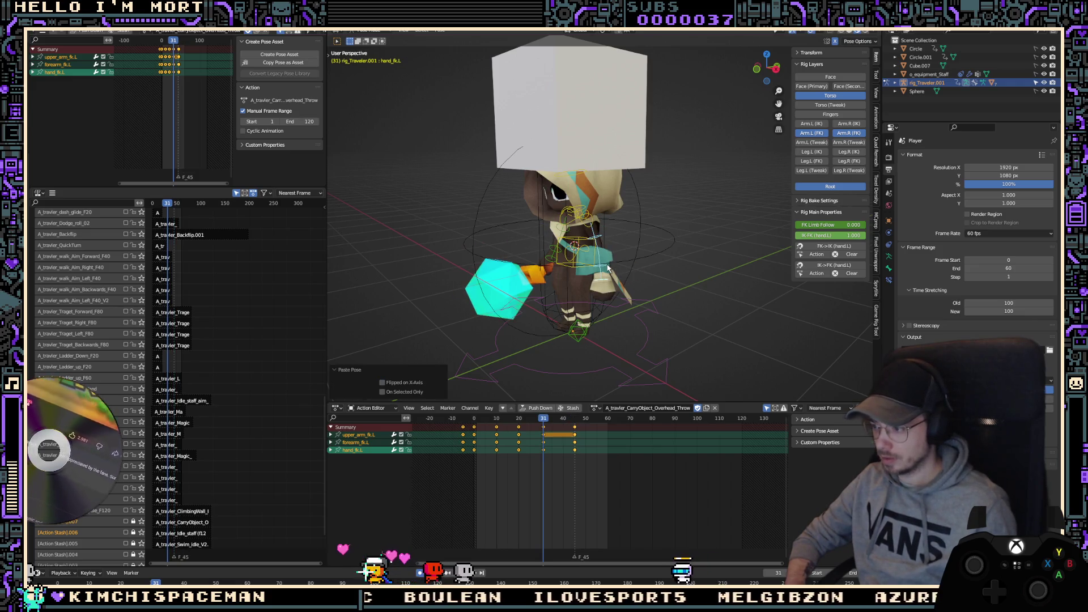
key("space")
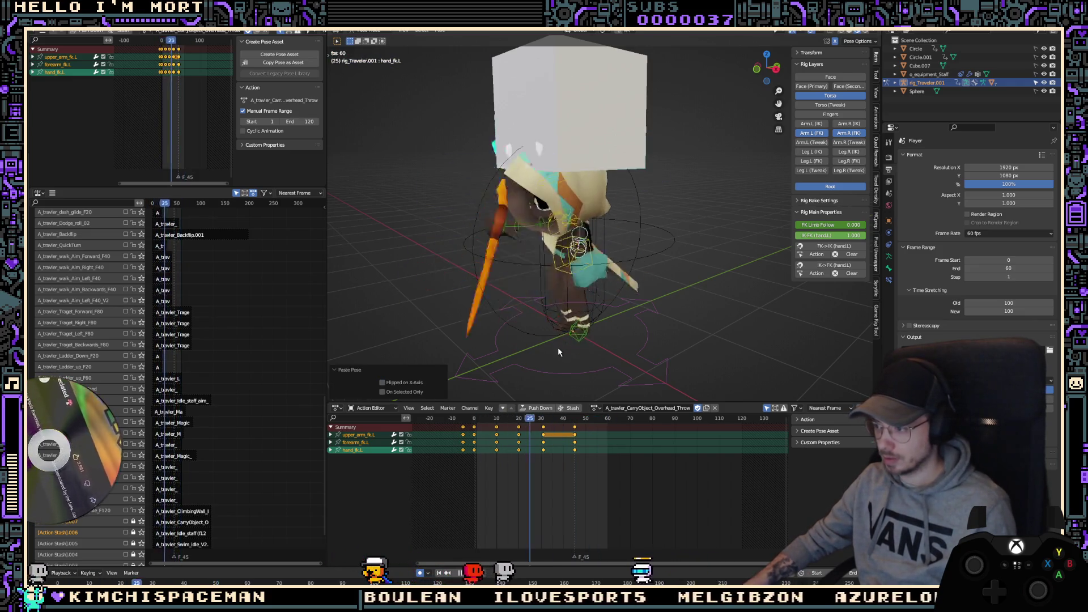
left_click(520, 451)
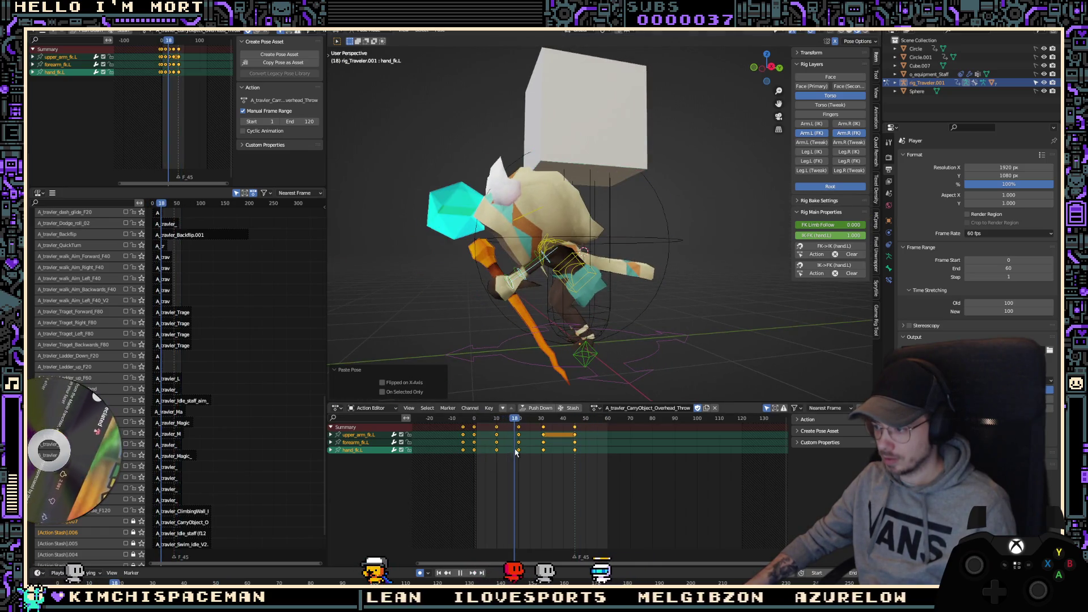
key("KP_3")
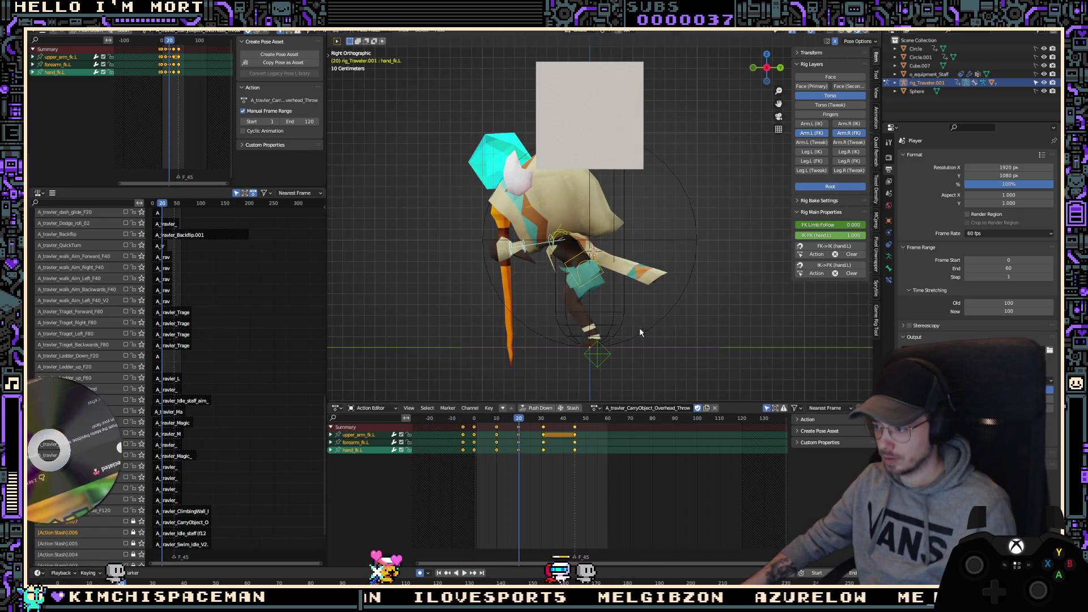
left_click_drag(533, 443, 496, 441)
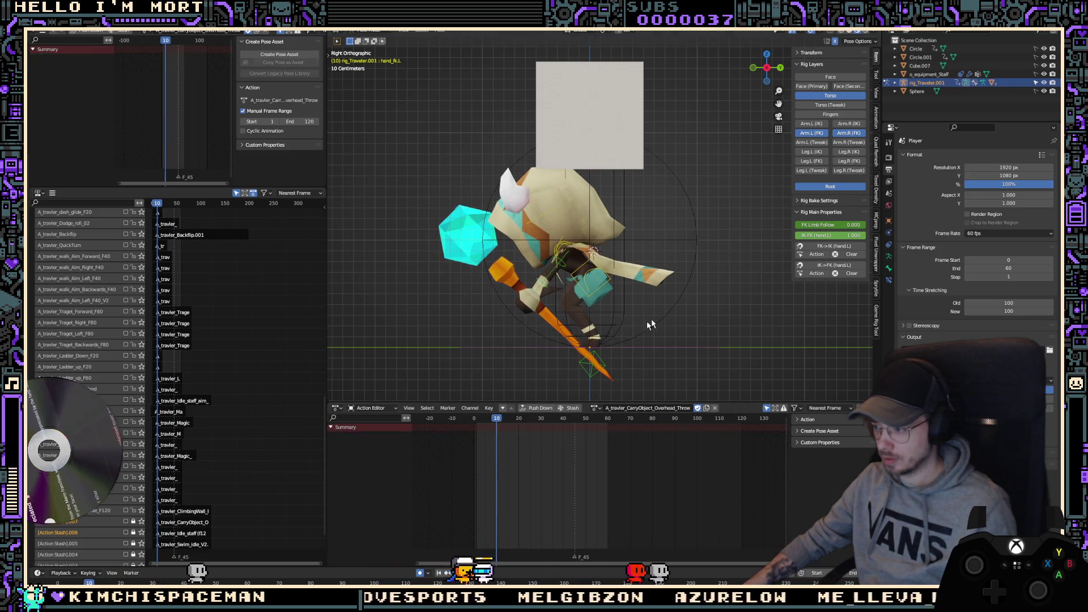
Step: Paste the full-body frame-10 pose at frame 31, delete the frame-45 keys, and move the frame-31 keys to 45
key("a")
key("Up")
key("Up")
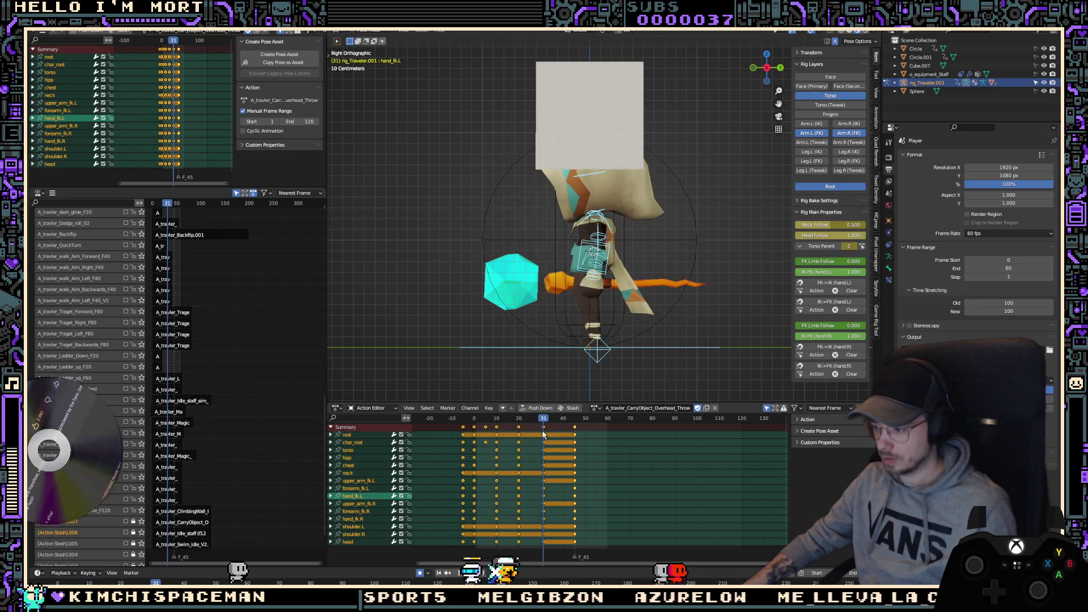
key("ctrl+v")
left_click(574, 434, "alt")
key("Delete")
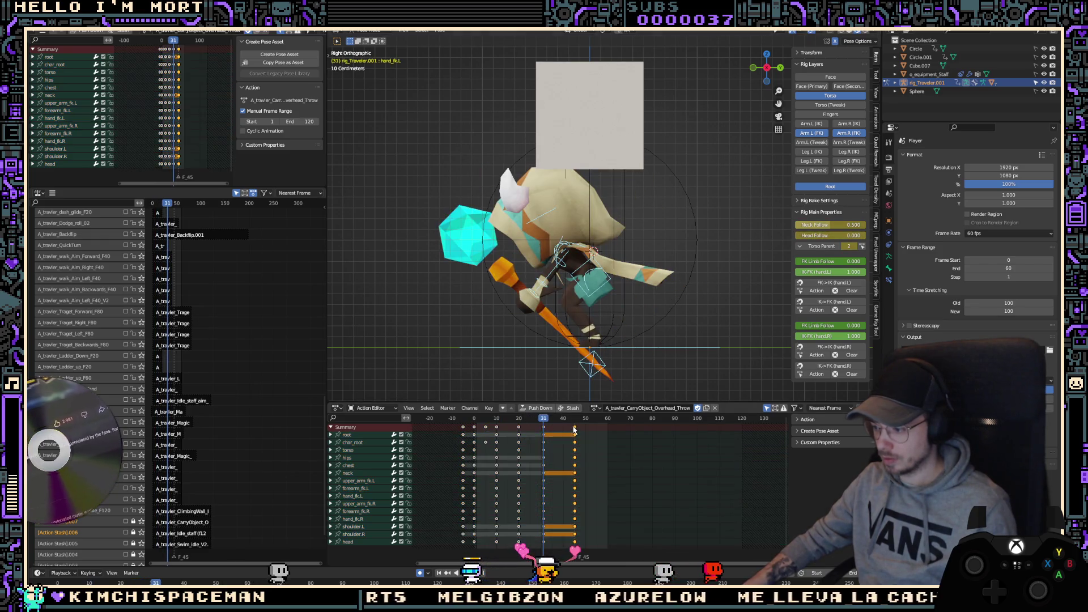
left_click(545, 430, "alt")
key("g")
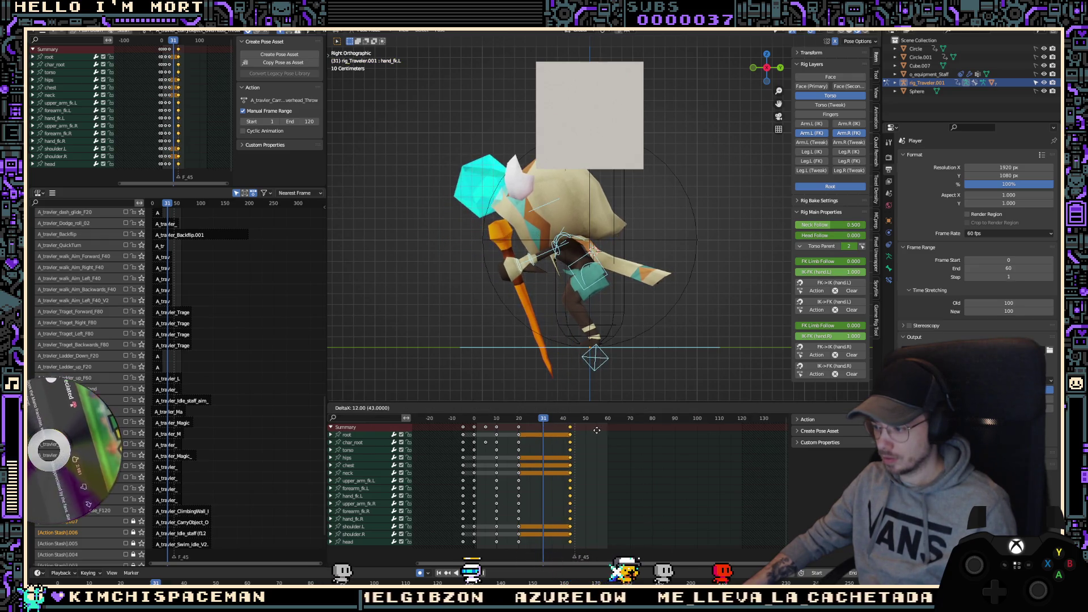
left_click(600, 433)
left_click(581, 433)
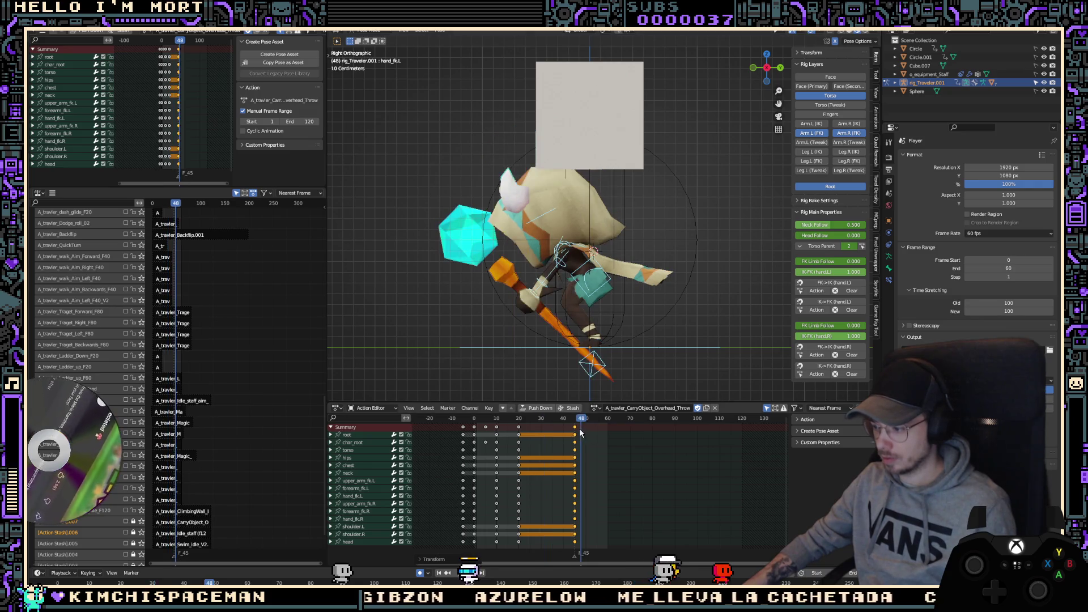
Step: Adjust the torso bone into a more upright stance for the end pose
left_click(593, 357)
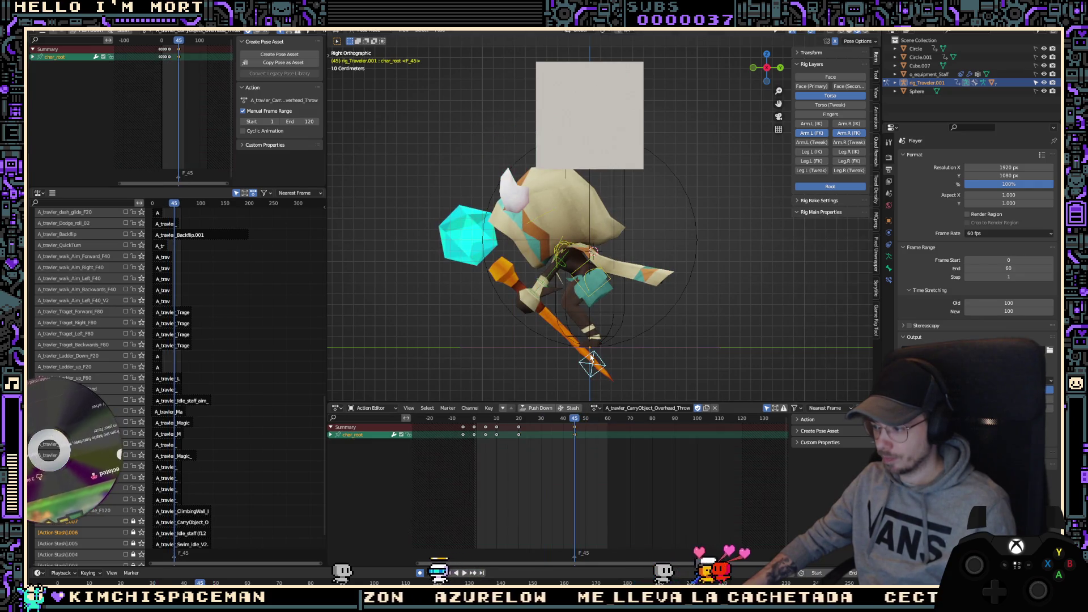
key("ctrl+z")
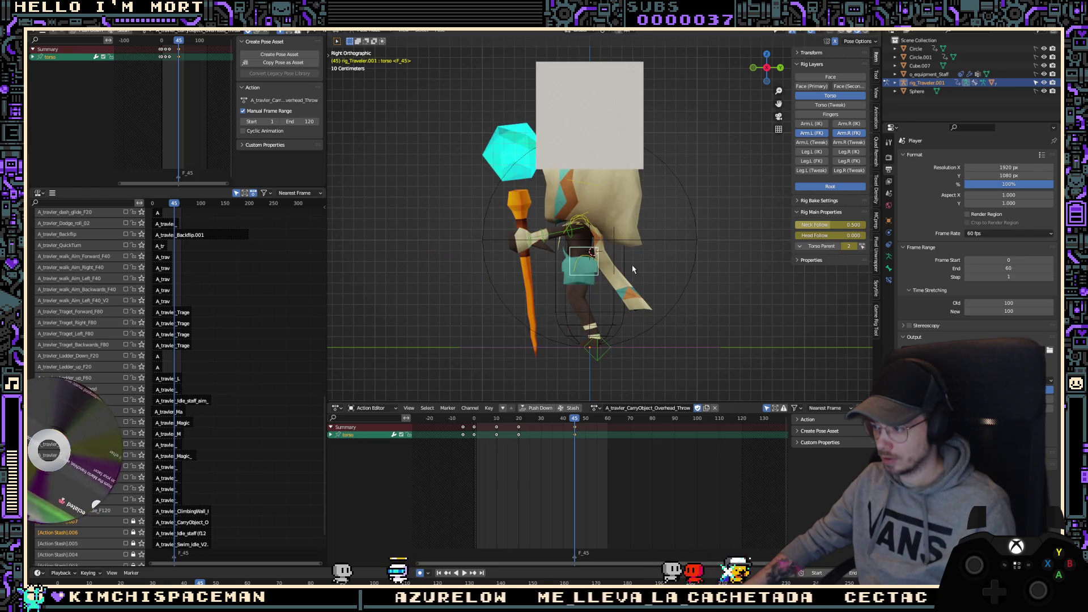
key("ctrl+z")
key("ctrl+shift+z")
key("ctrl+shift+z")
key("ctrl+shift+z")
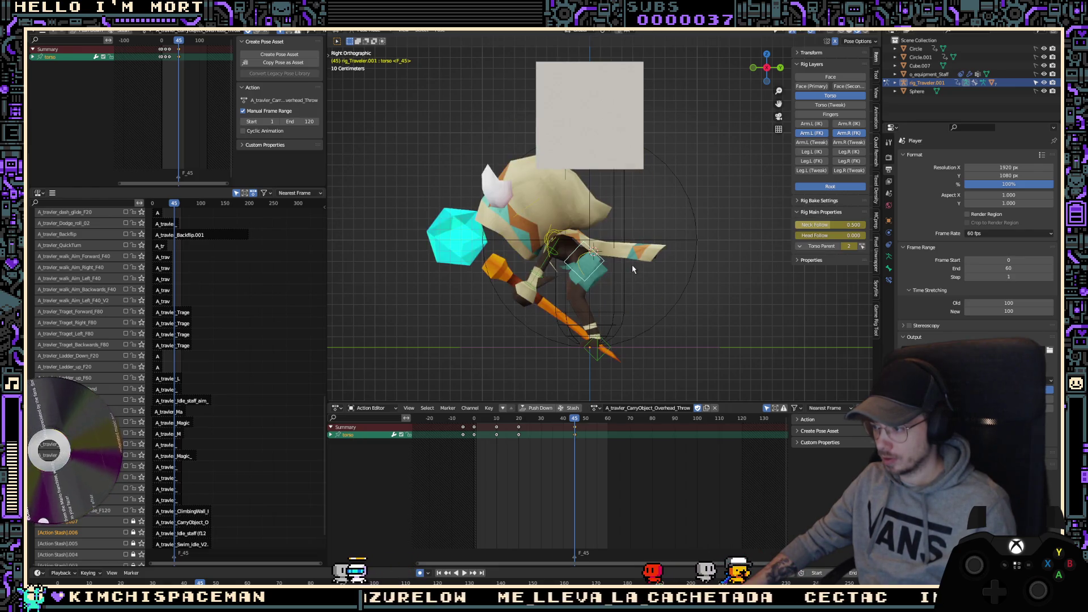
key("ctrl+z")
key("ctrl+z")
key("ctrl+z")
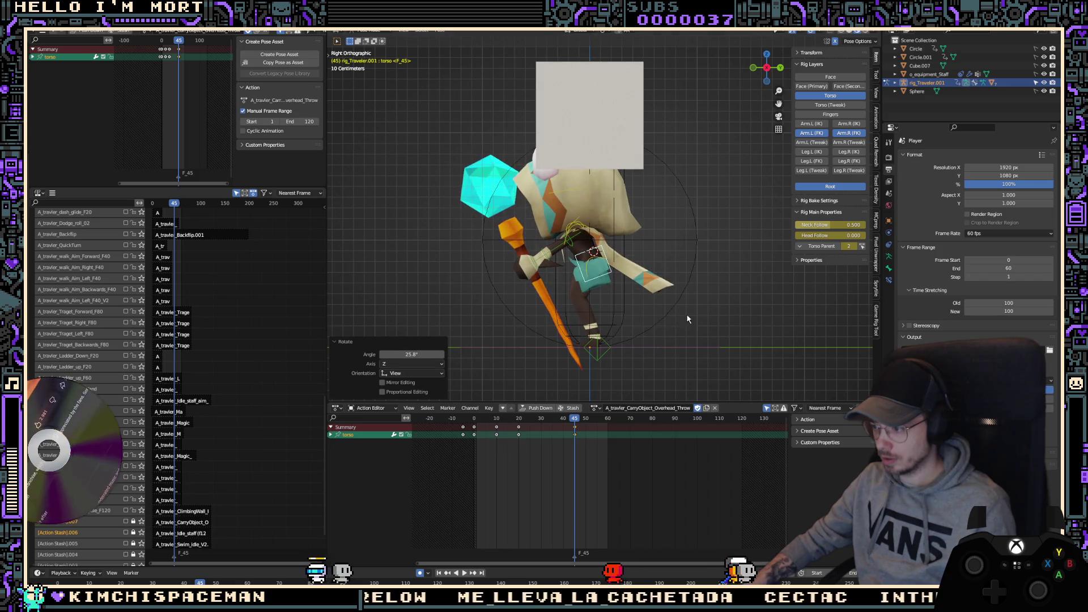
key("ctrl+z")
key("ctrl+z")
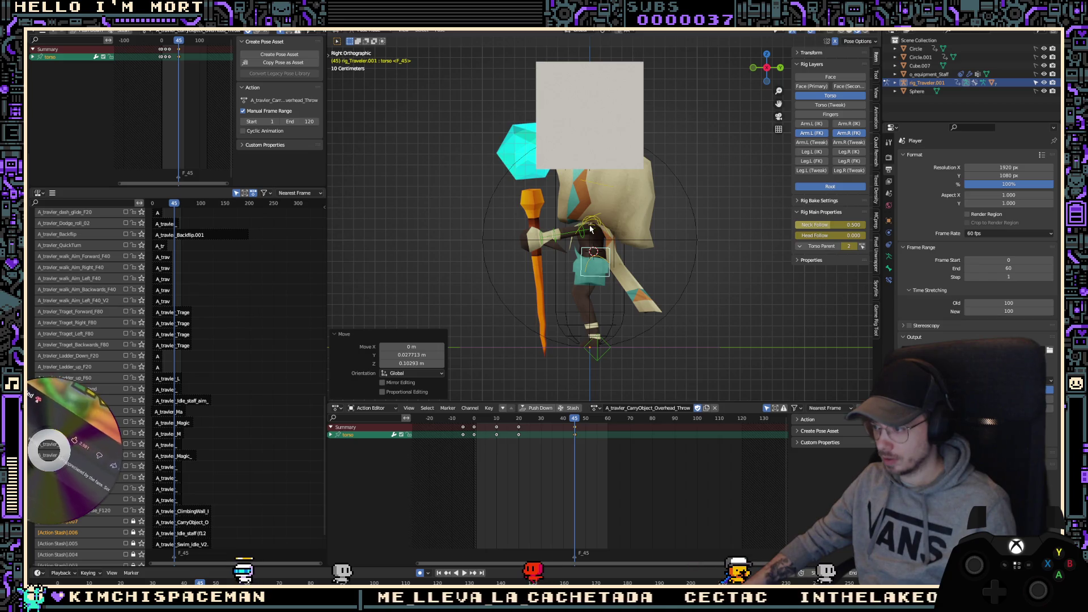
Step: Rotate the chest to turn the upper body at the end of the throw
left_click(607, 228)
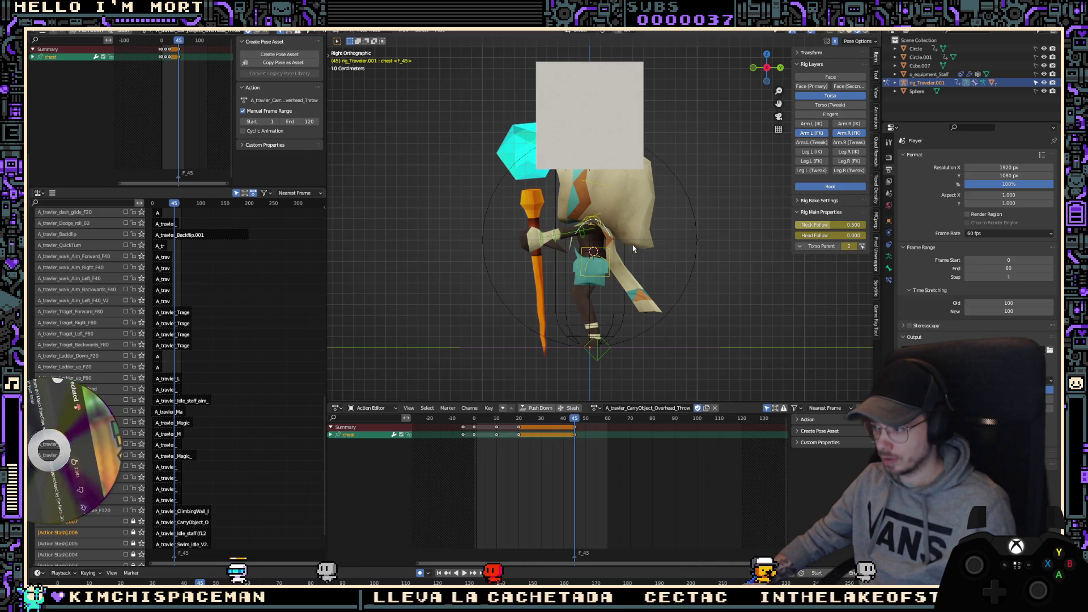
key("r")
left_click(654, 226)
left_click(653, 230)
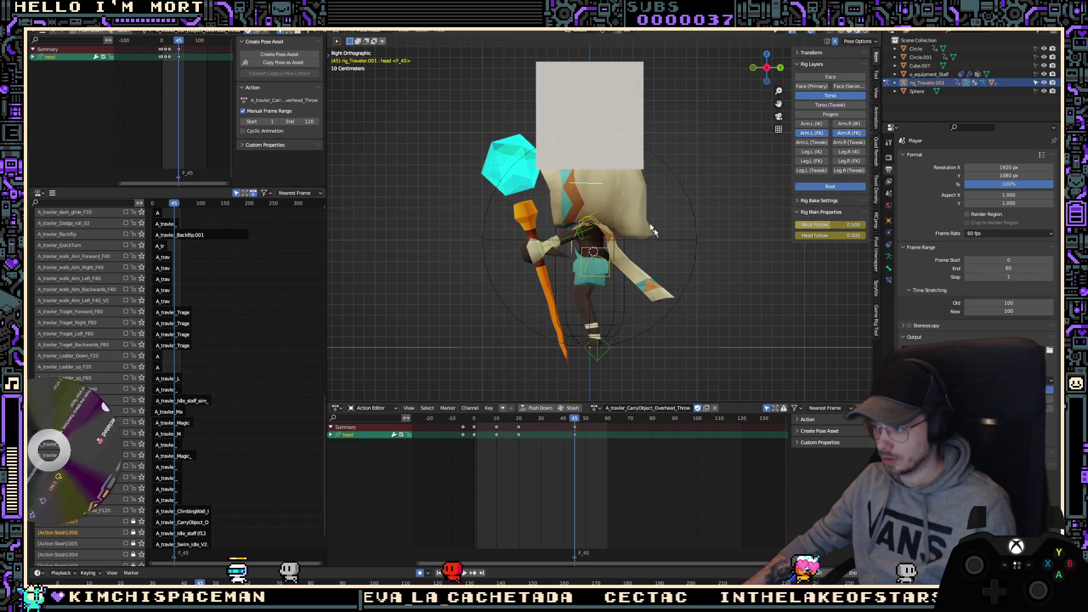
key("Down")
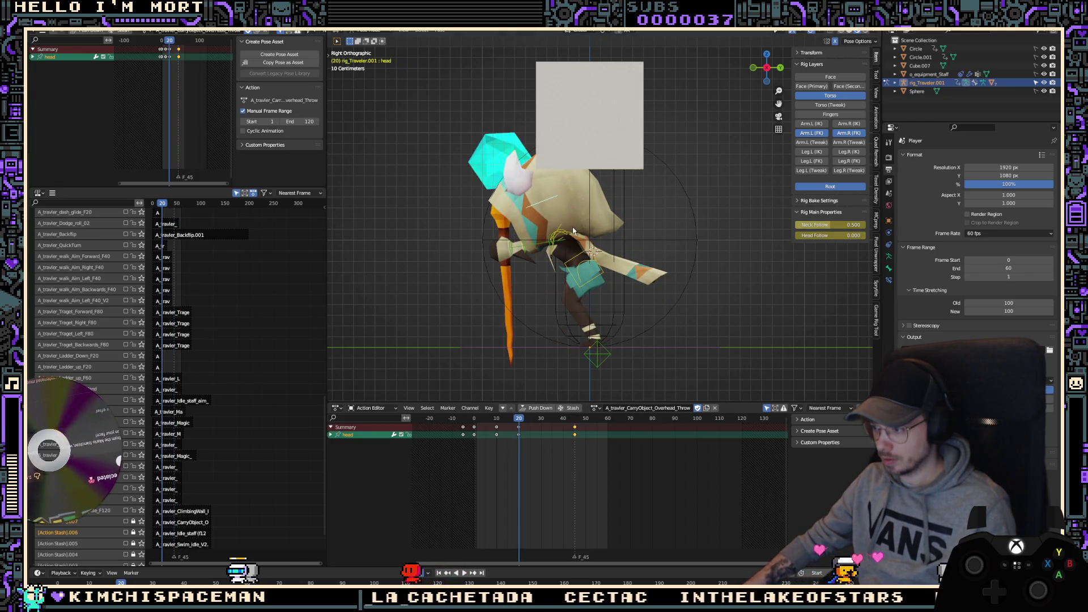
Step: At frame 10, tilt the chest slightly and rotate the head
left_click(573, 230)
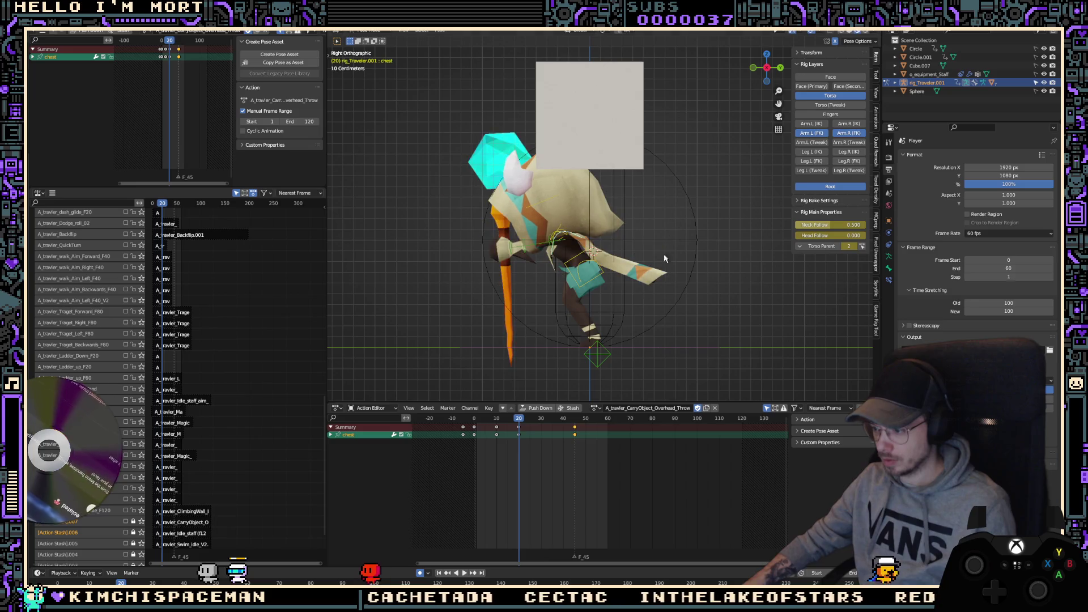
key("Down")
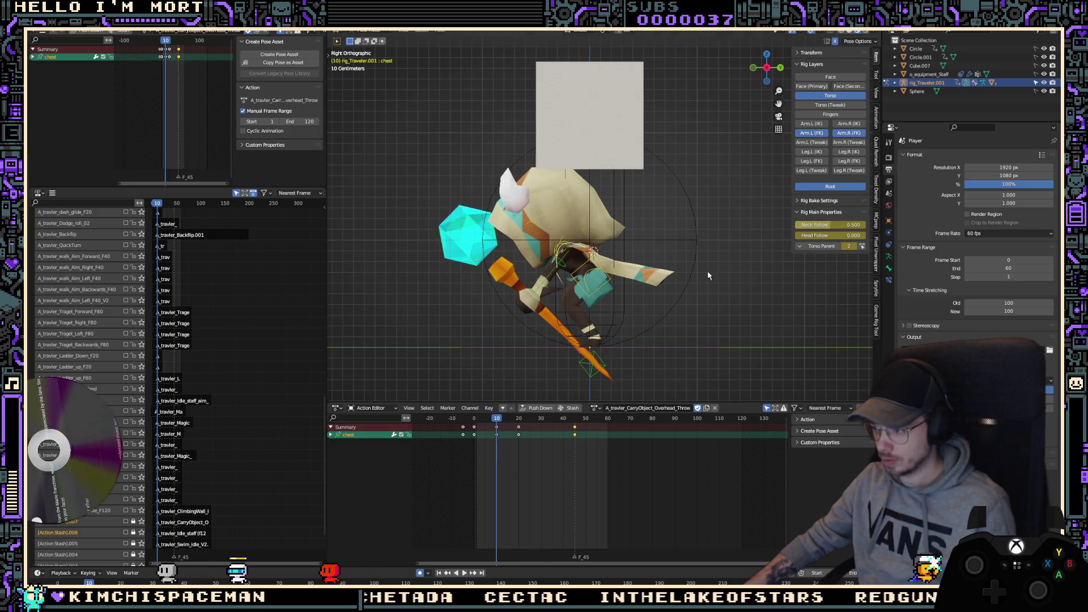
key("r")
left_click(683, 271)
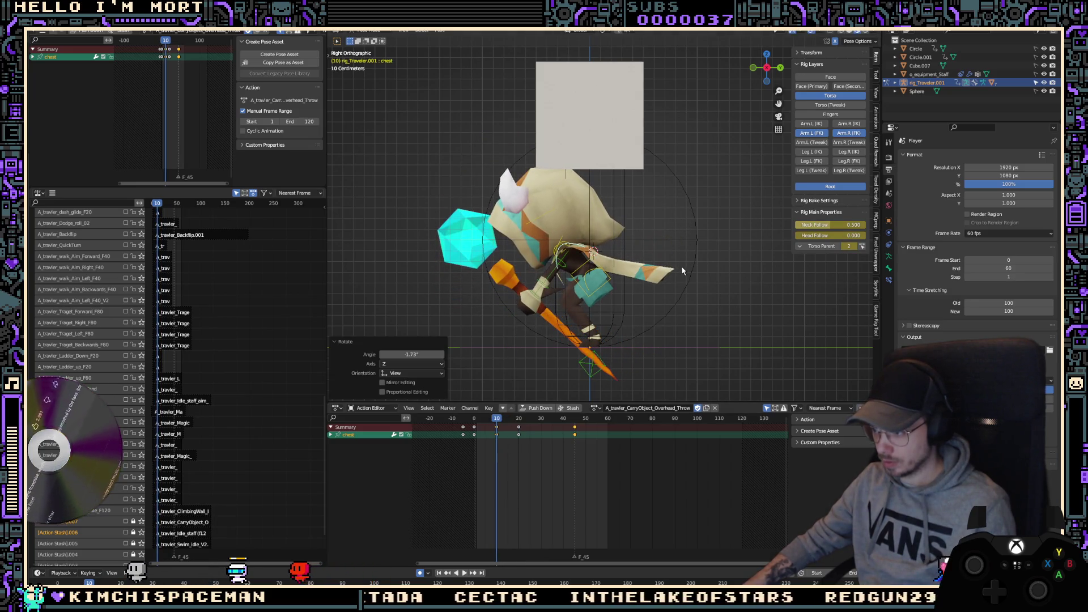
left_click(571, 212)
key("r")
left_click(652, 238)
Step: Key every bone of the rig at frame 10 and review the throw from the side
key("a")
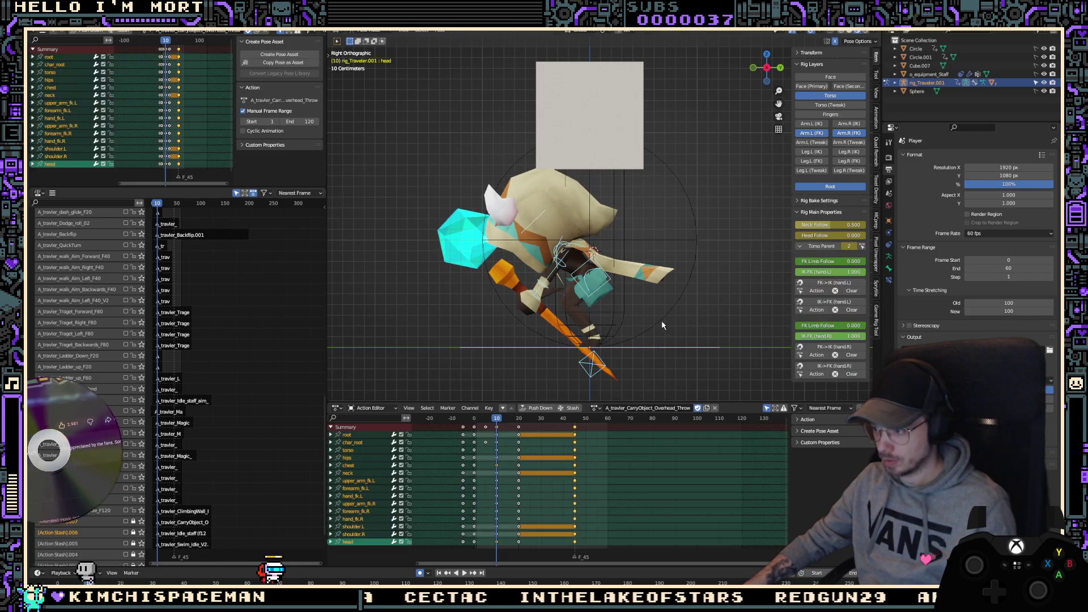
key("i")
left_click(567, 481)
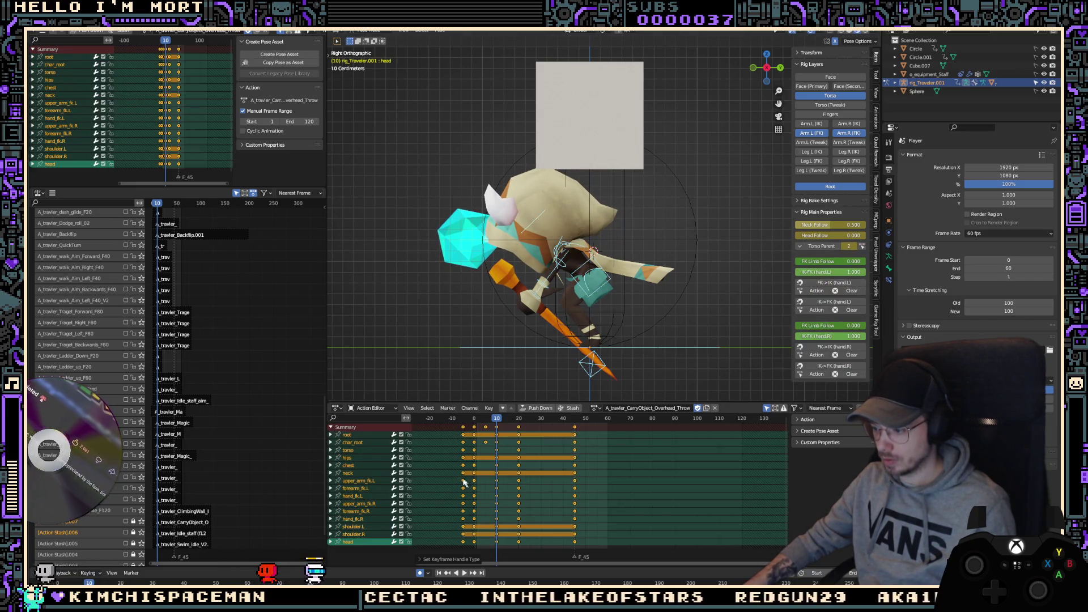
key("space")
mouse_move(613, 295)
middle_mouse_down()
mouse_move(658, 266)
mouse_move(628, 295)
middle_mouse_up()
key("KP_3")
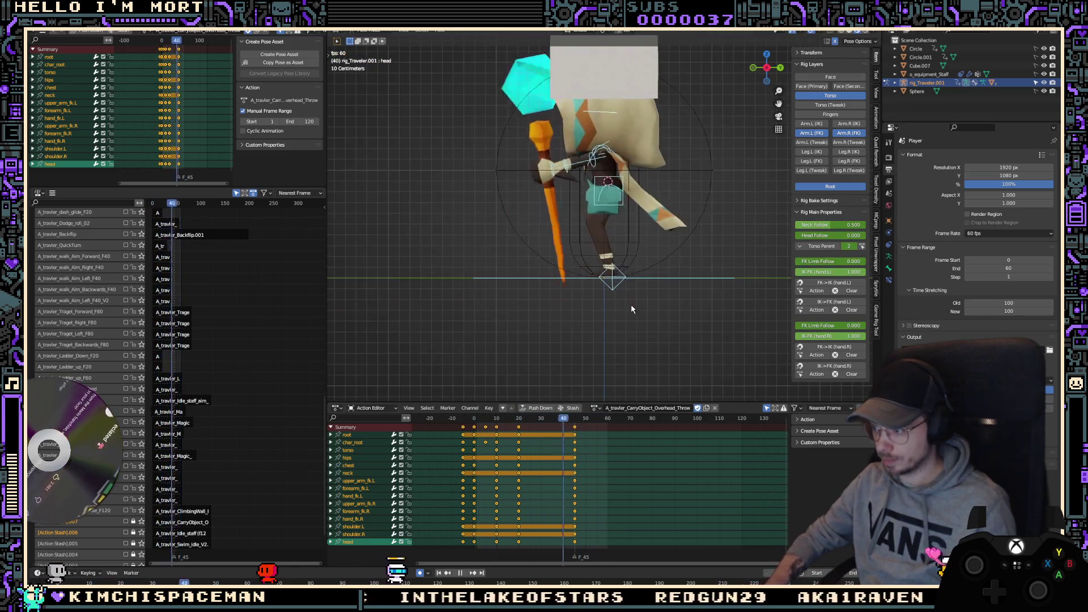
key("space")
key("space")
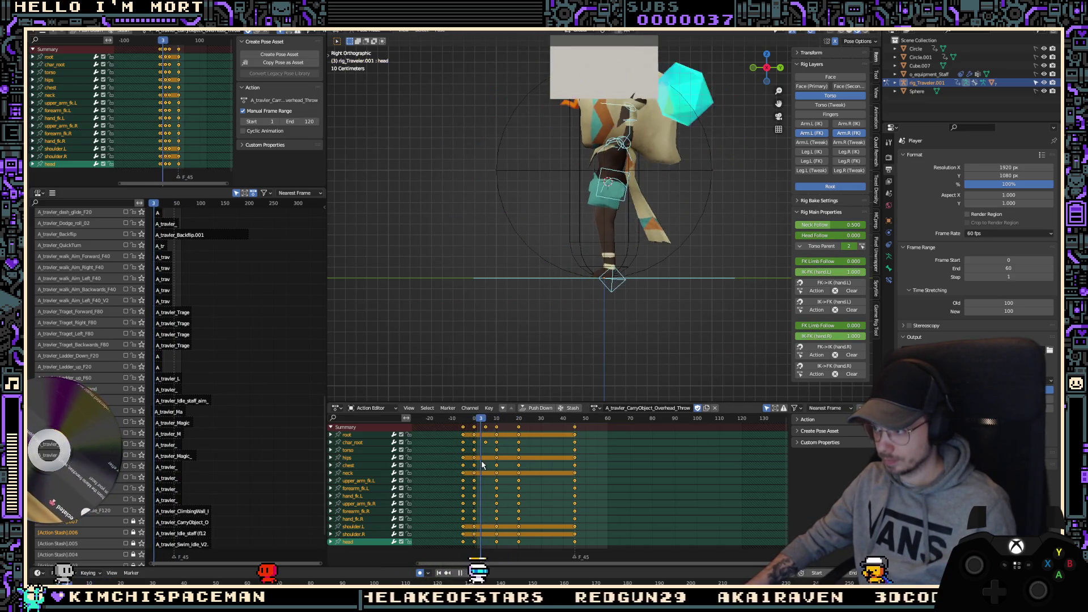
Step: Scale the selected keys' timing slightly and play back to check it
key("space")
key("s")
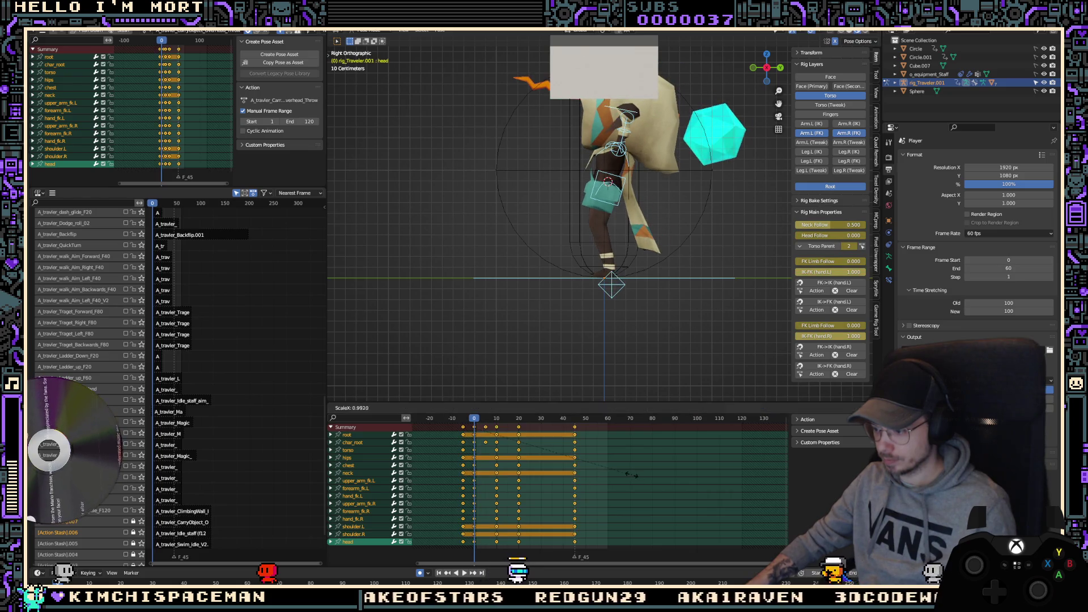
left_click(601, 480)
key("space")
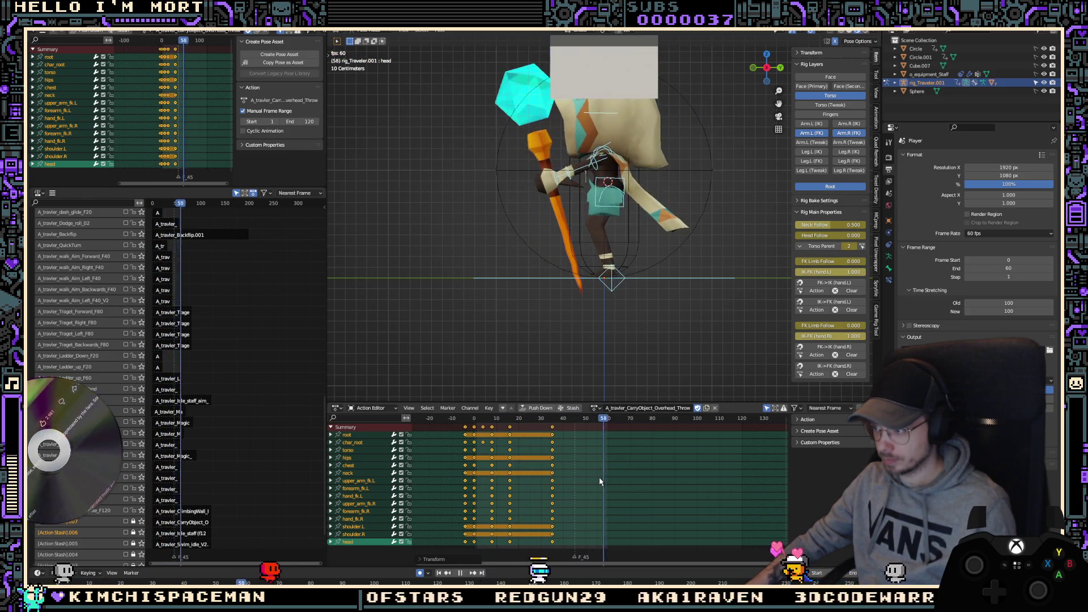
key("space")
Step: Duplicate the key column near frame 35 and place the copy 25 frames later
left_click(552, 427)
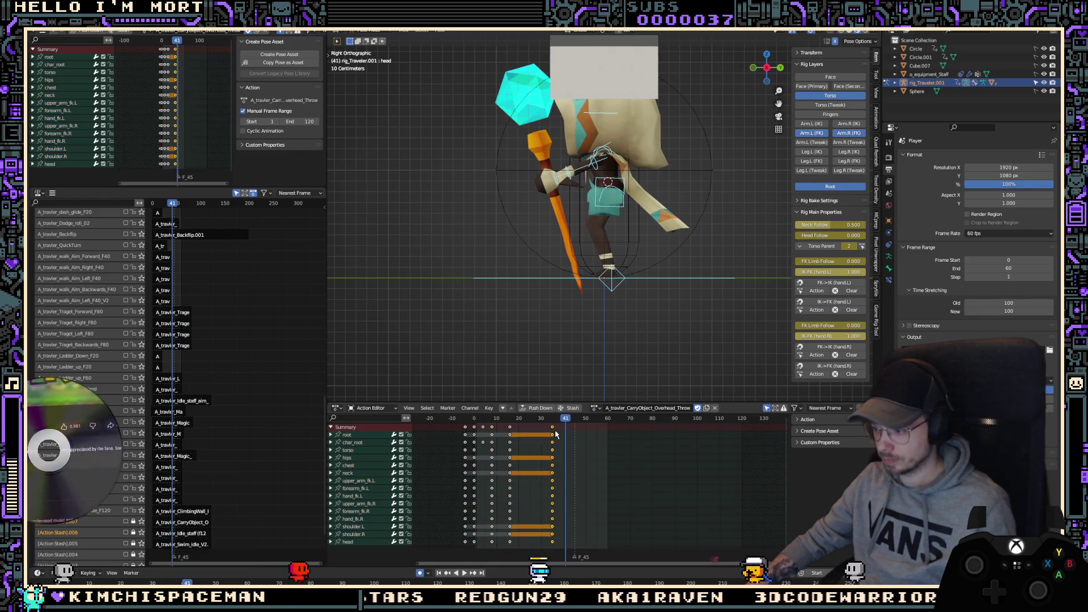
key("shift+d")
left_click(615, 434)
key("space")
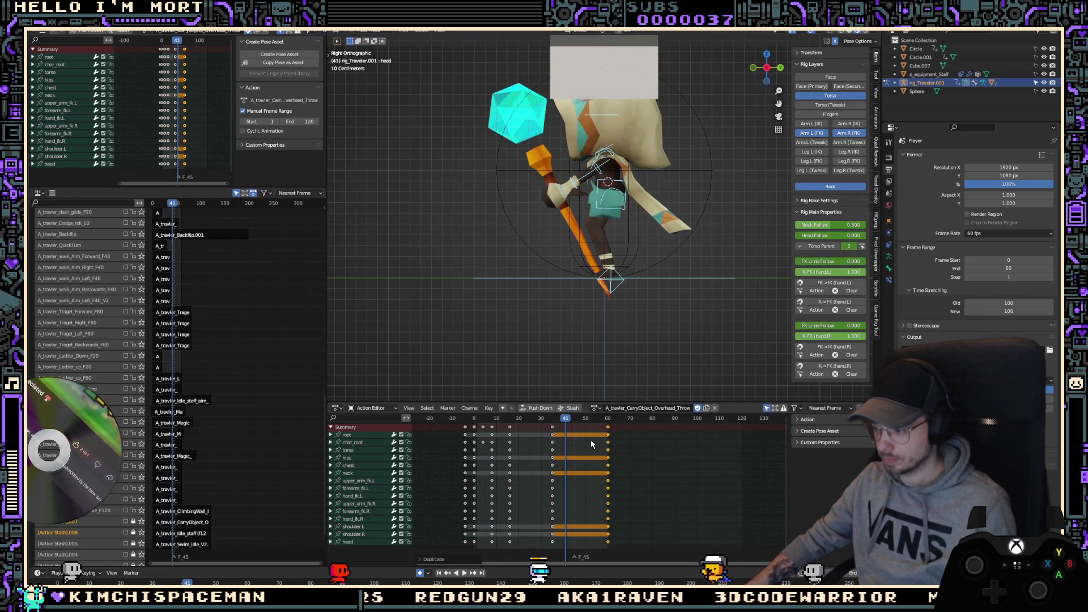
Step: At frame 46, move the torso bone 0.22067 m along Y
key("n")
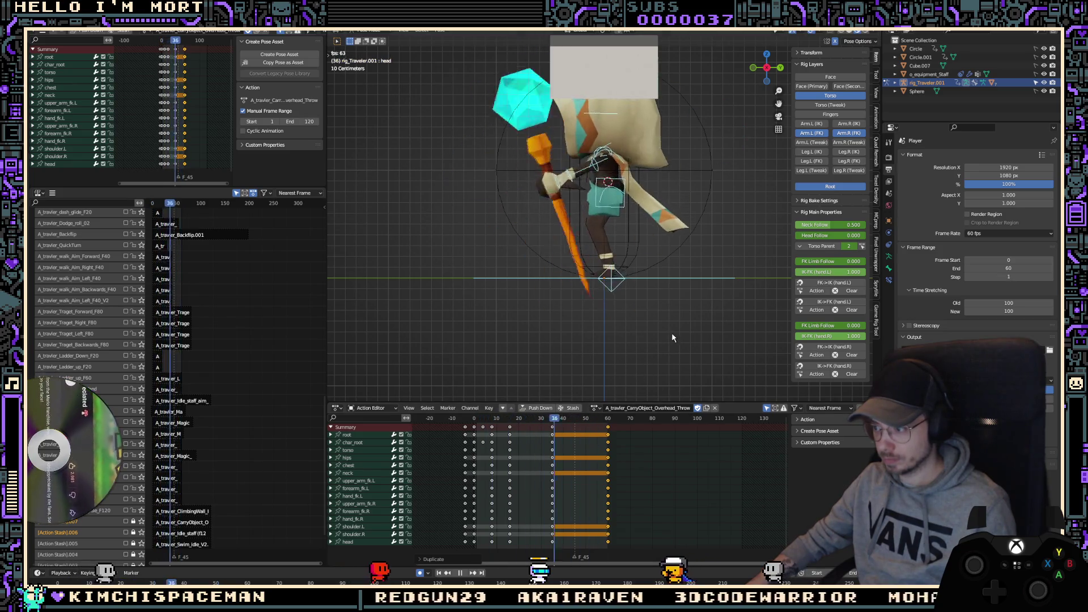
middle_click_drag(649, 365, 672, 315)
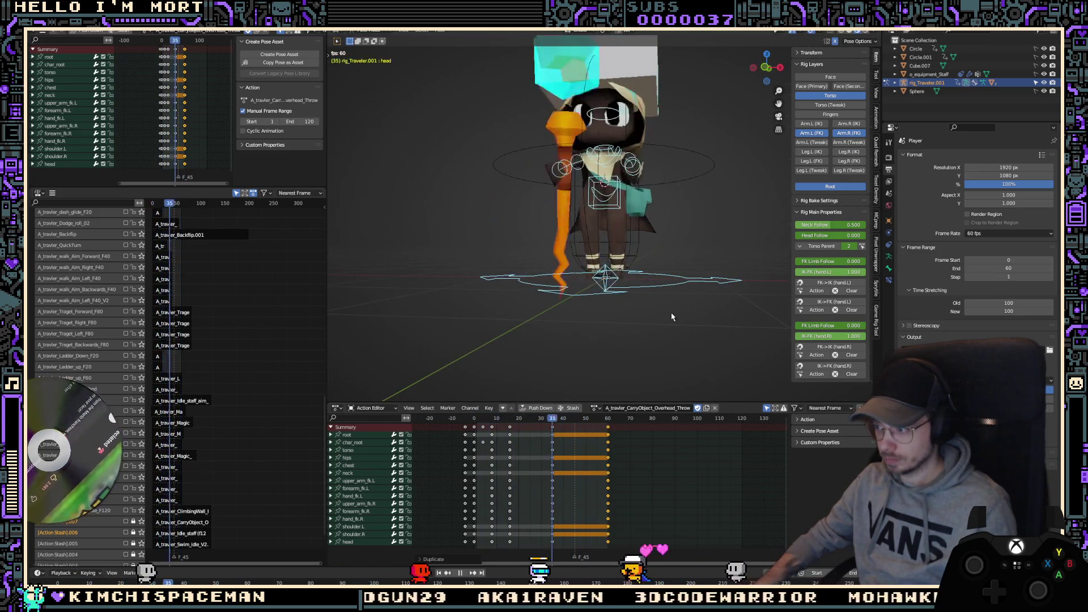
key("KP_3")
key("space")
key("ctrl+z")
mouse_move(633, 223)
middle_mouse_down()
mouse_move(631, 384)
mouse_move(630, 329)
mouse_move(713, 326)
mouse_move(652, 326)
mouse_move(696, 327)
middle_mouse_up()
Step: Select the root and torso controls and delete their extra keys near frame 40
key("space")
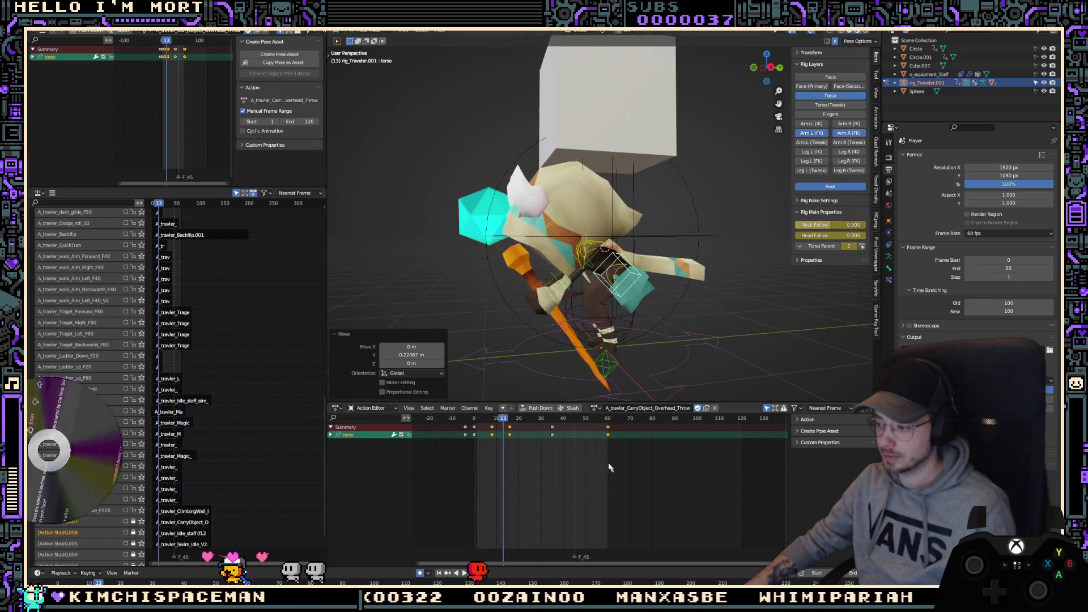
left_click(611, 443)
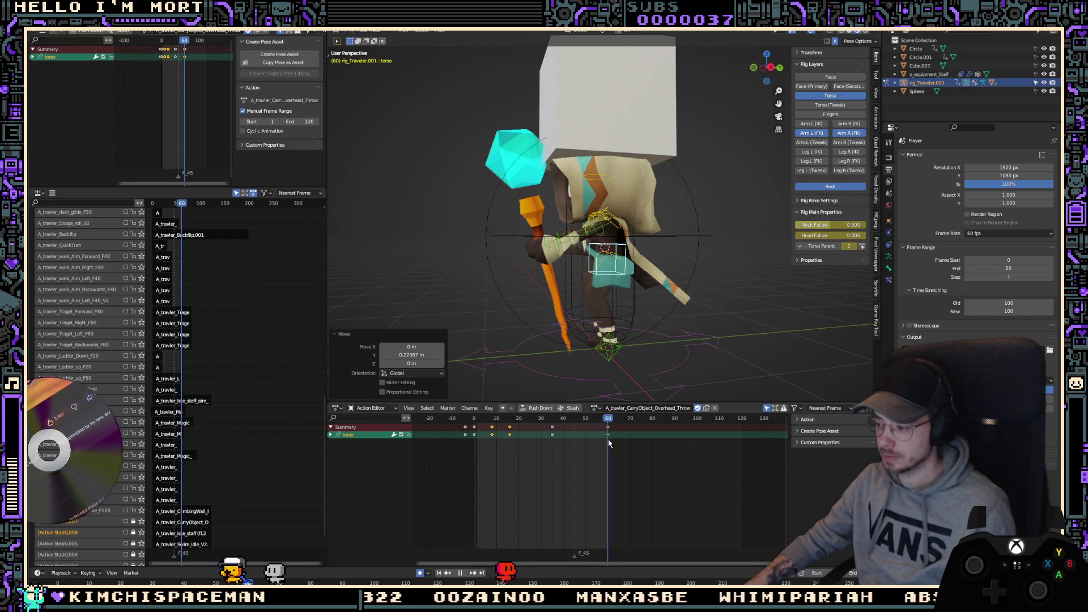
left_click(619, 348)
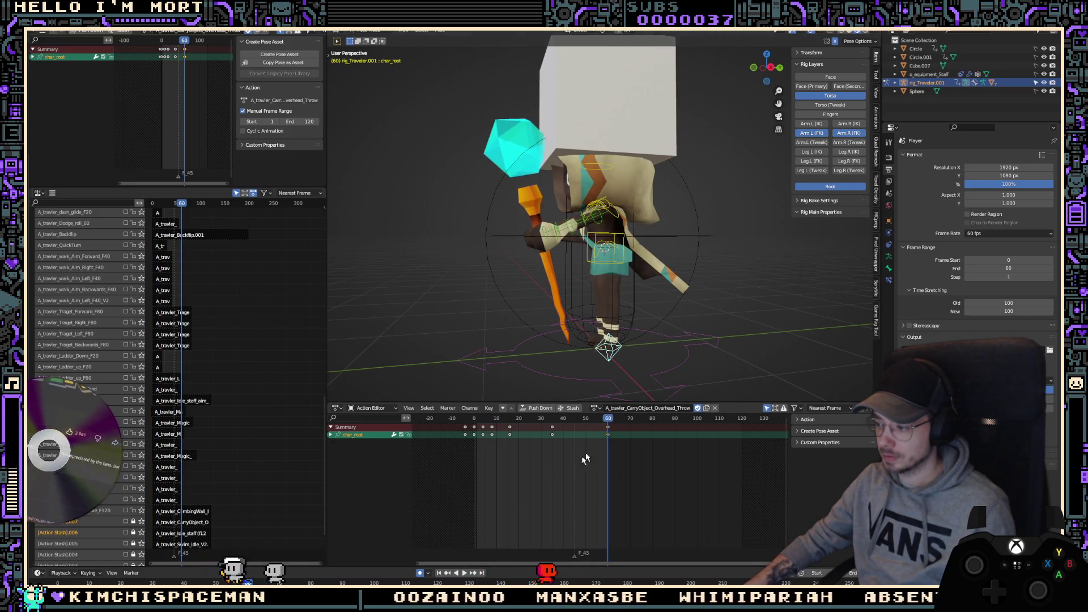
key("space")
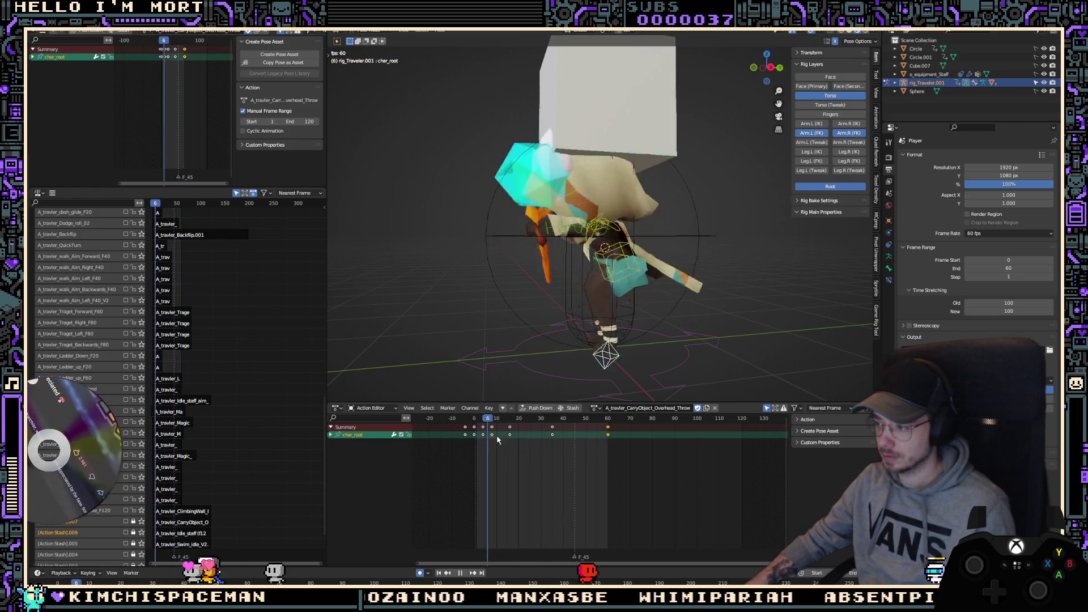
key("space")
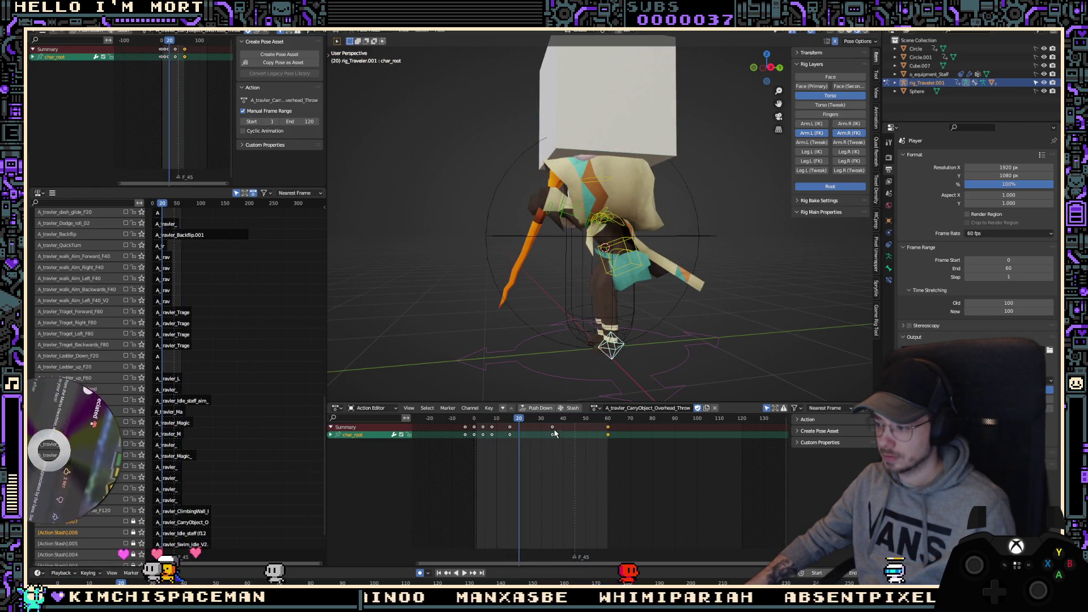
left_click(631, 269, "shift")
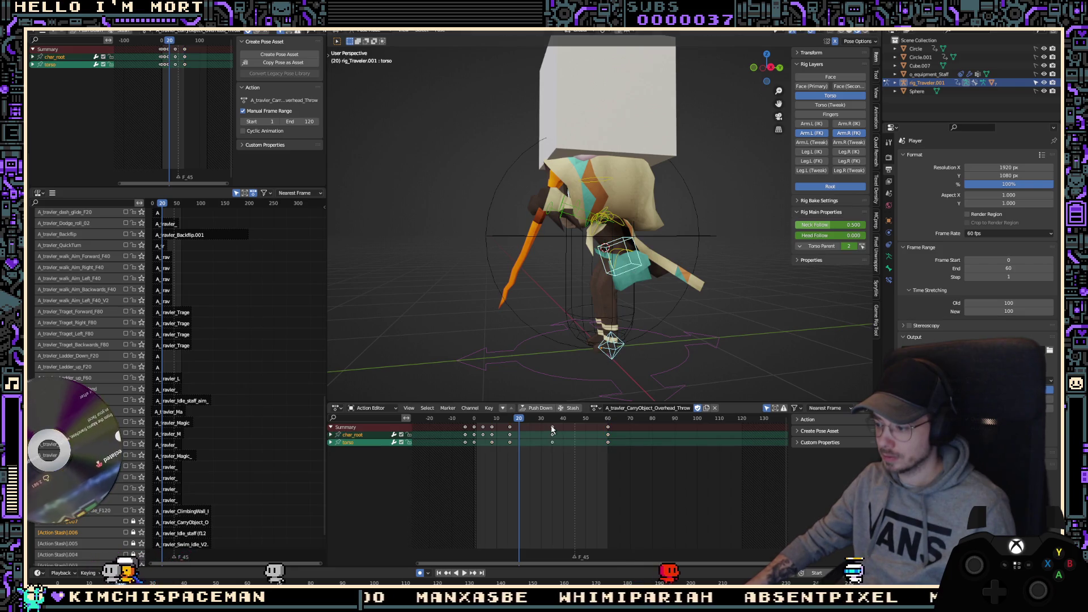
key("x")
left_click(527, 433)
key("space")
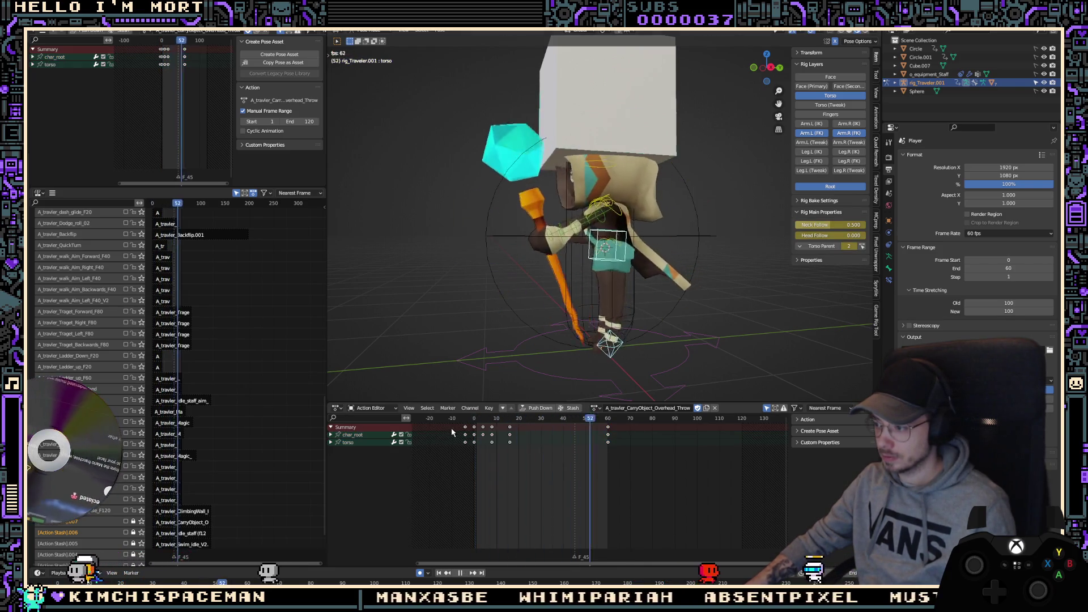
key("space")
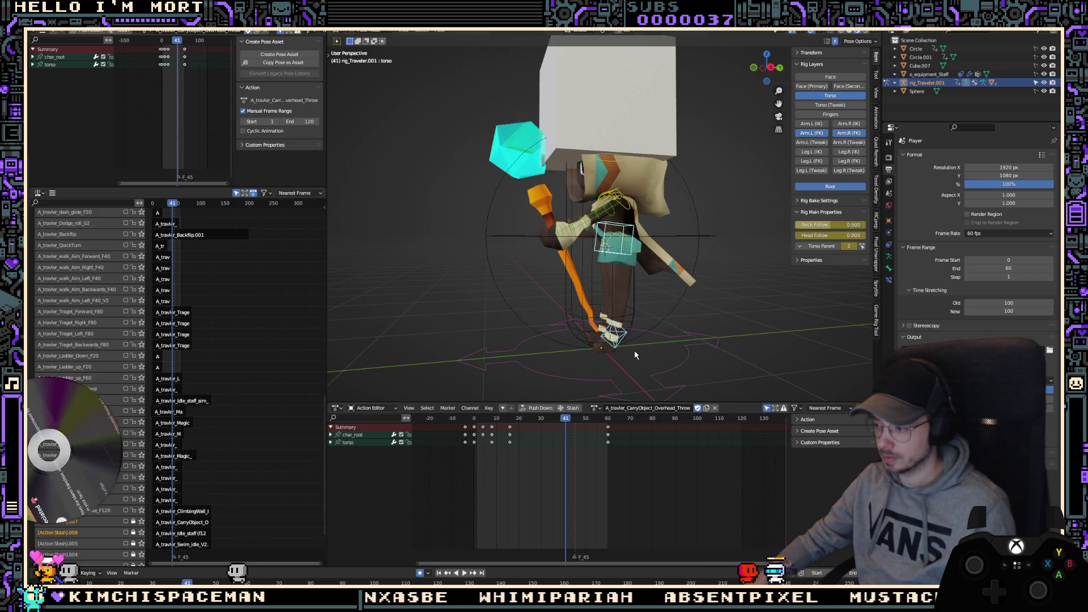
Step: Delete the torso key near frame 35 and keep the remaining torso key at frame 16
key("ctrl+z")
left_click(588, 386)
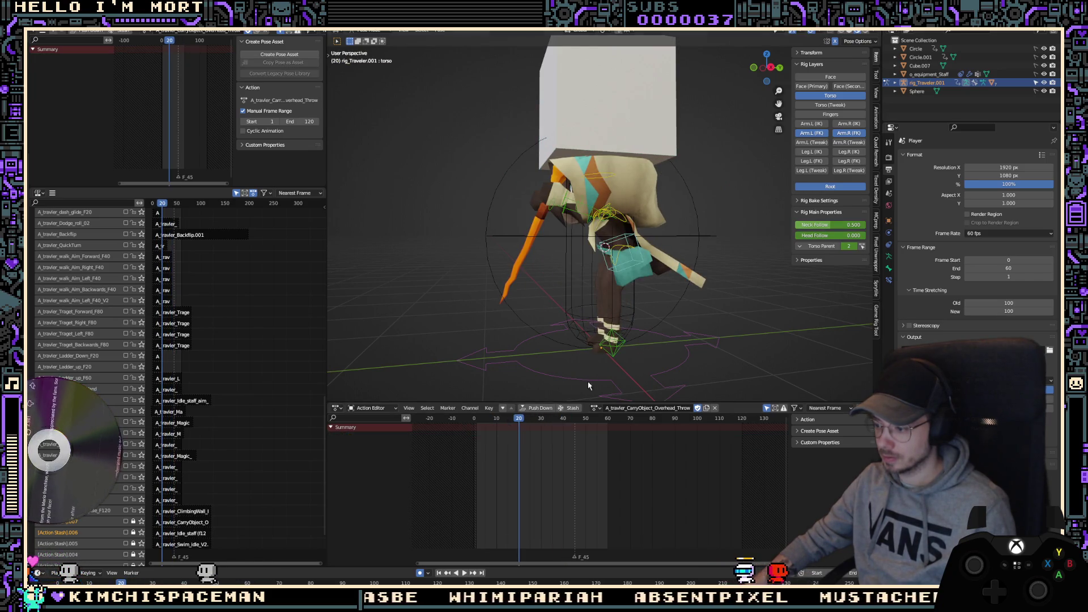
left_click(623, 345)
left_click(627, 293)
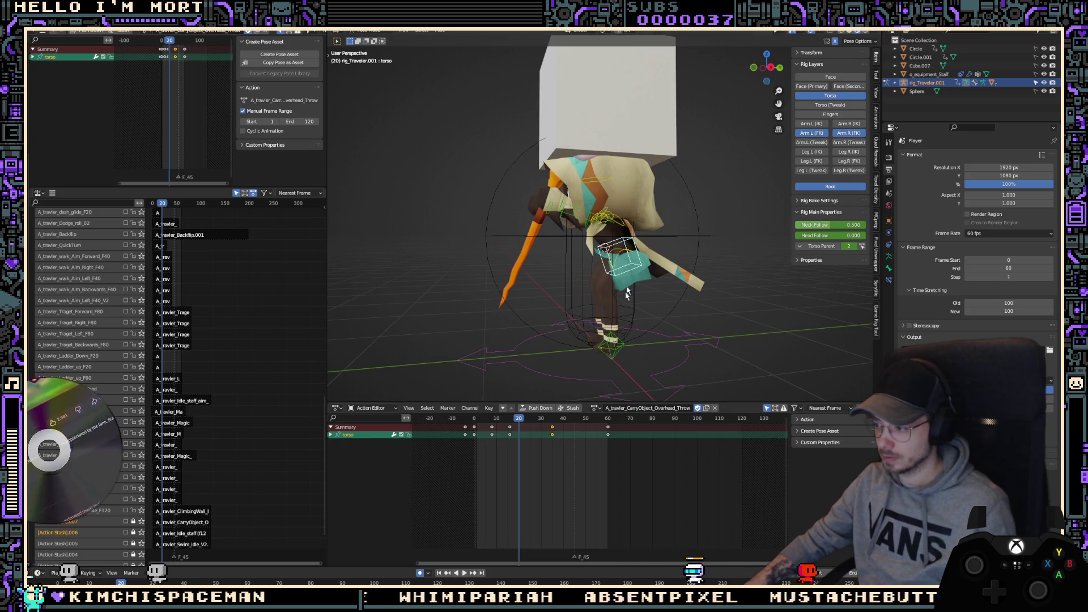
key("x")
left_click(506, 436)
key("space")
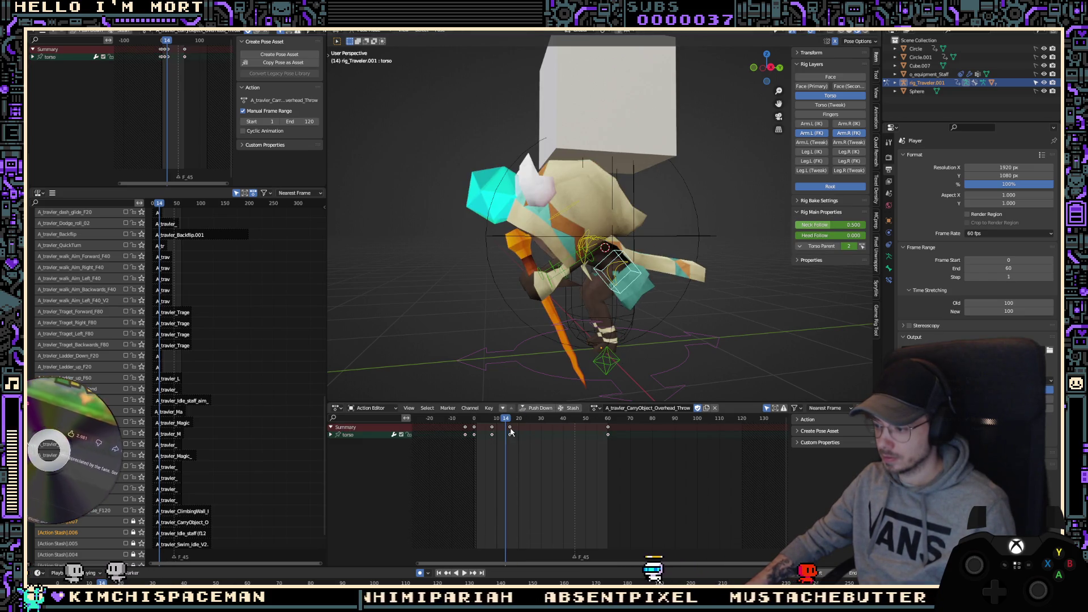
left_click_drag(510, 426, 530, 426)
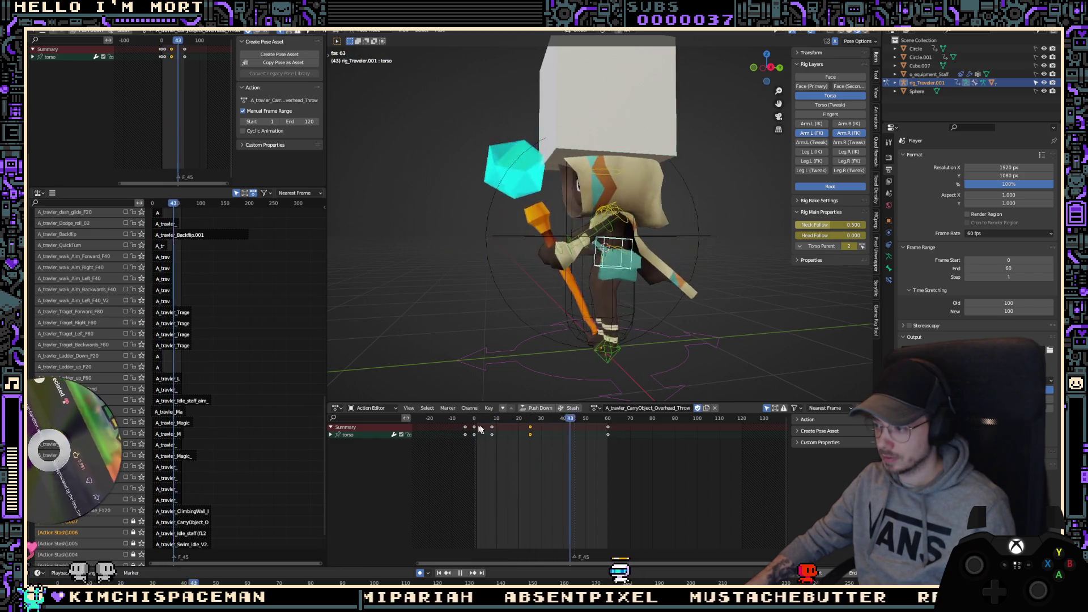
left_click_drag(529, 437, 508, 437)
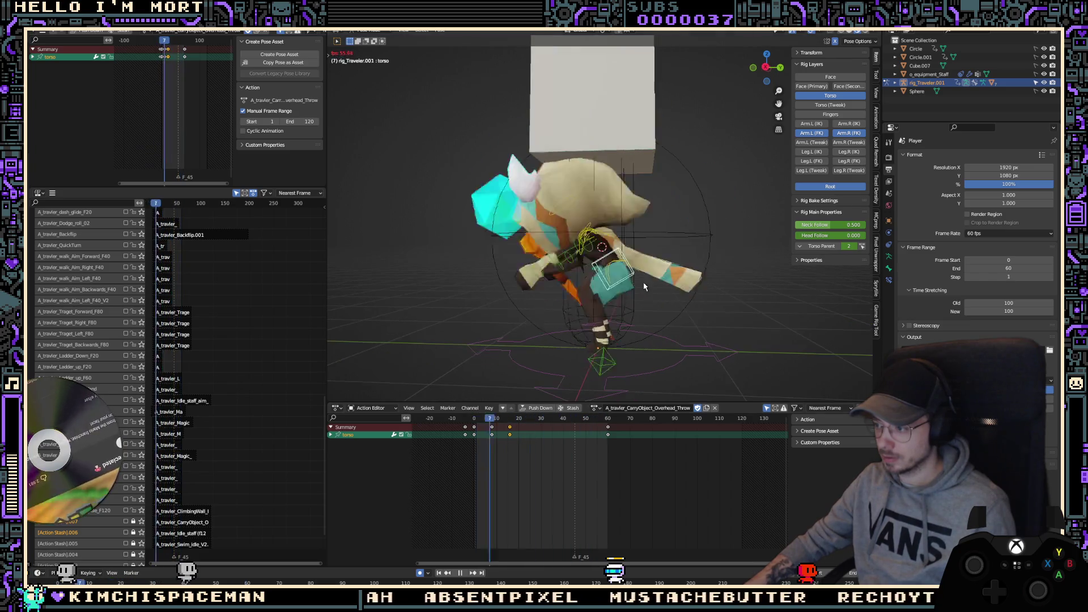
Step: Tilt the torso about 20.7° on Z in the side view
key("KP_3")
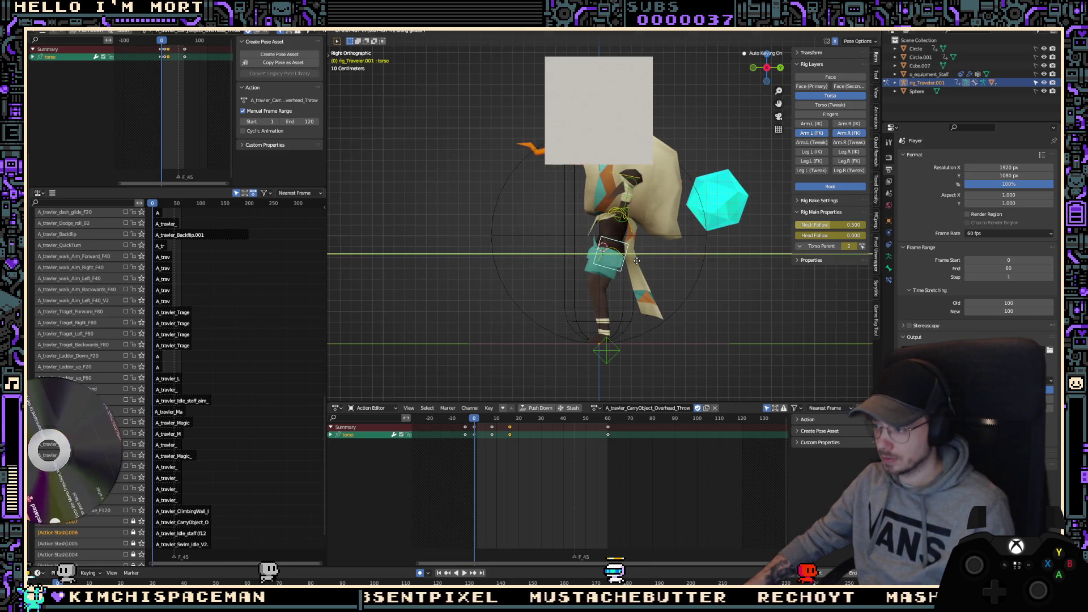
left_click(666, 283)
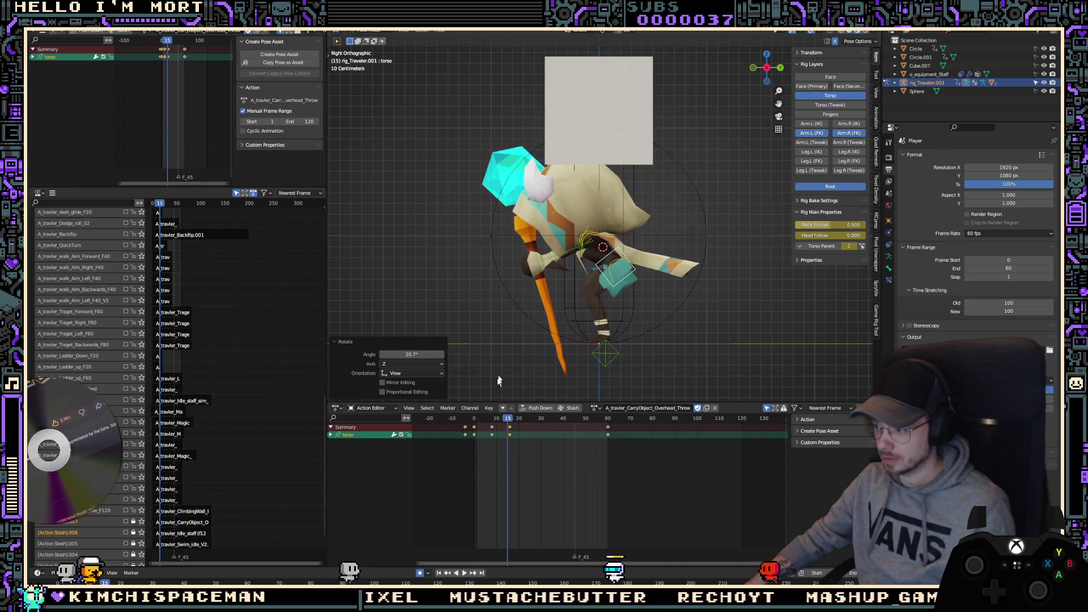
left_click(530, 431)
mouse_move(530, 431)
left_mouse_down()
mouse_move(591, 430)
mouse_move(541, 442)
left_mouse_up()
Step: Paste the torso pose as a key at frame 30 and lower the torso 0.090631 m at frame 15
key("ctrl+v")
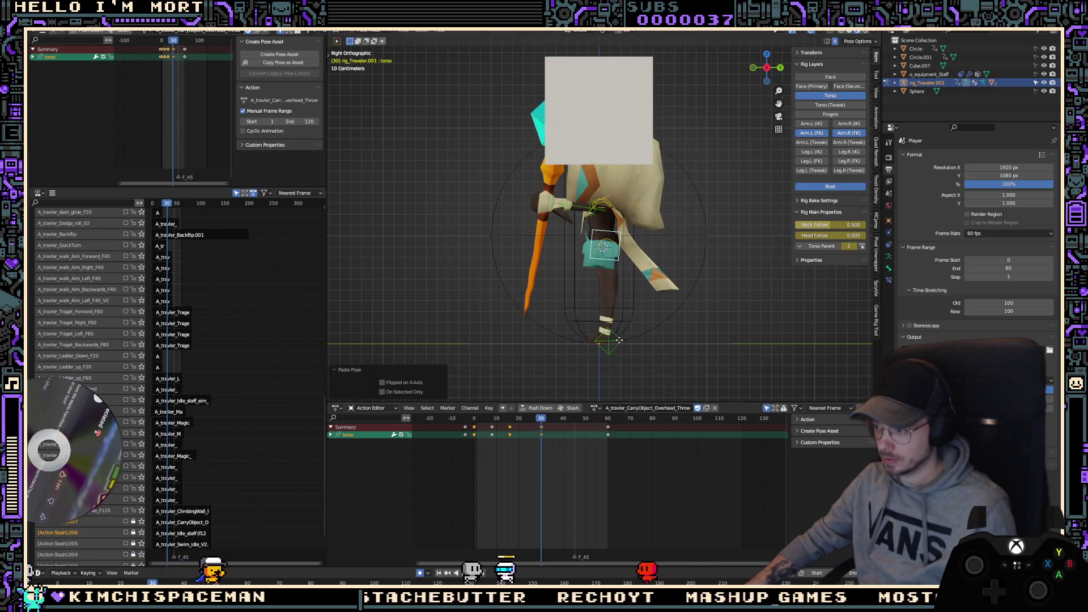
key("g")
key("z")
key("Return")
left_click(508, 467)
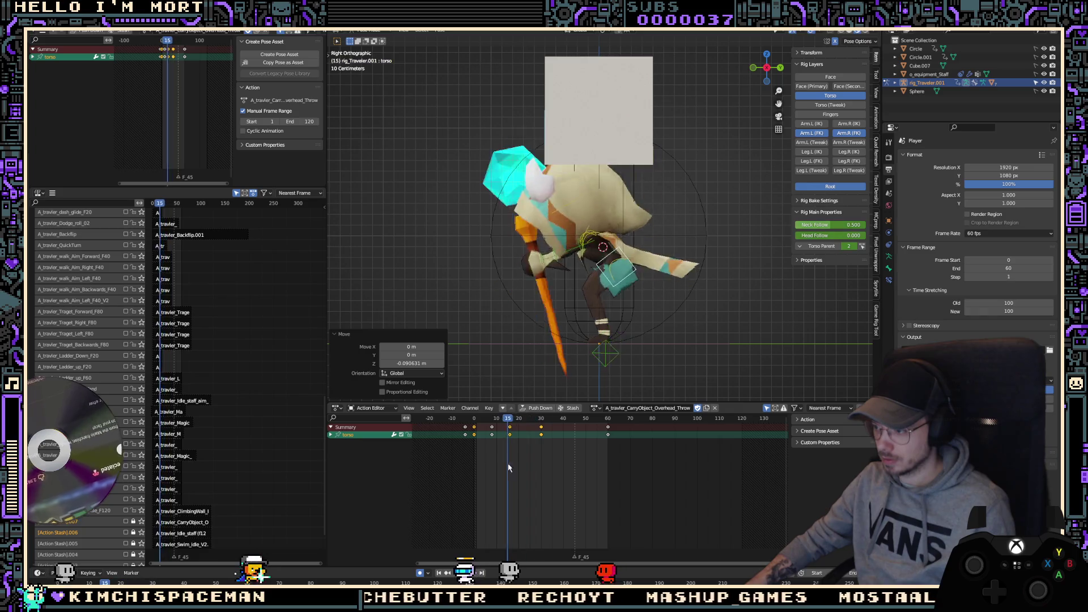
key("space")
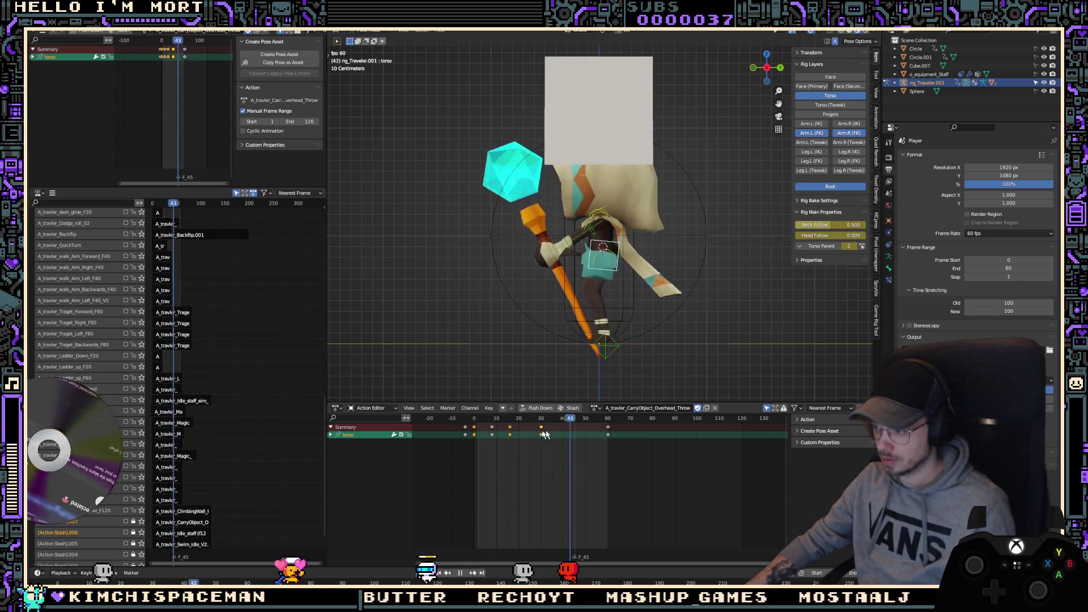
middle_click_drag(669, 306, 677, 339)
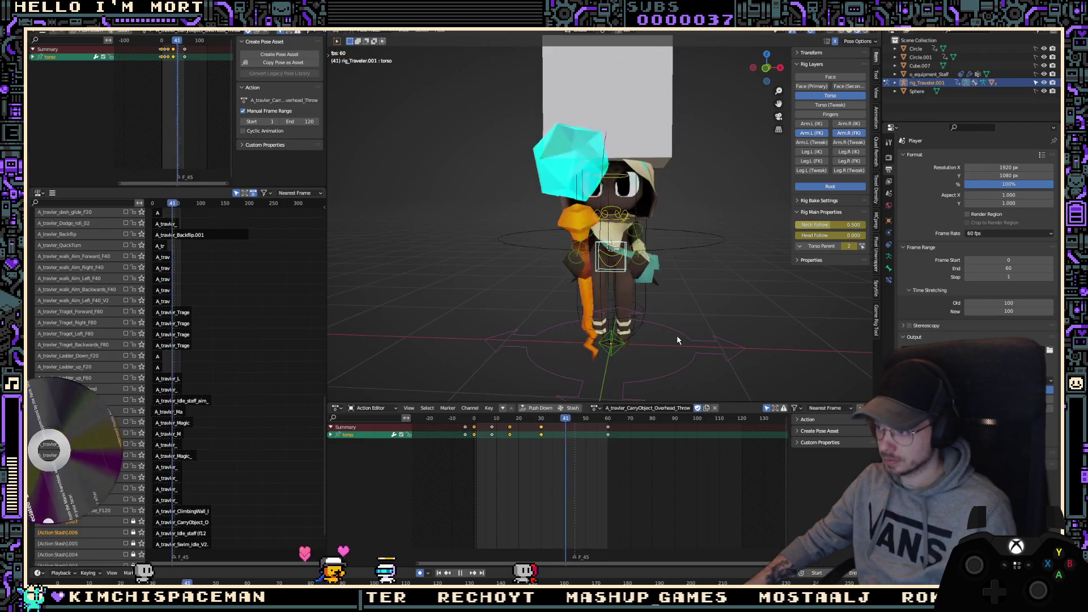
key("space")
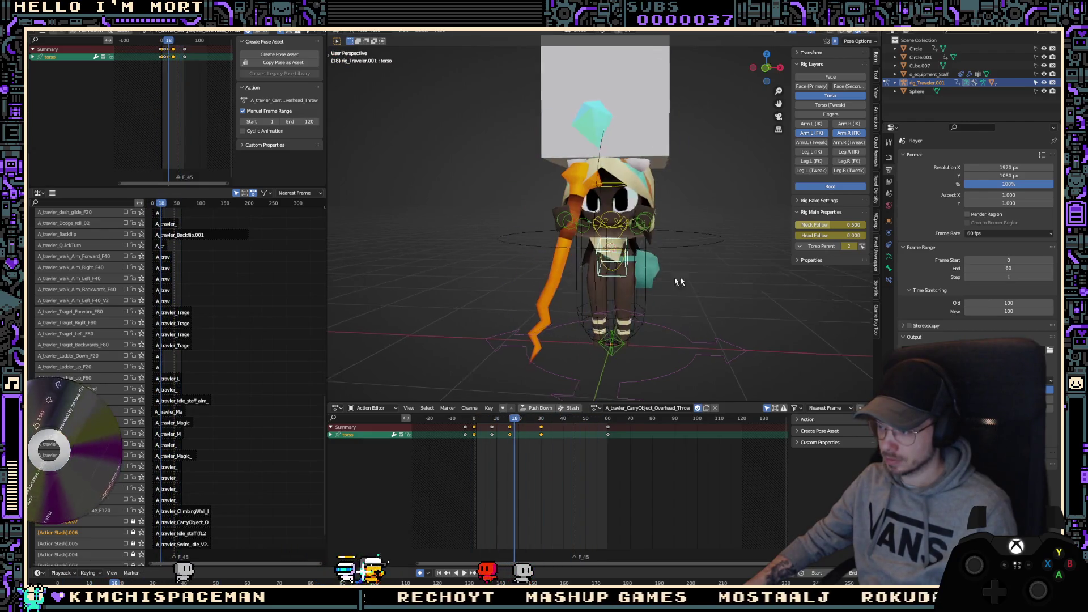
middle_click_drag(679, 281, 394, 264)
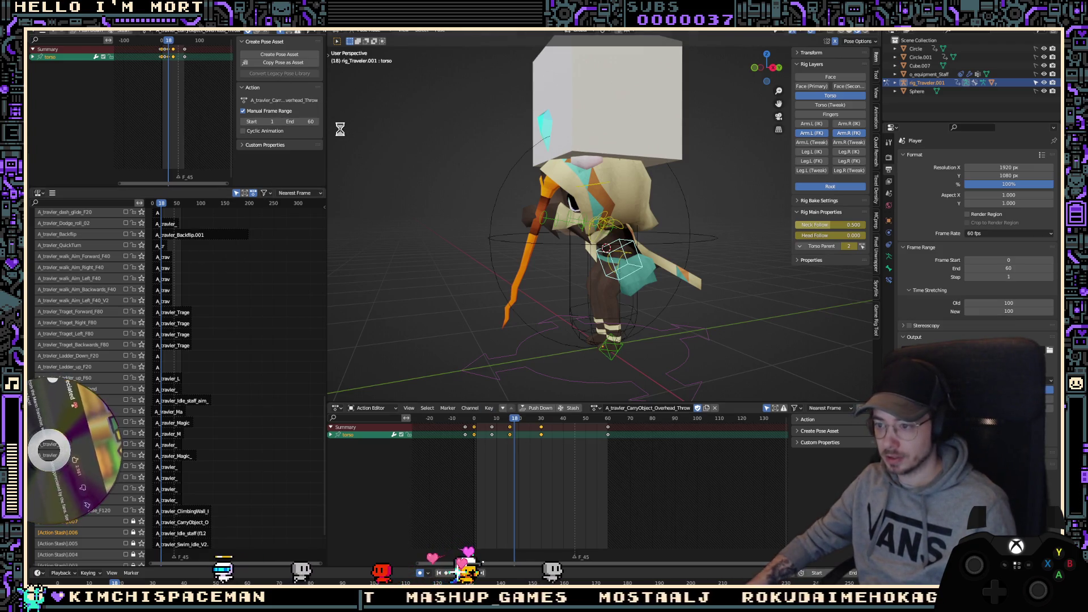
Step: Push the throw action into the NLA tracks and return the armature to Object Mode
left_click(108, 32)
scroll(299, 269, "up", 10)
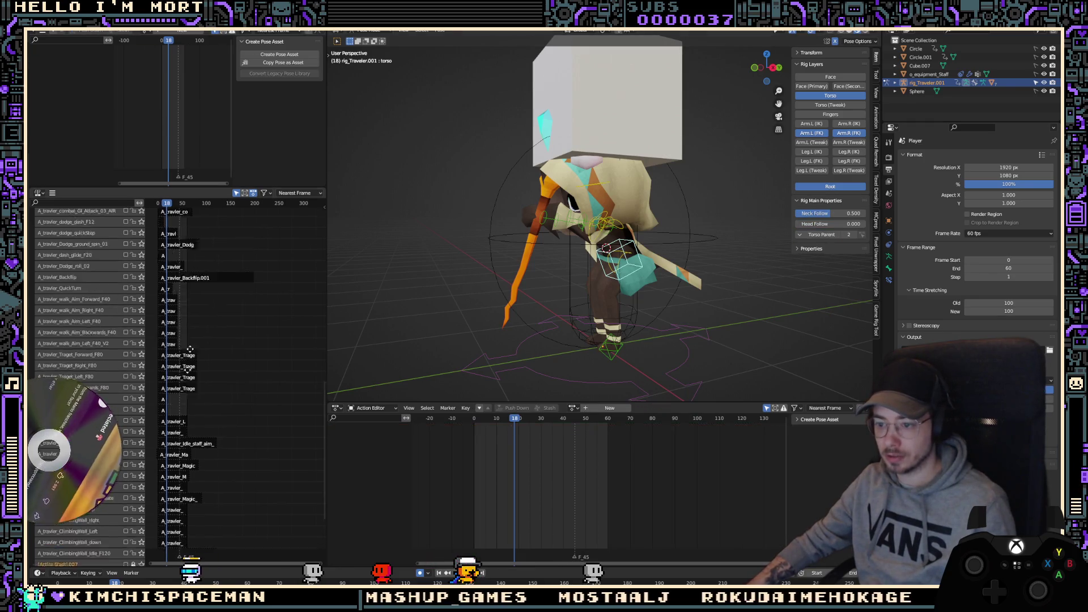
scroll(157, 255, "left", 5)
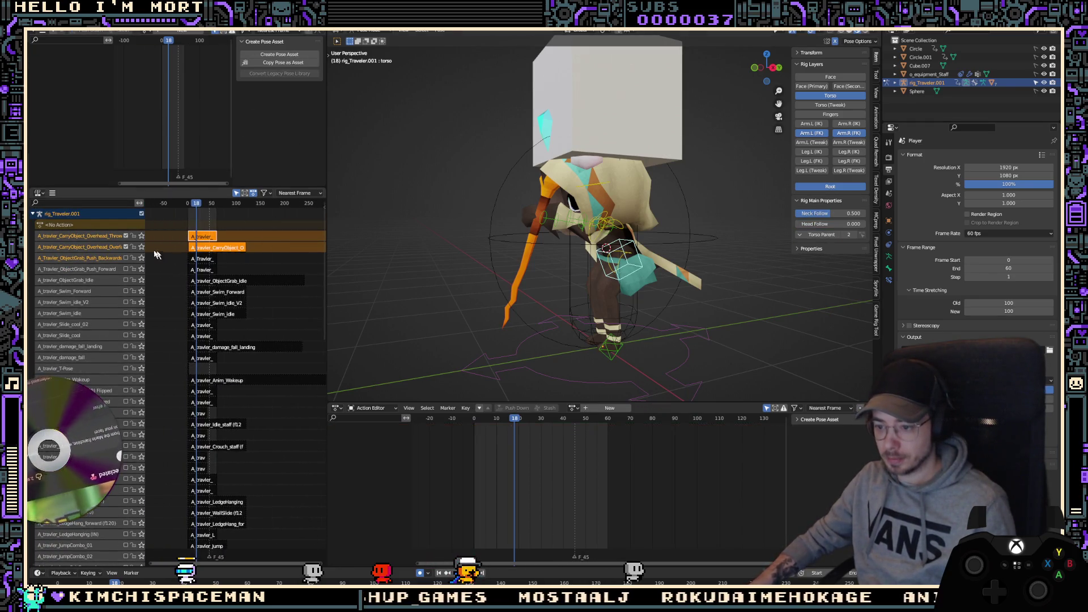
left_click(221, 266)
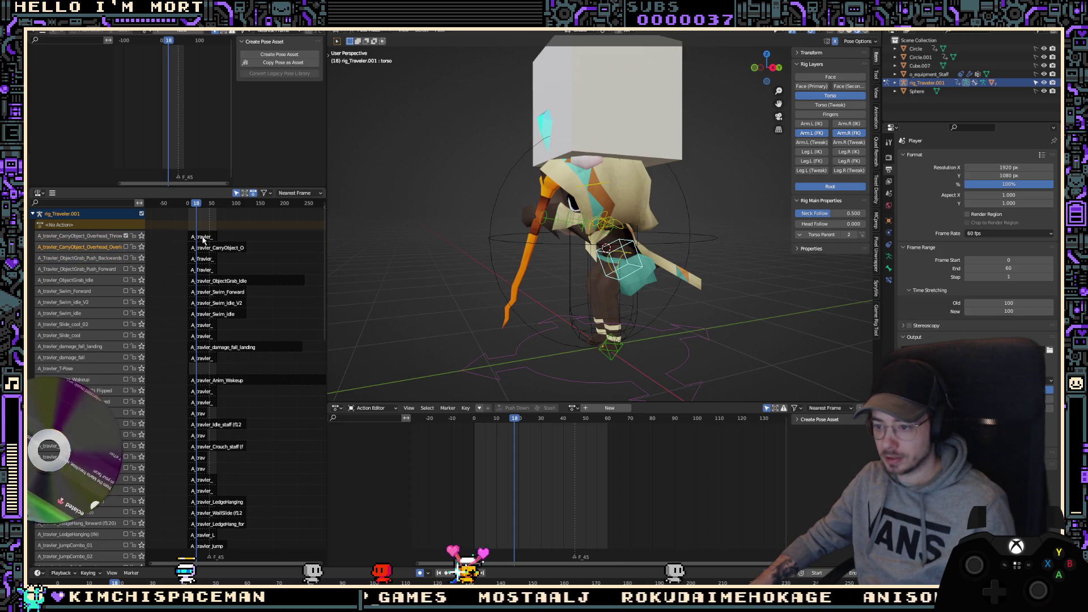
key("ctrl+Tab")
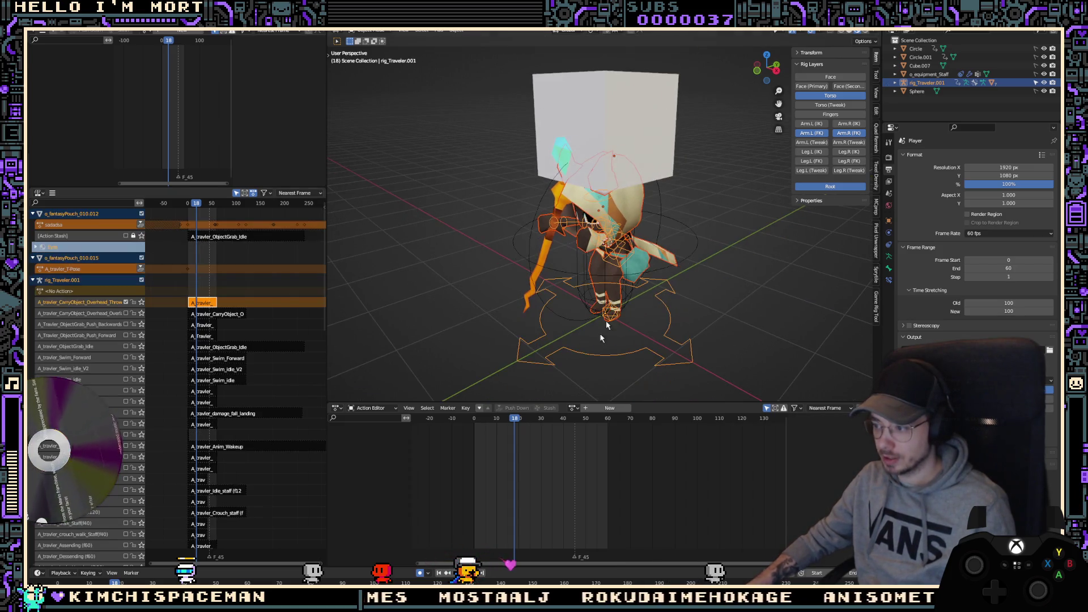
key("shift+Left")
key("KP_1")
Step: Export A_travler_CarryObject_Overhead_Throw.fbx to the Desktop with Bake Animation enabled
key("q")
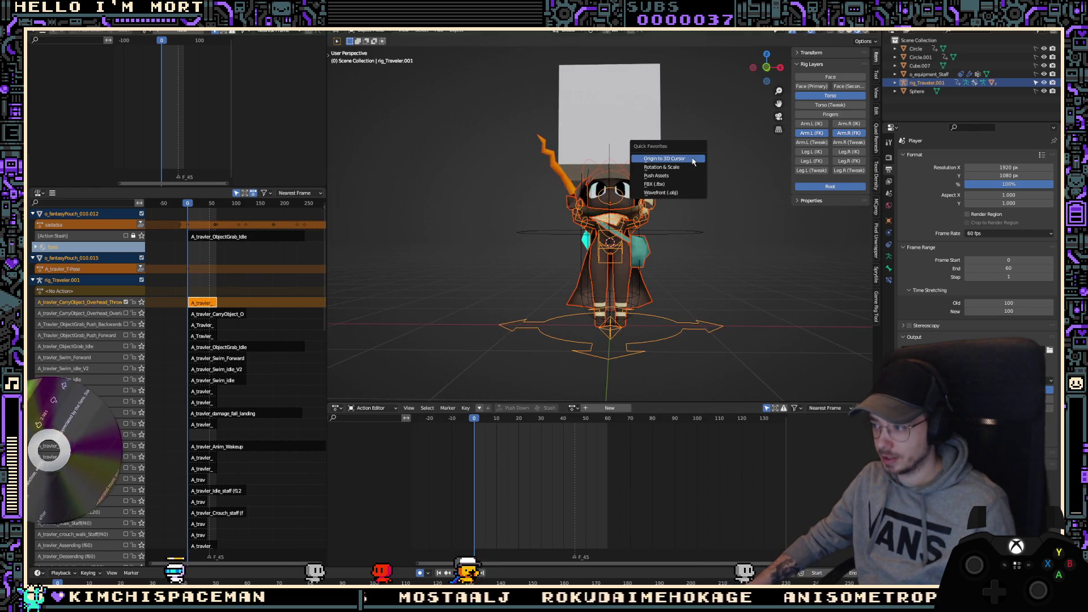
left_click(663, 184)
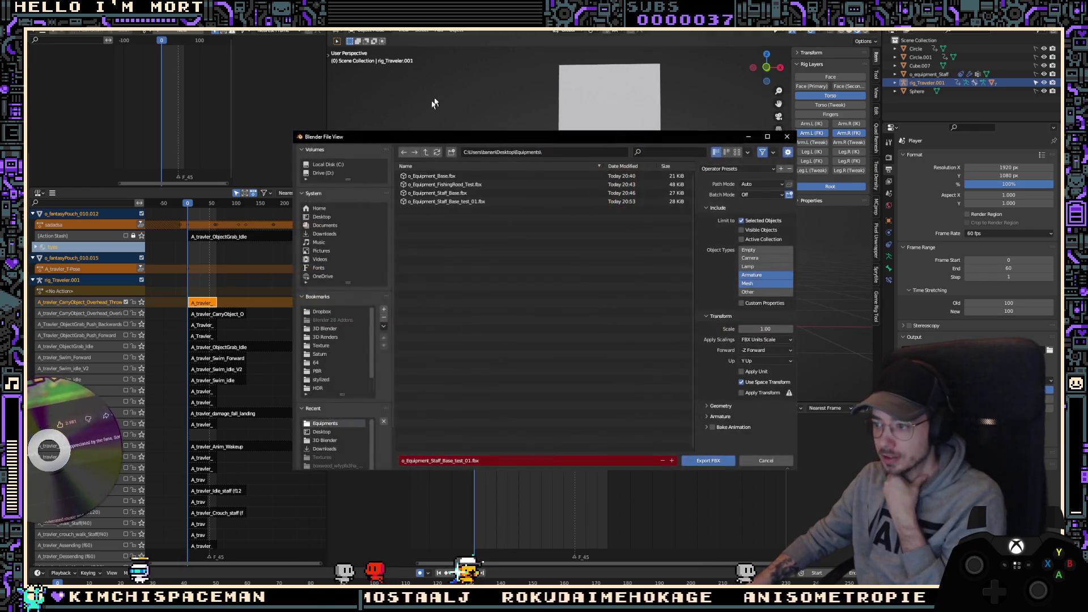
left_click(426, 152)
left_click(430, 218)
type("A_traveler_CarryObject_Overhead_Throw")
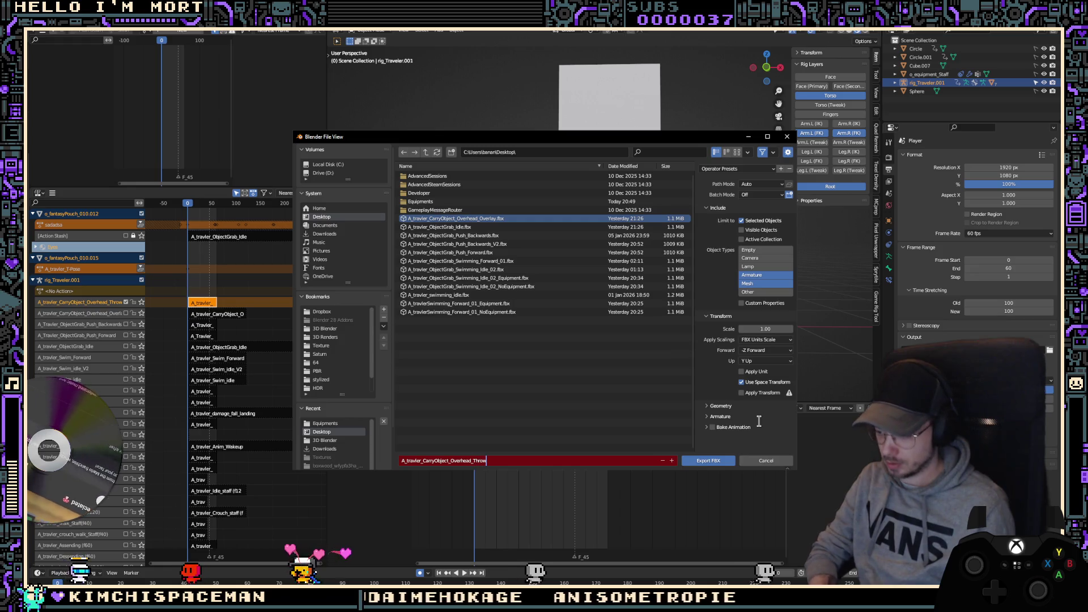
key("Return")
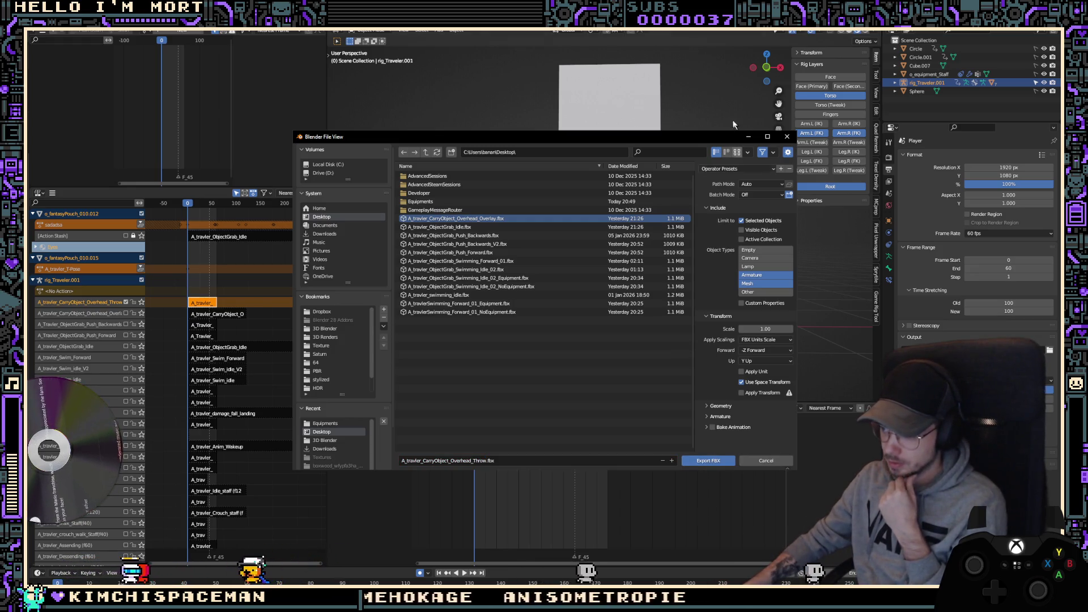
left_click(713, 427)
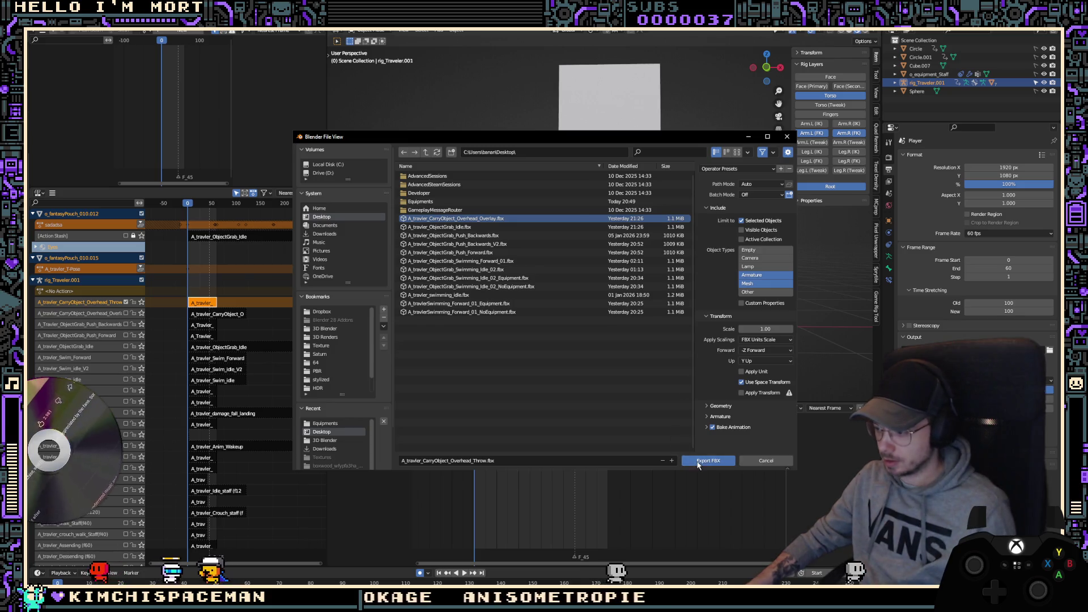
left_click(699, 462)
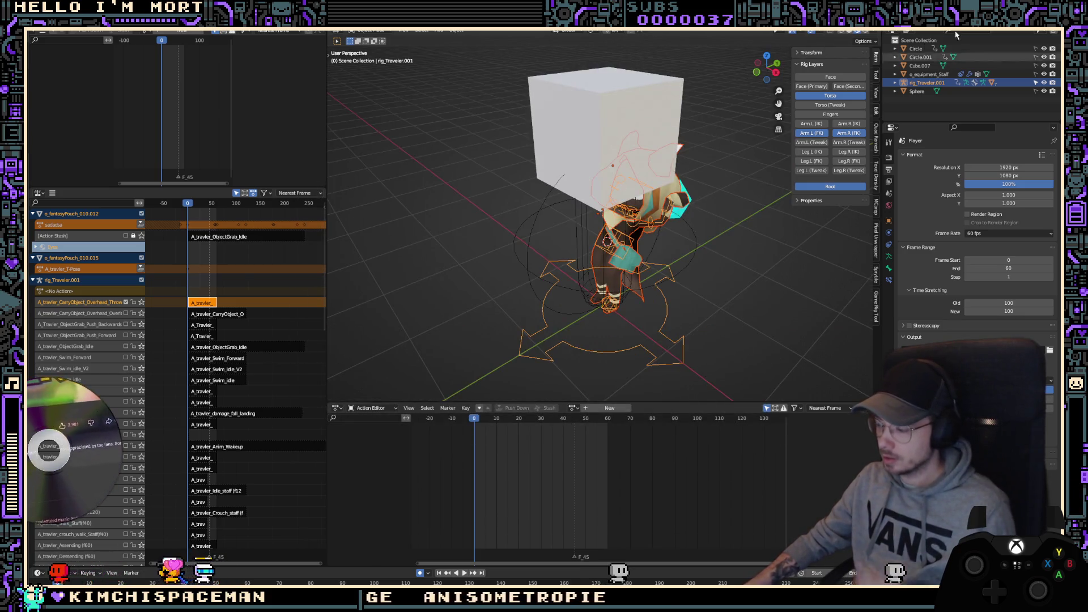
key("alt+Tab")
Step: In the content drawer, browse to Players > Platformer > Adventure > Animations > CarryObject
left_click_drag(323, 480, 323, 466)
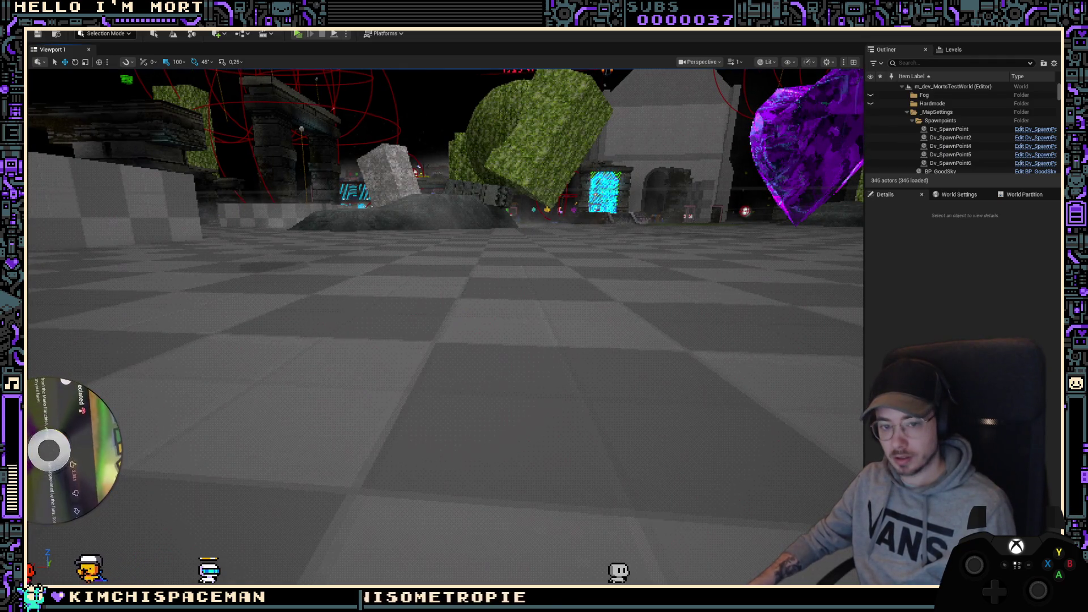
left_click(474, 384)
key("ctrl+space")
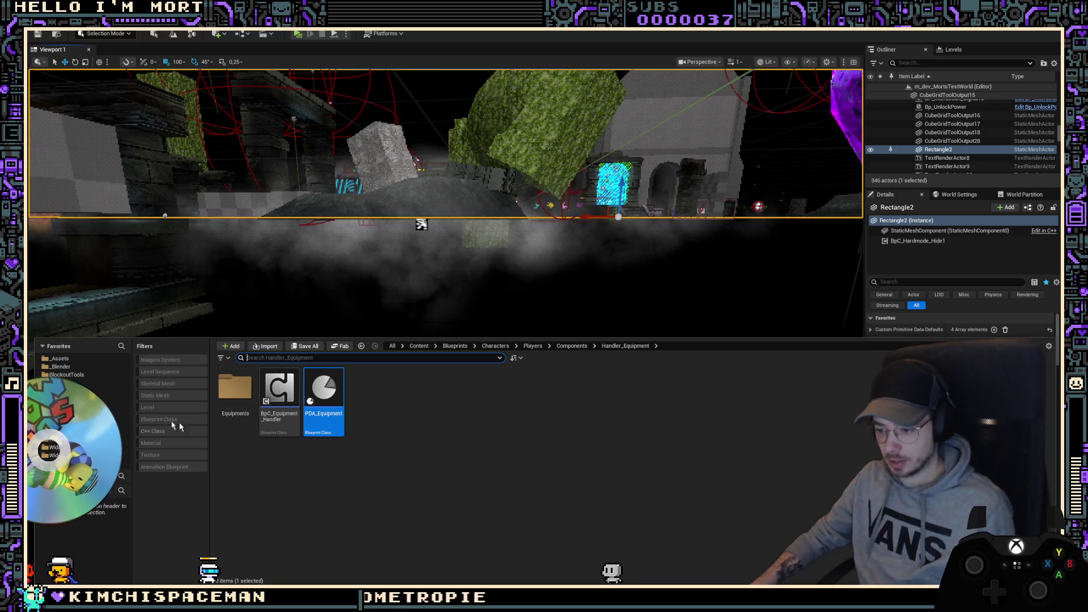
left_click(495, 345)
double_click(278, 390)
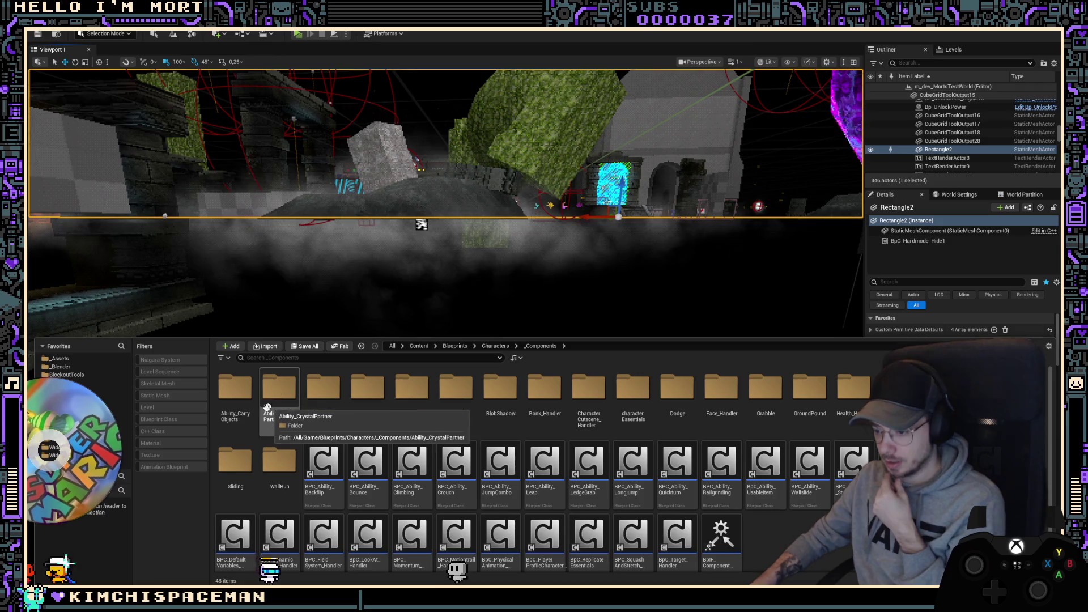
double_click(235, 390)
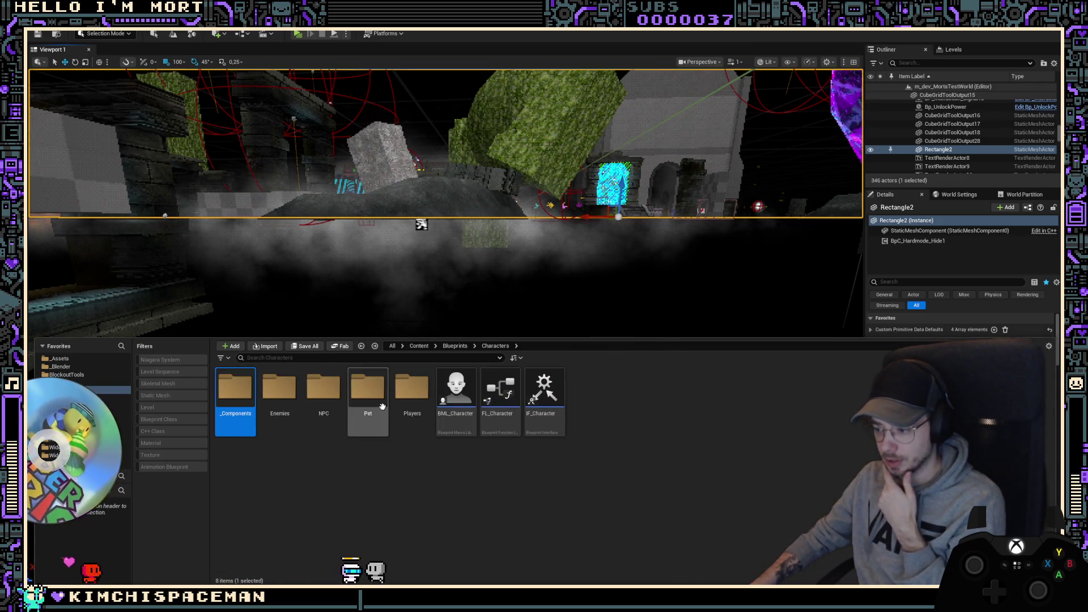
double_click(412, 391)
double_click(292, 390)
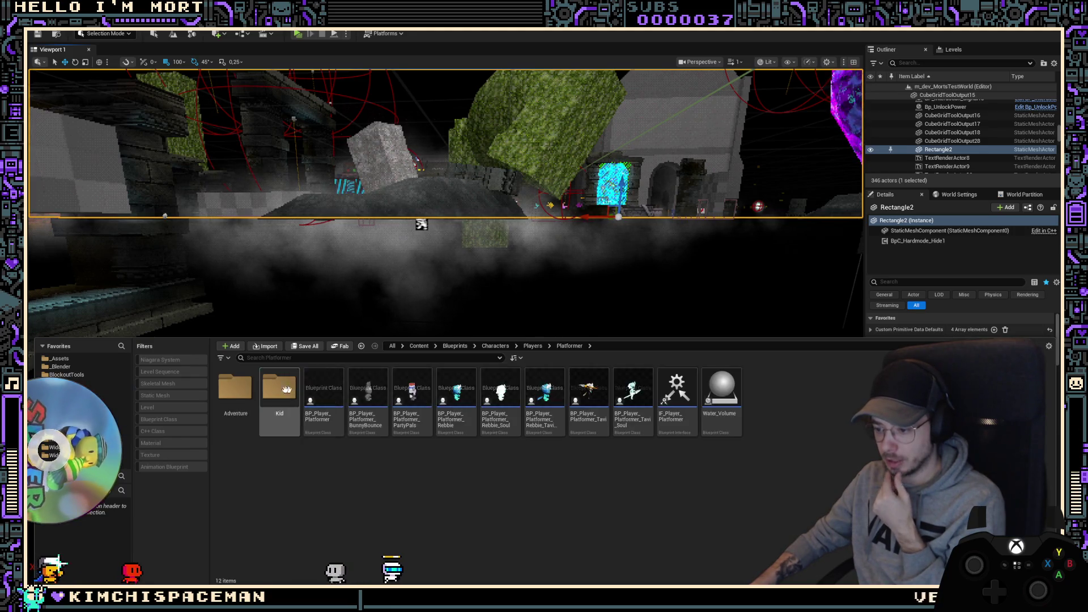
double_click(235, 388)
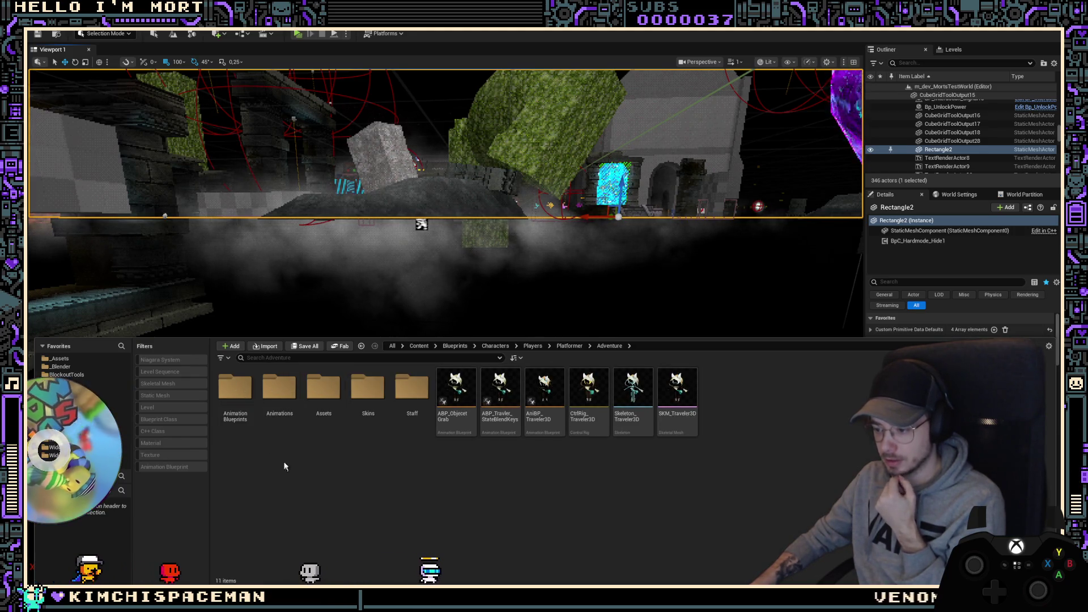
double_click(280, 397)
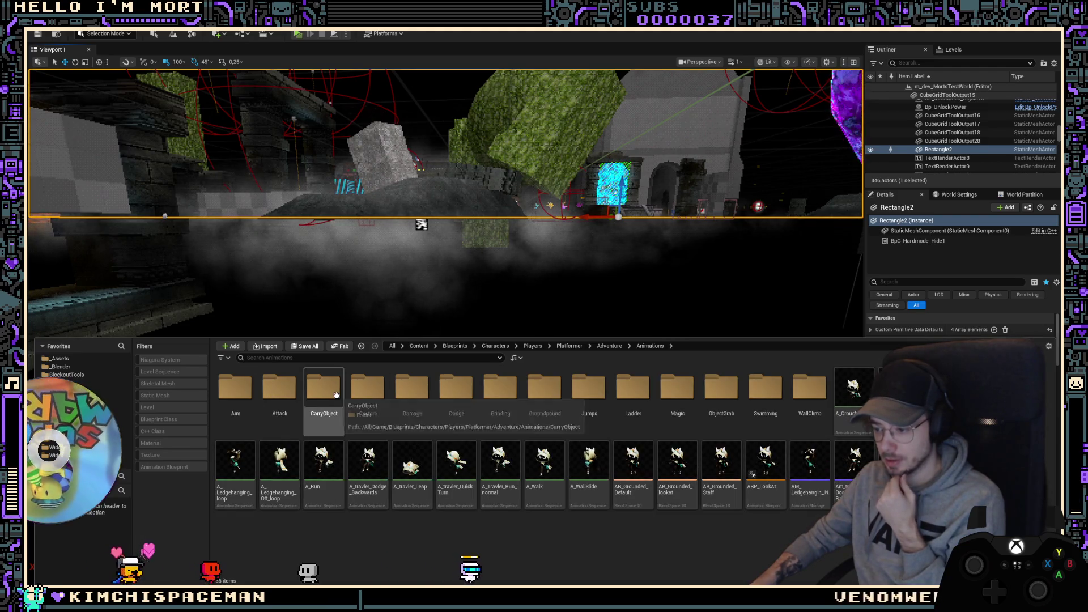
double_click(325, 394)
left_click(267, 347)
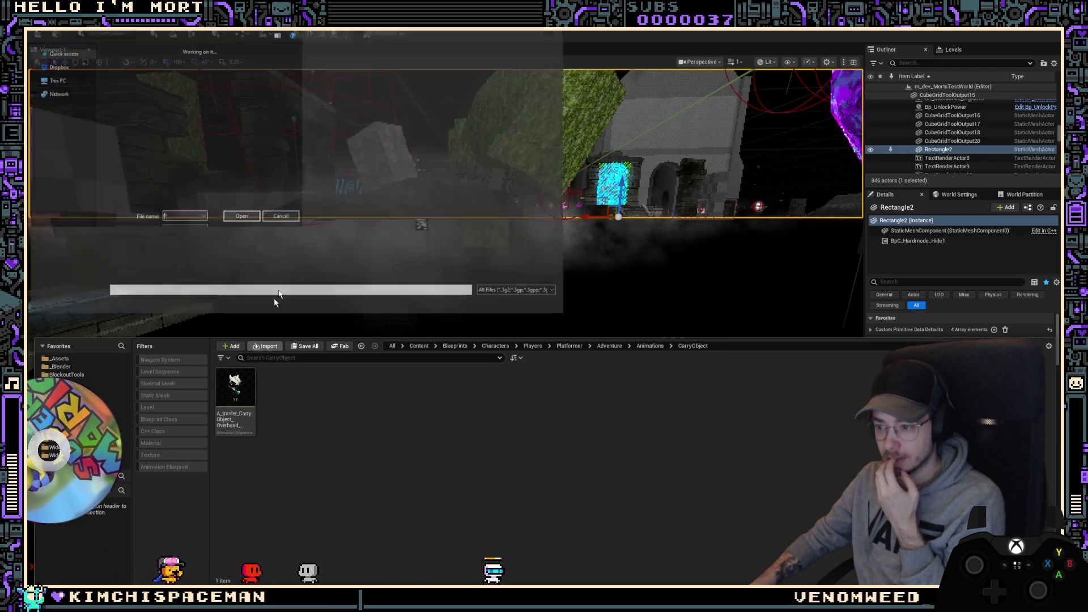
Step: Import A_travler_CarryObject_Overhead_Throw.fbx from the Desktop using Skeleton_Traveler3D, accepting the skeleton merge
left_click(63, 66)
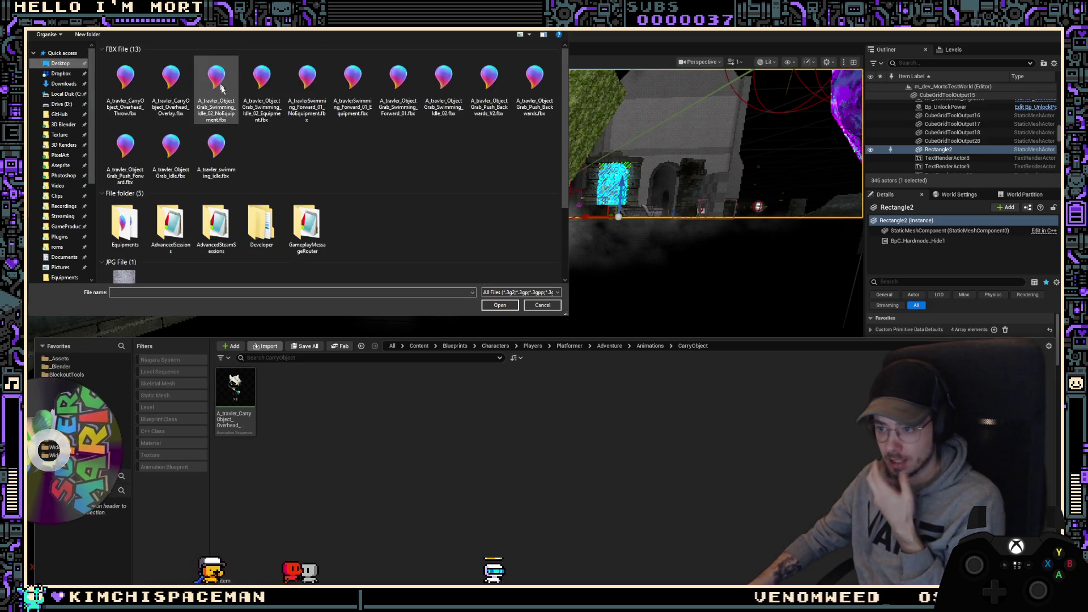
double_click(124, 85)
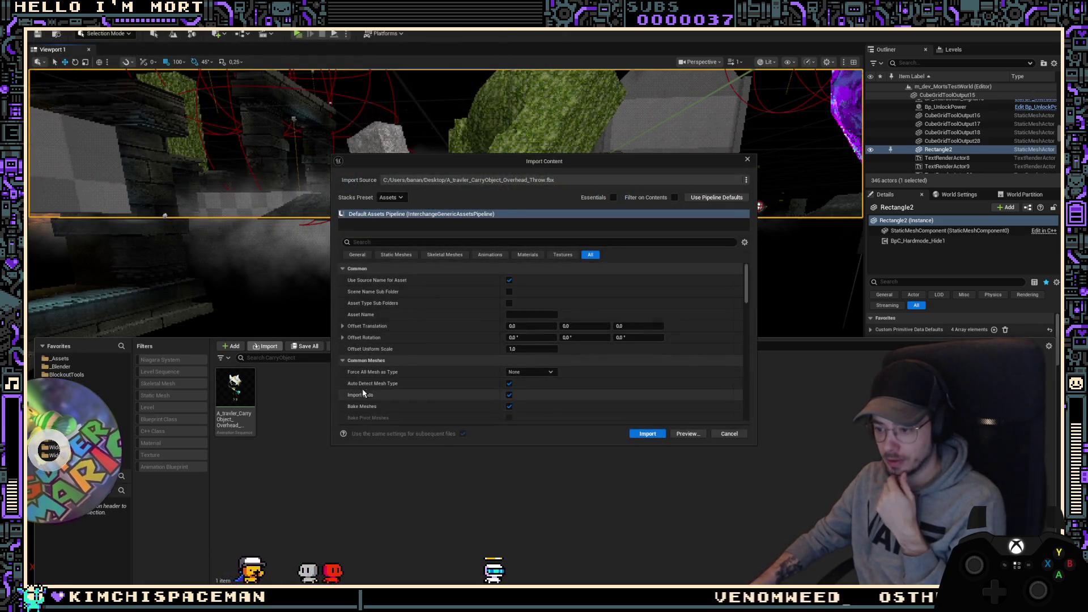
scroll(607, 364, "down", 5)
left_click(569, 390)
type("trav")
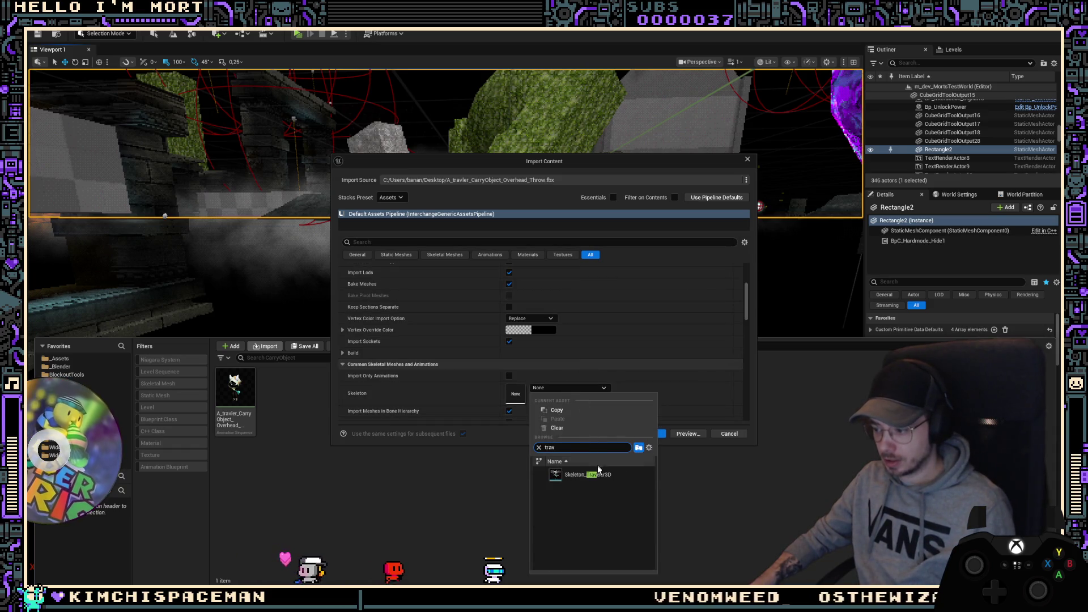
left_click(584, 474)
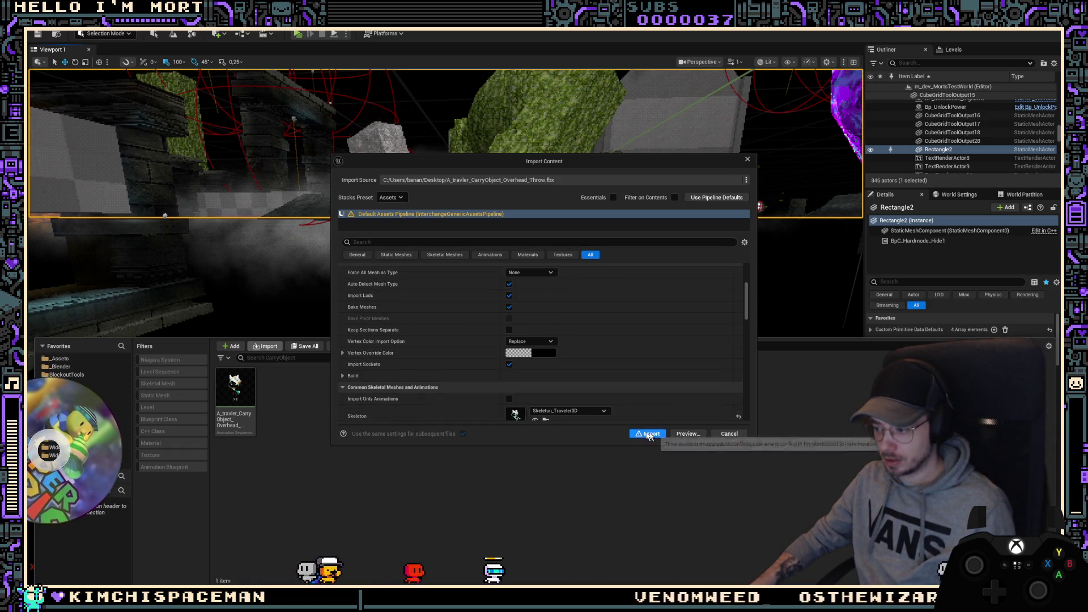
left_click(643, 436)
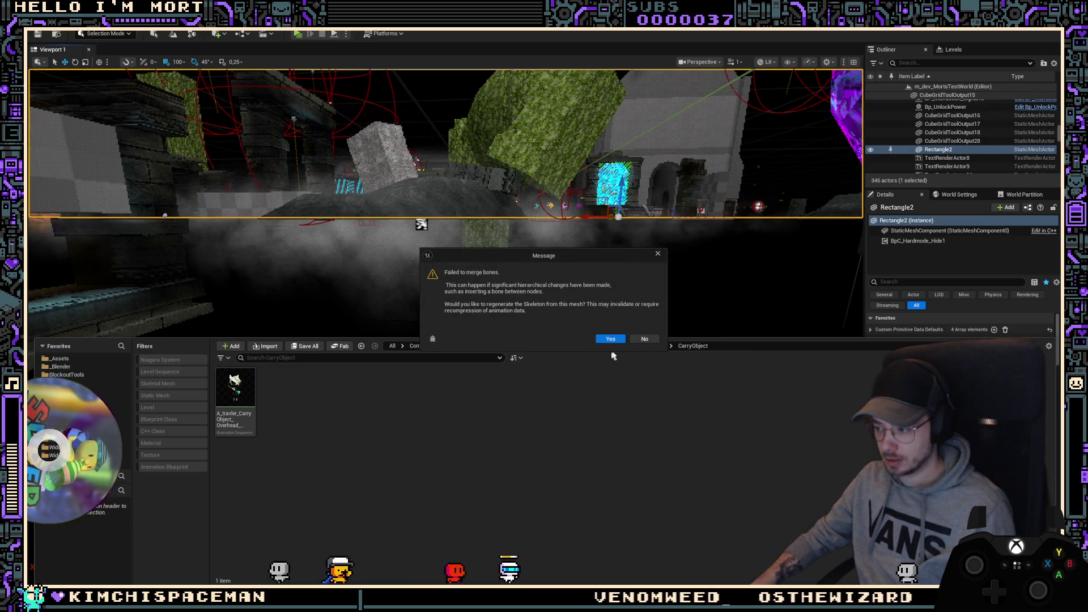
left_click(640, 341)
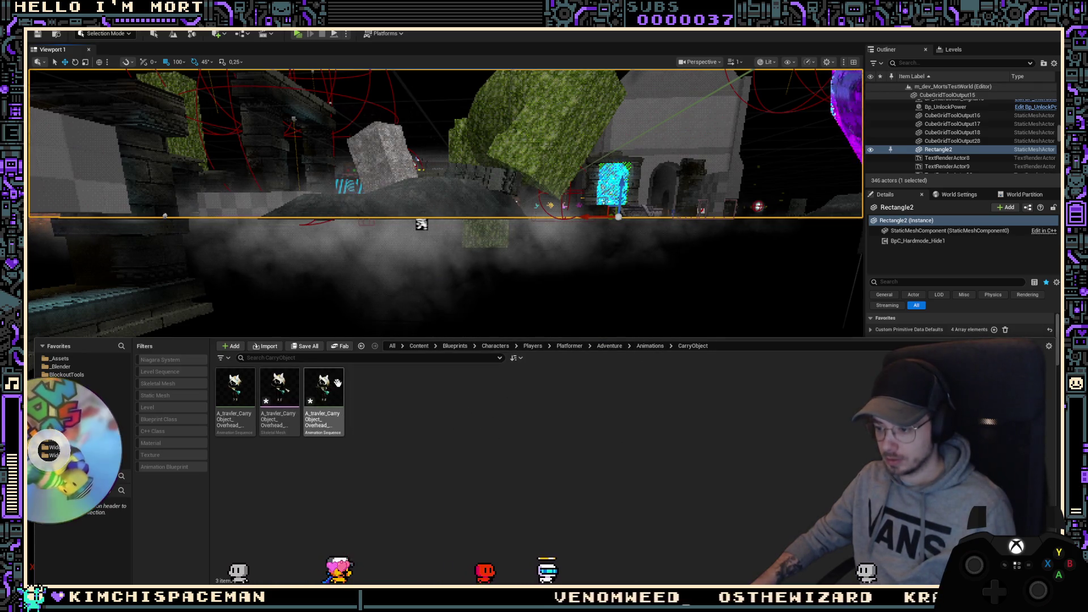
Step: Copy the new assets into the folder, then force delete the wrongly imported throw mesh and animation
left_click_drag(273, 388, 325, 394)
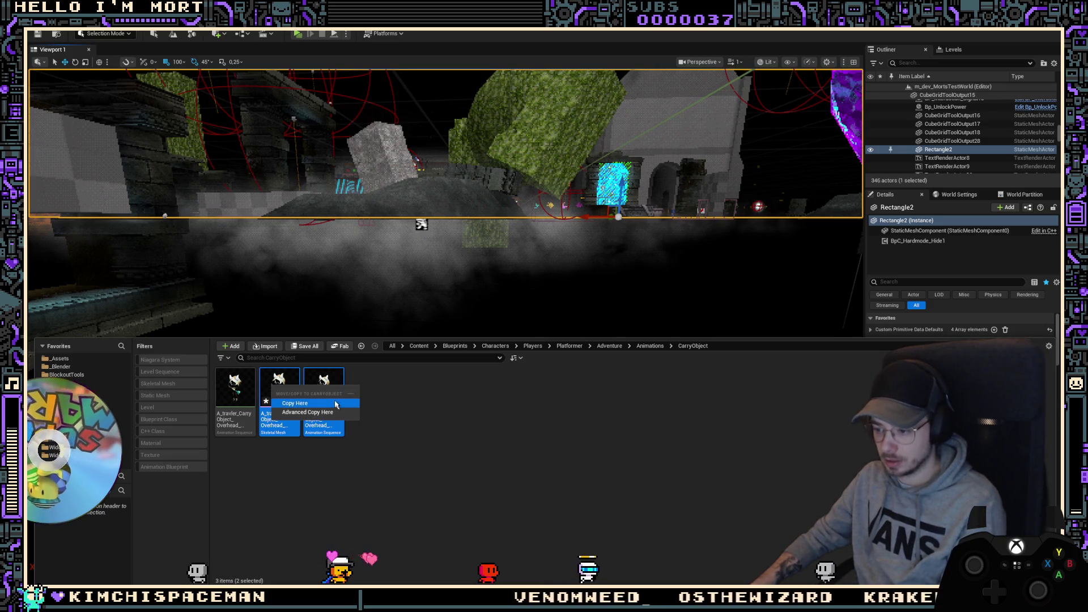
left_click(335, 403)
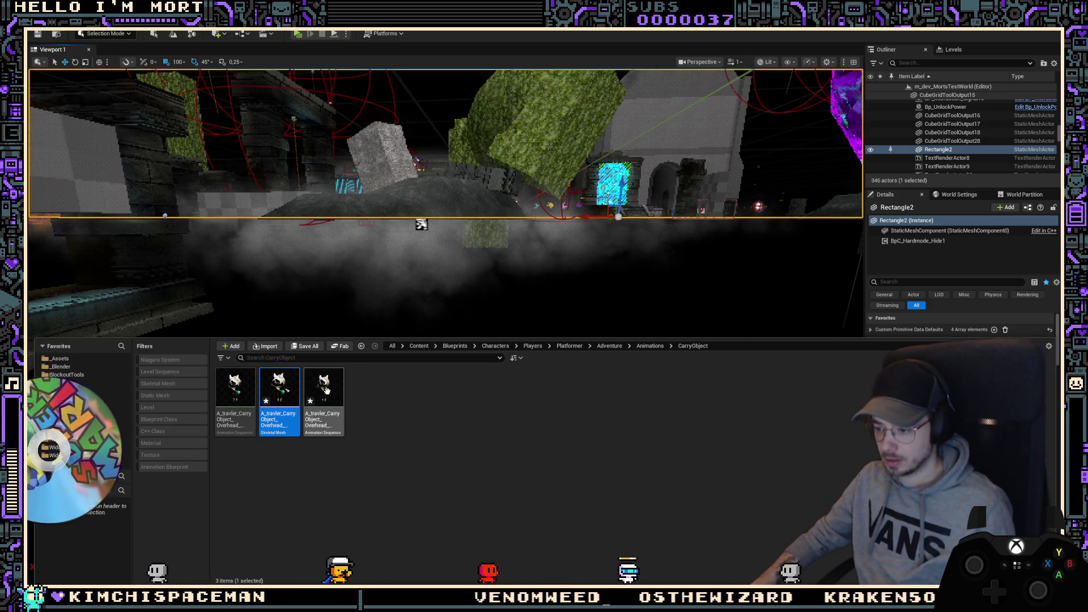
left_click(327, 390, "ctrl")
right_click(327, 390)
left_click(396, 404)
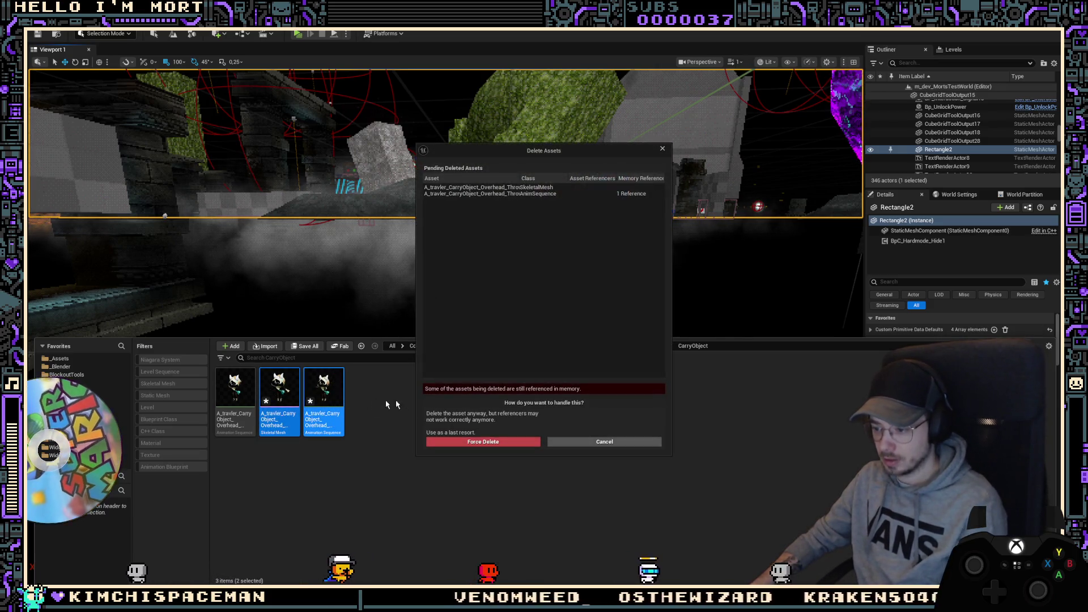
left_click(489, 443)
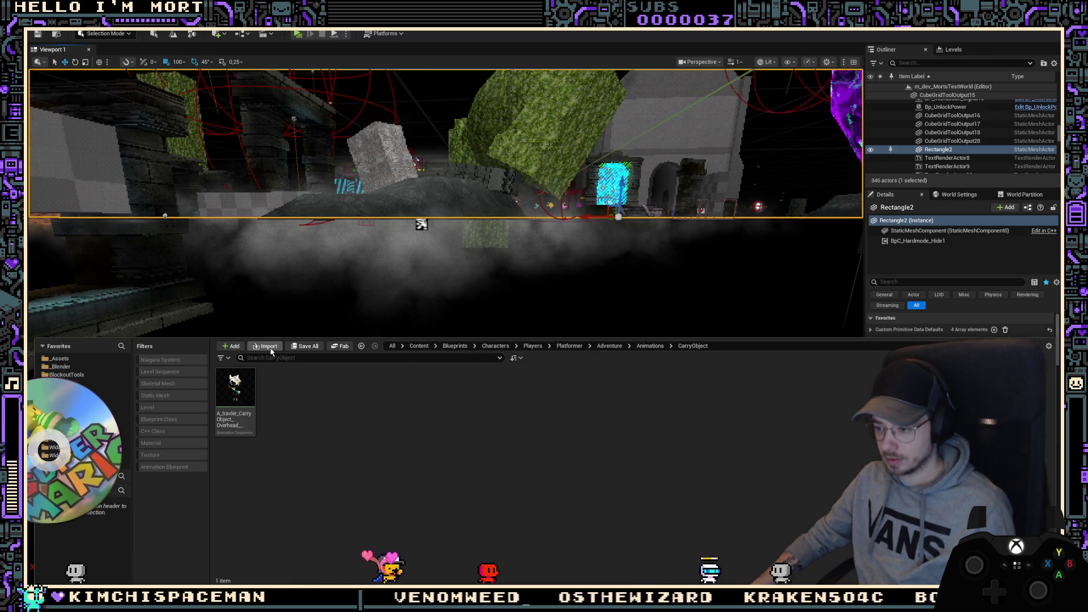
Step: Re-import the Overhead_Throw FBX as an animation on Skeleton_Traveler3D
left_click(268, 346)
double_click(125, 78)
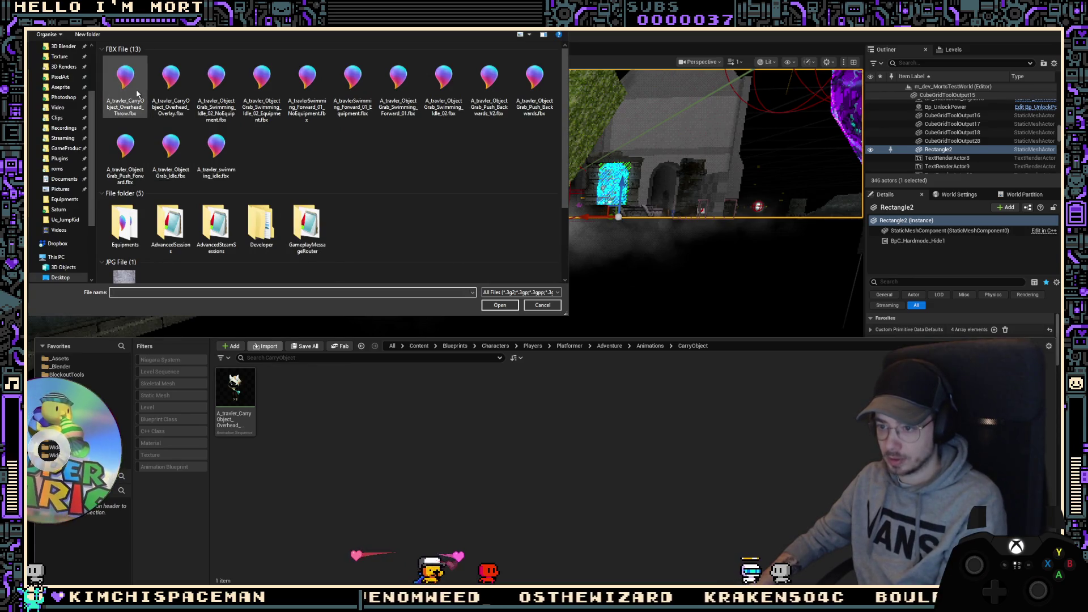
scroll(488, 377, "down", 5)
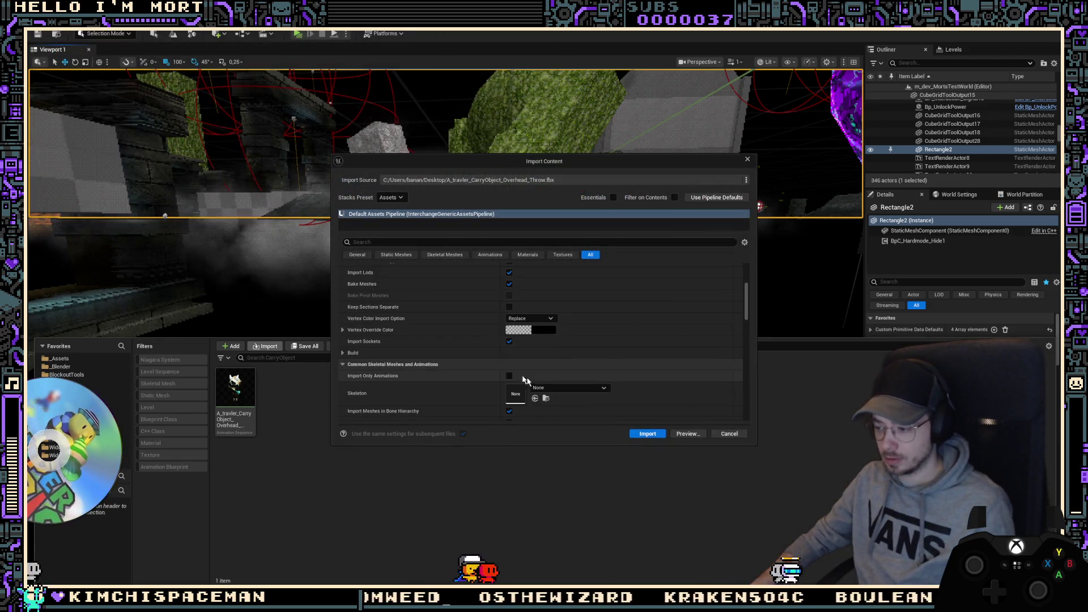
left_click(557, 390)
type("v")
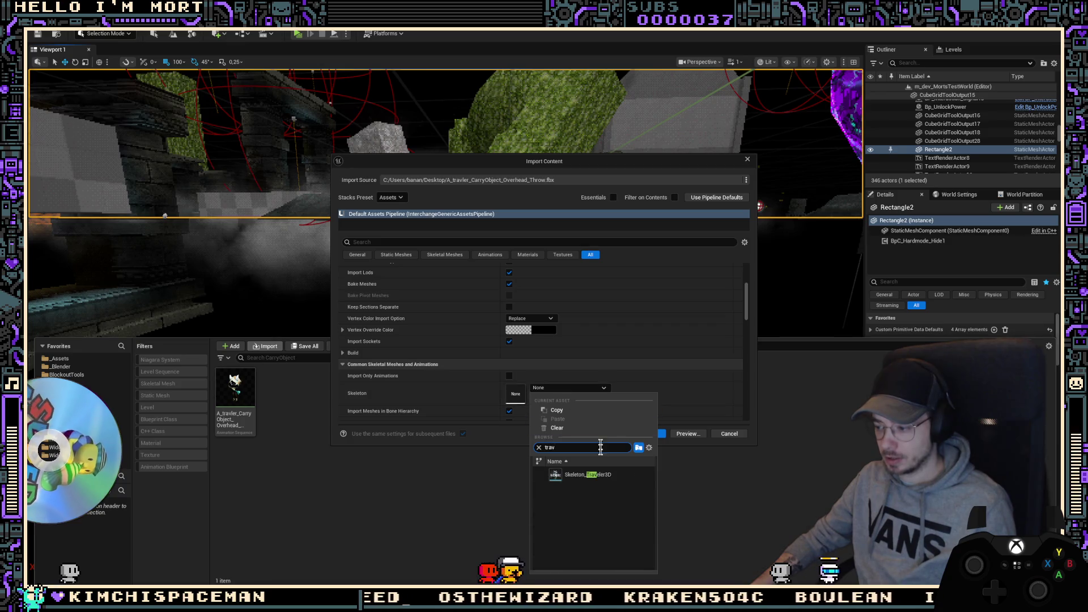
left_click(588, 475)
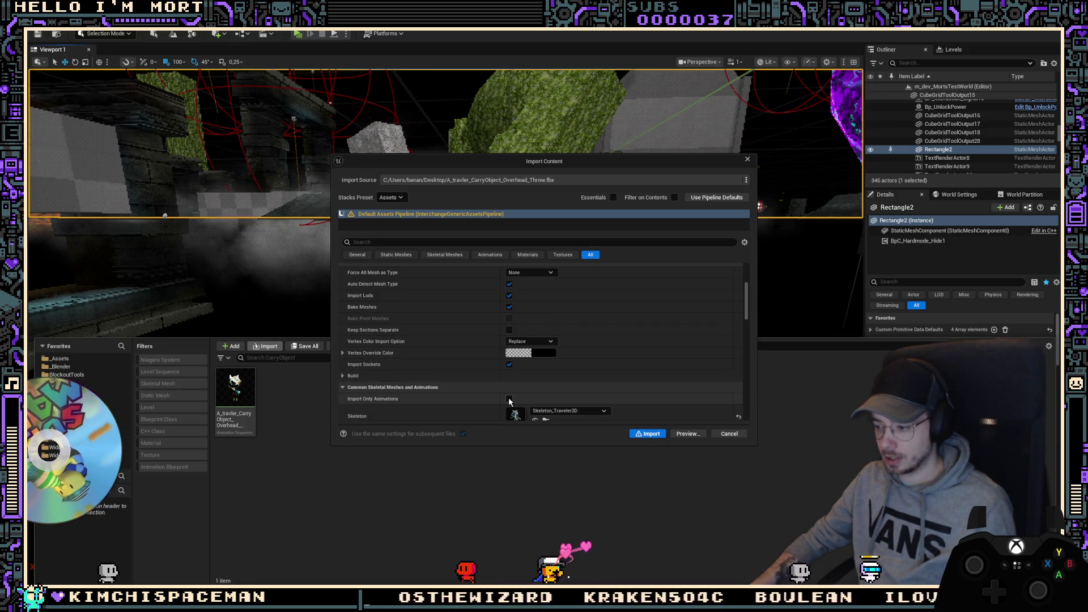
key("Return")
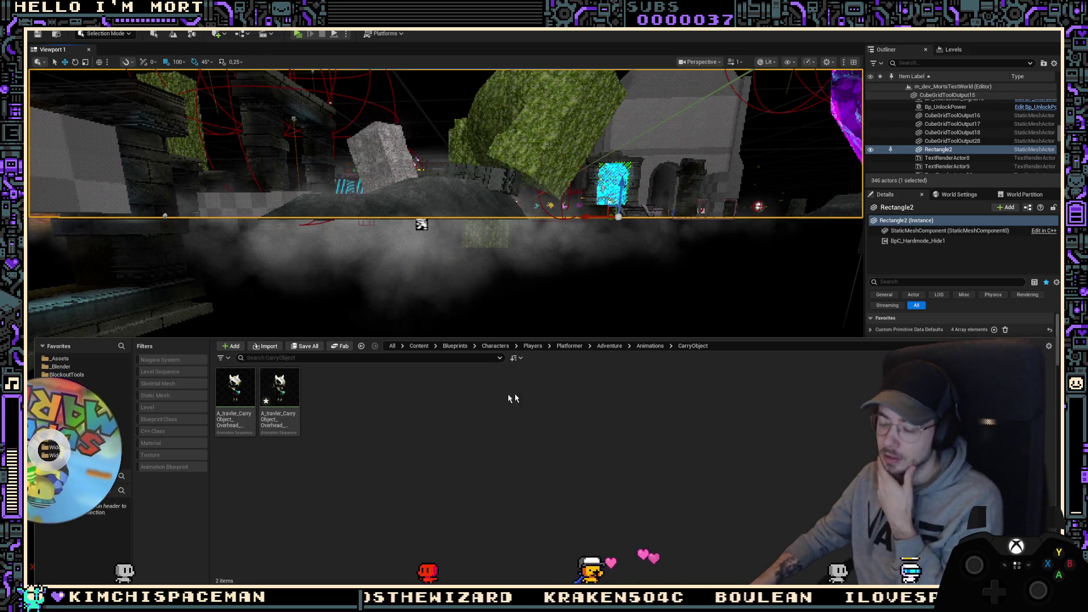
right_click(296, 380)
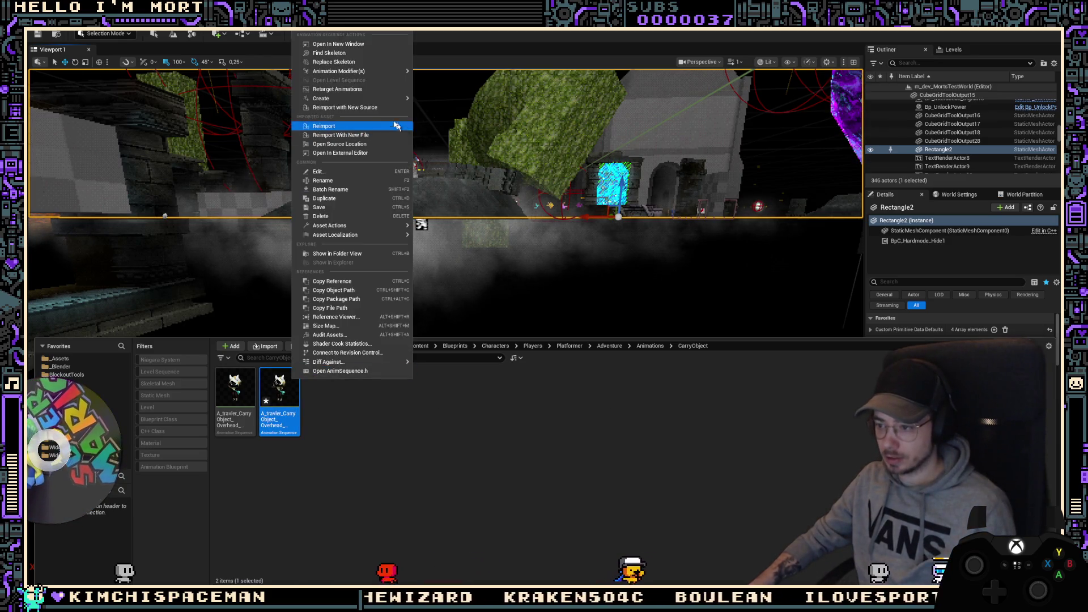
Step: Create an animation montage from the throw animation named AM_Overhead_Throw_M
mouse_move(369, 100)
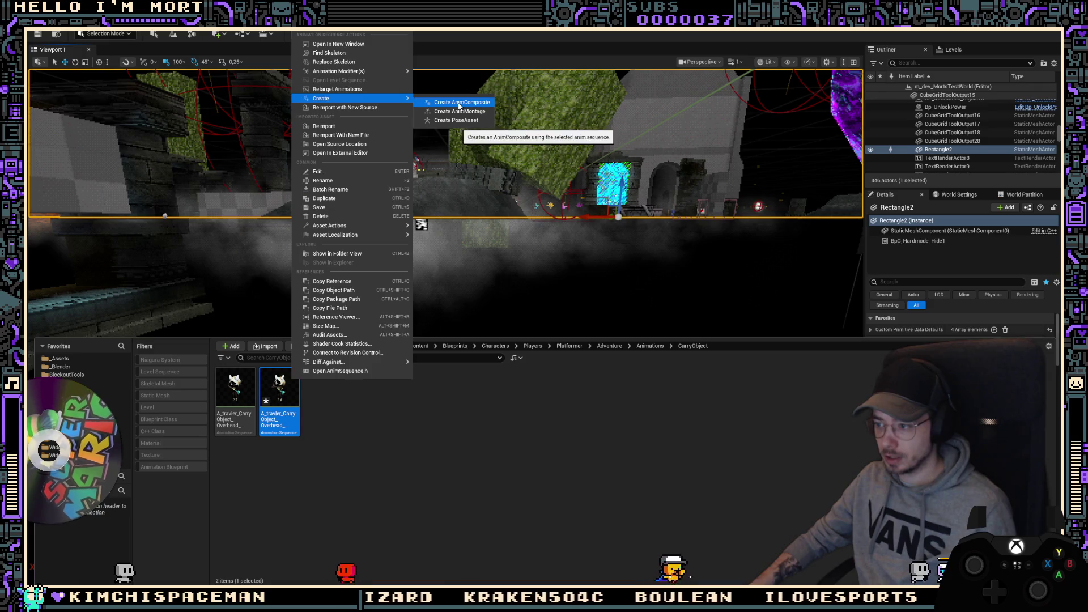
left_click(471, 112)
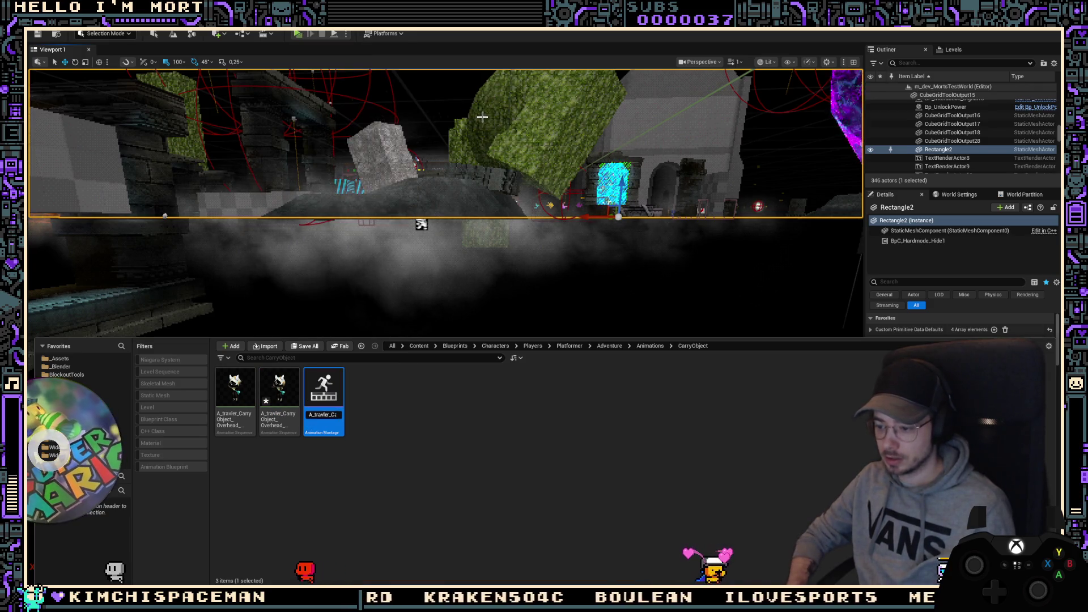
type("AM_Overhead_Throw_M")
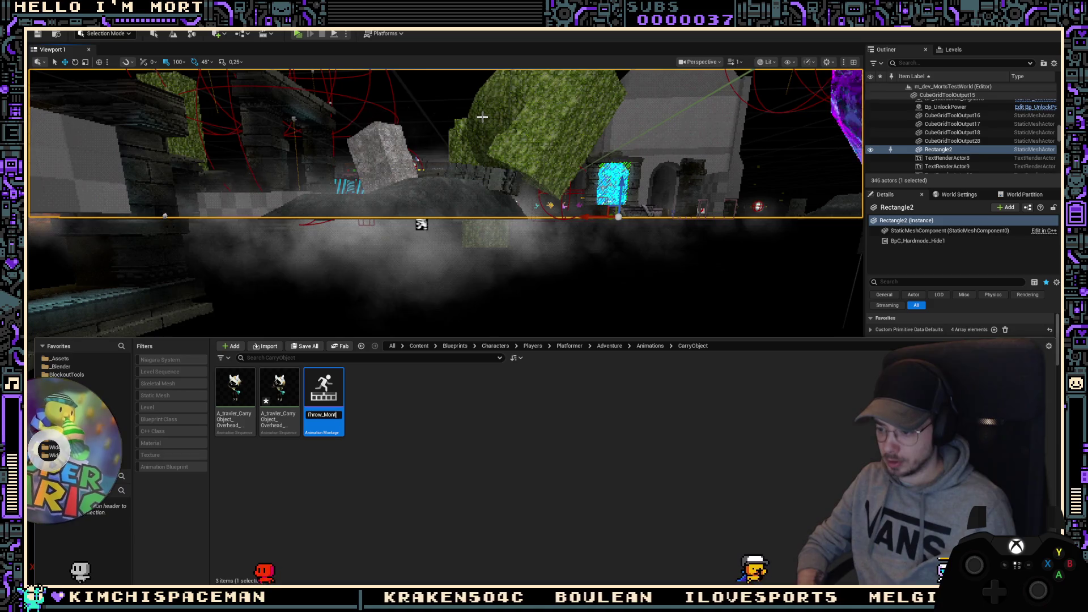
key("Return")
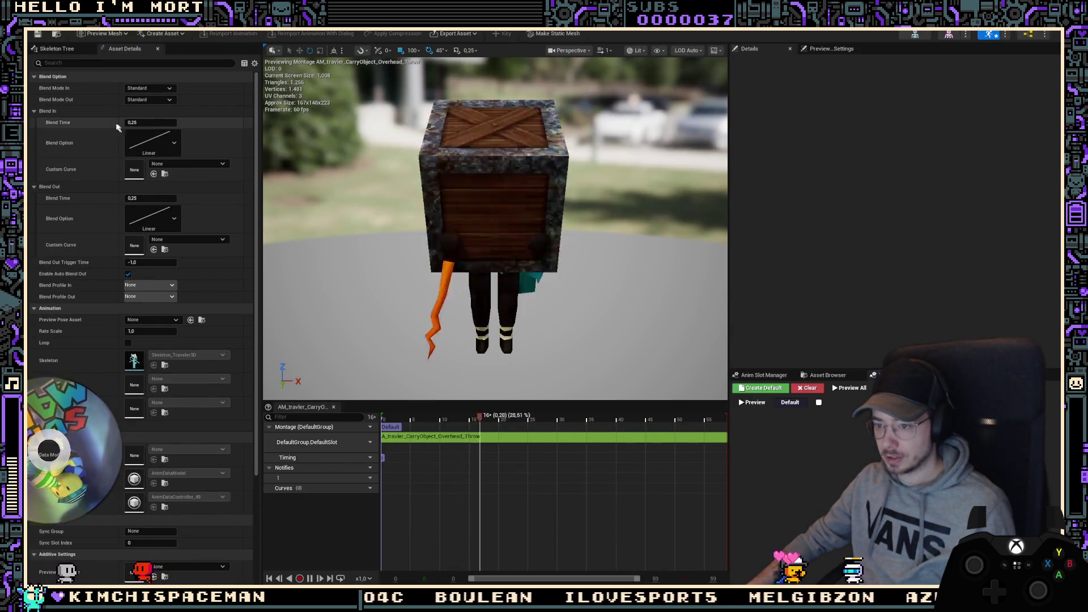
Step: Set the montage's blend-in time to 0.05 and keep a linear blend-out curve
left_click(173, 123)
type(".0")
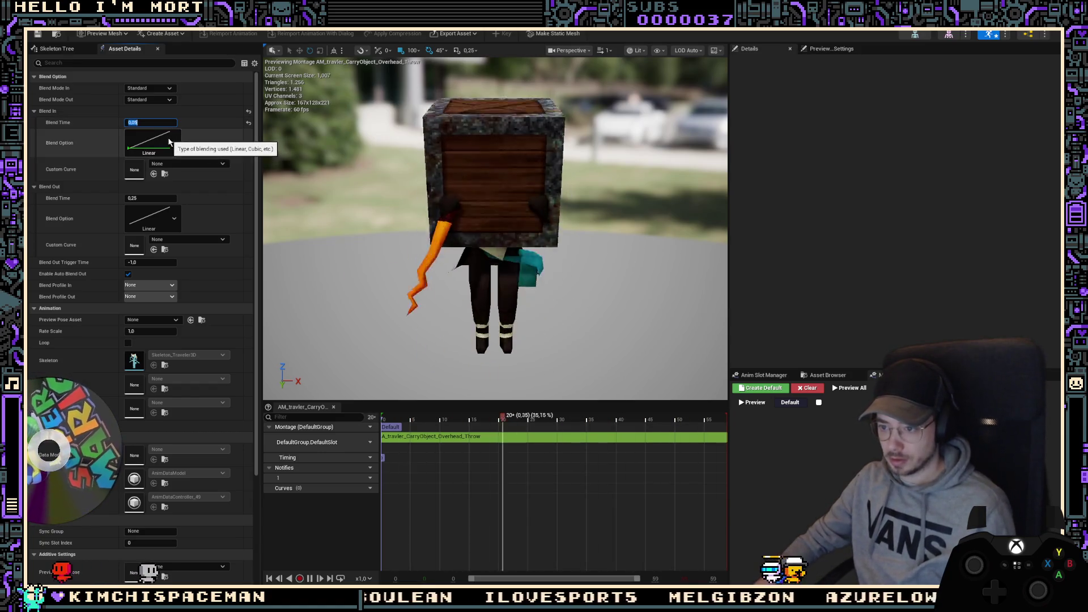
left_click(174, 219)
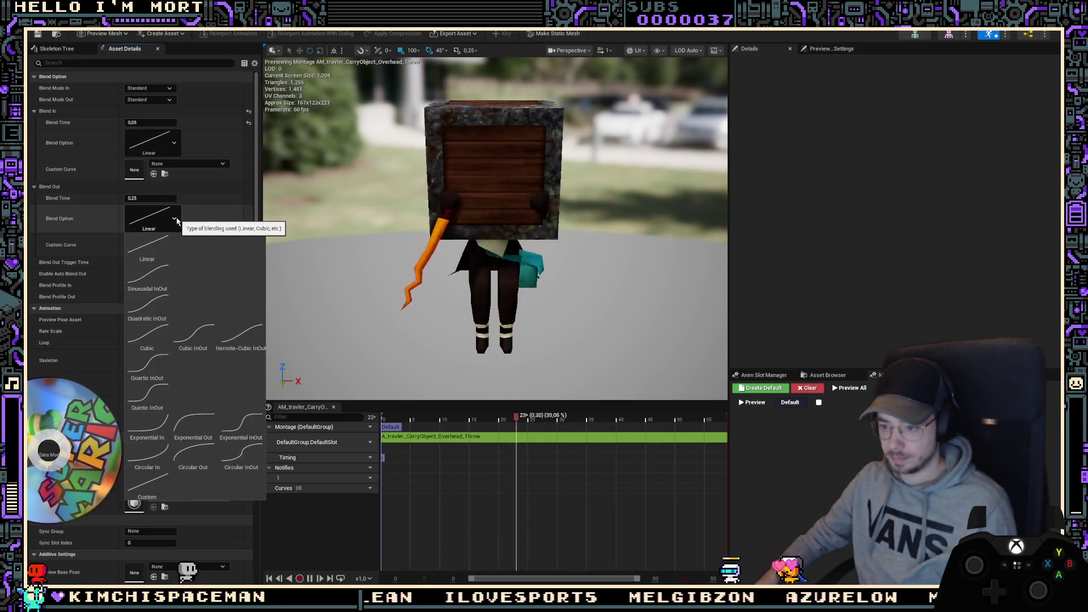
left_click(176, 221)
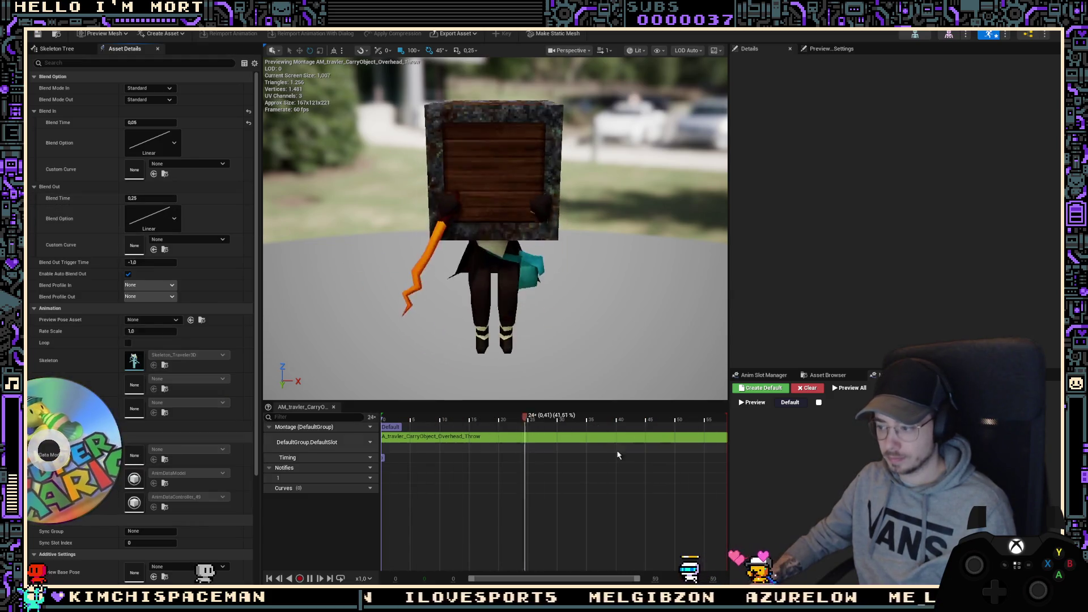
Step: Trim the montage segment's end time shorter
left_click(691, 435)
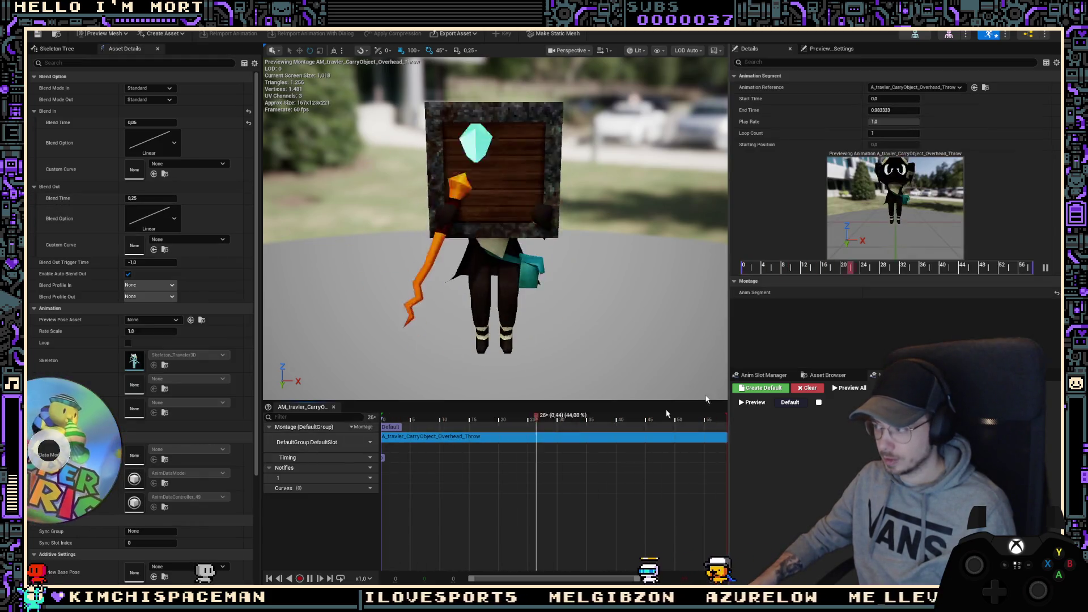
left_click_drag(1029, 268, 903, 269)
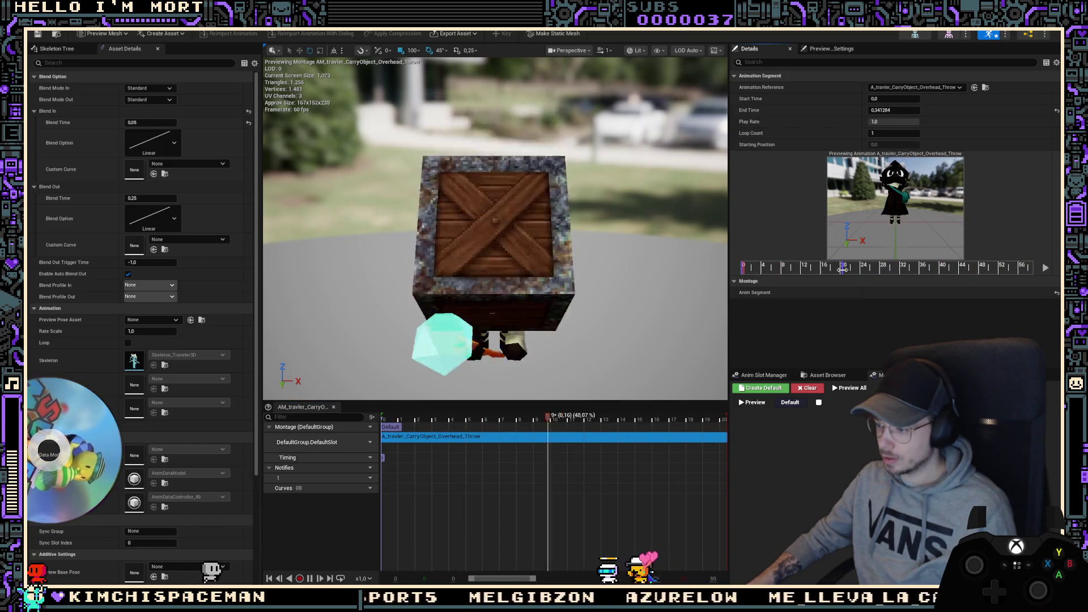
left_click_drag(844, 269, 890, 269)
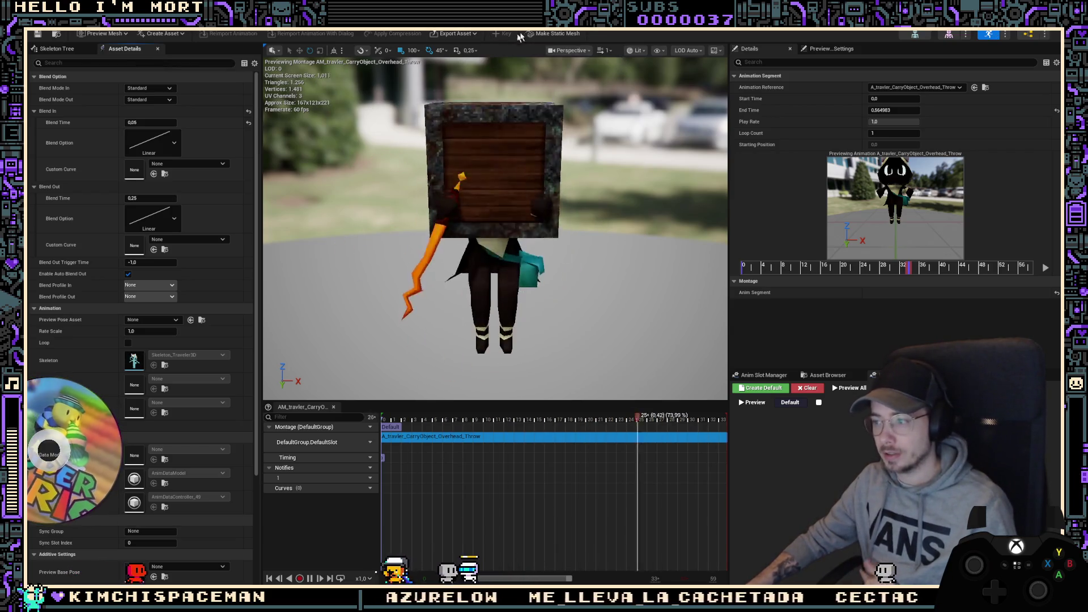
Step: Put the montage track on the DefaultGroup.WandFire slot and save all assets
left_click(367, 443)
mouse_move(395, 466)
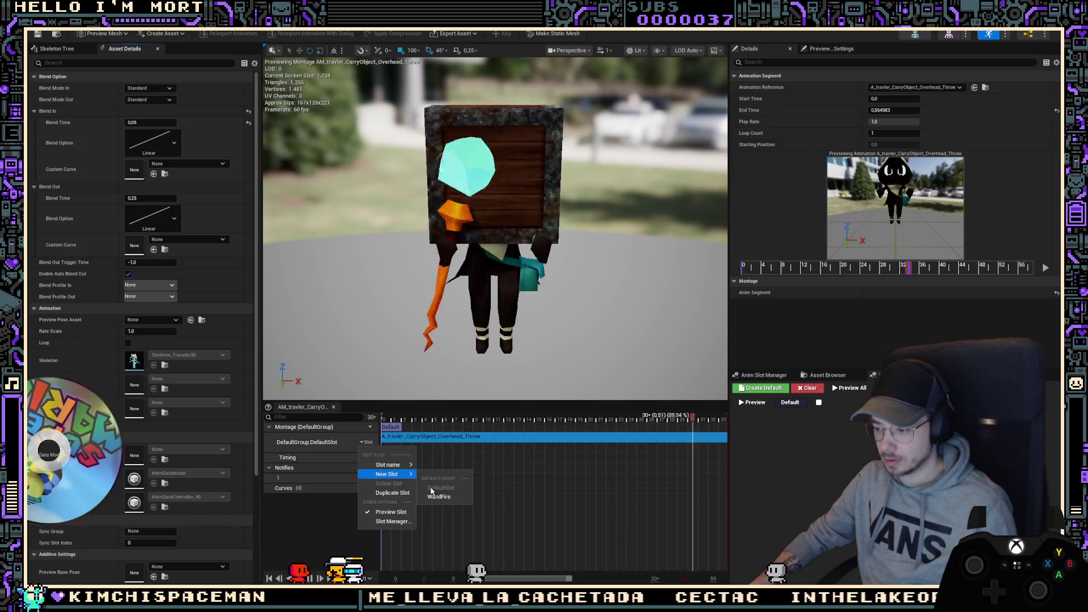
left_click(435, 498)
mouse_move(408, 466)
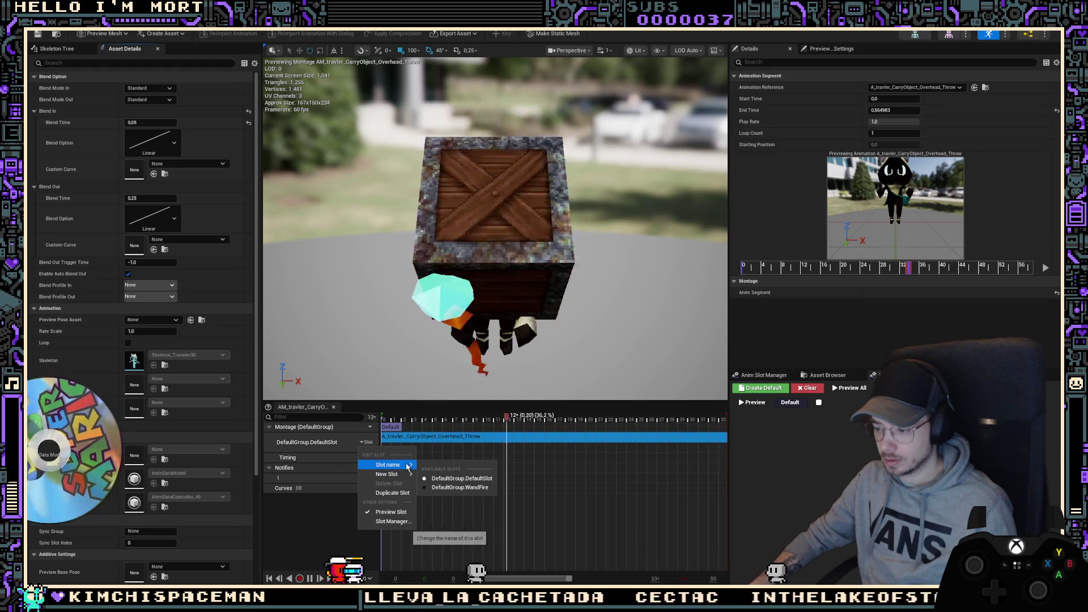
left_click(447, 491)
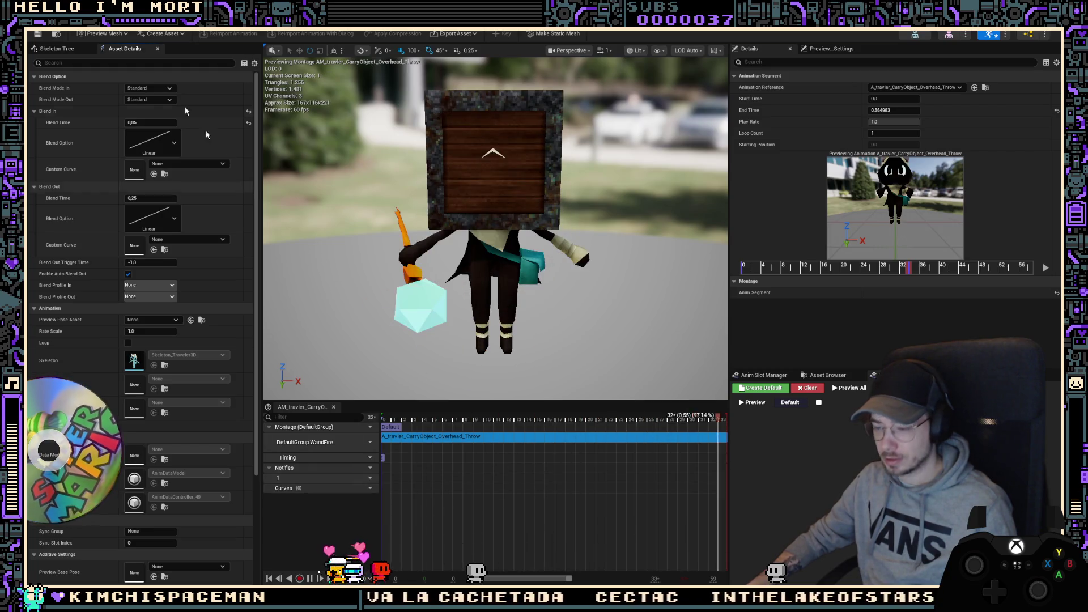
key("ctrl+space")
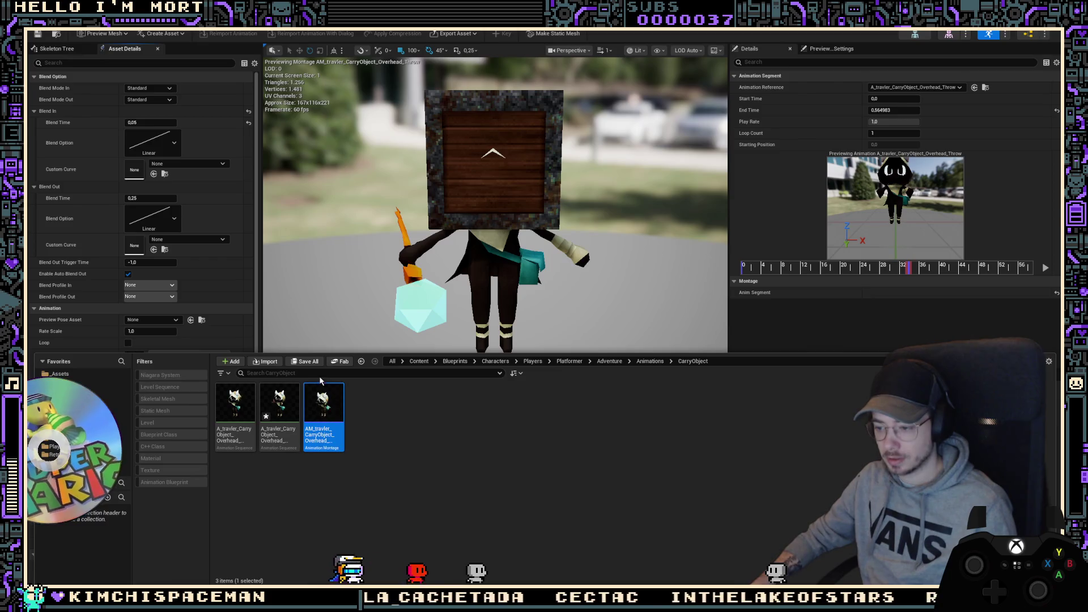
left_click(312, 365)
Step: Save the modified assets and open BpC_Ability_CarryObject's EventGraph from the player character Blueprint
left_click(612, 400)
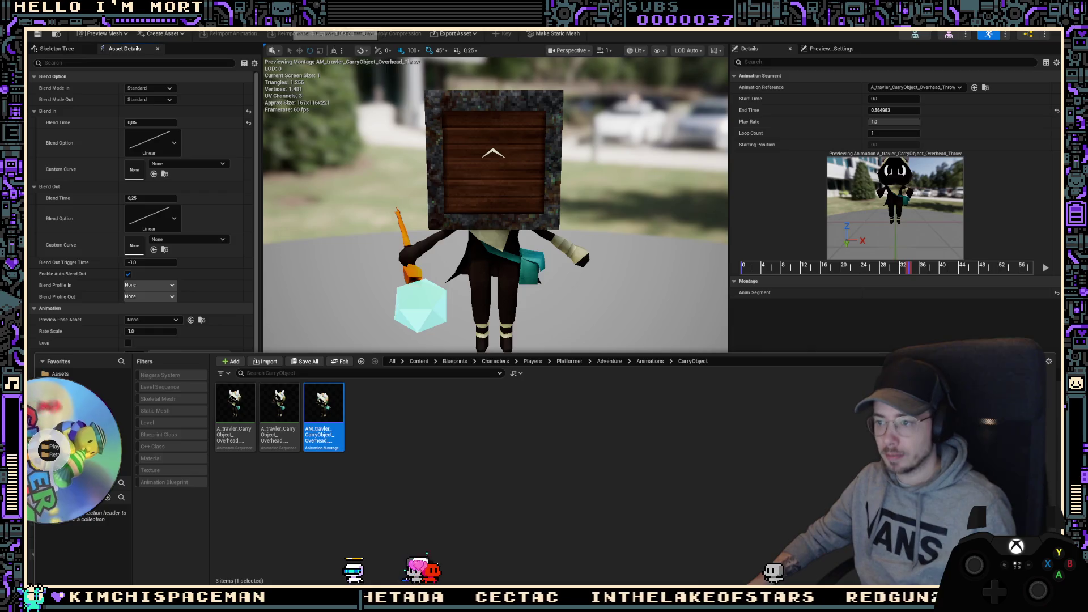
left_click(295, 26)
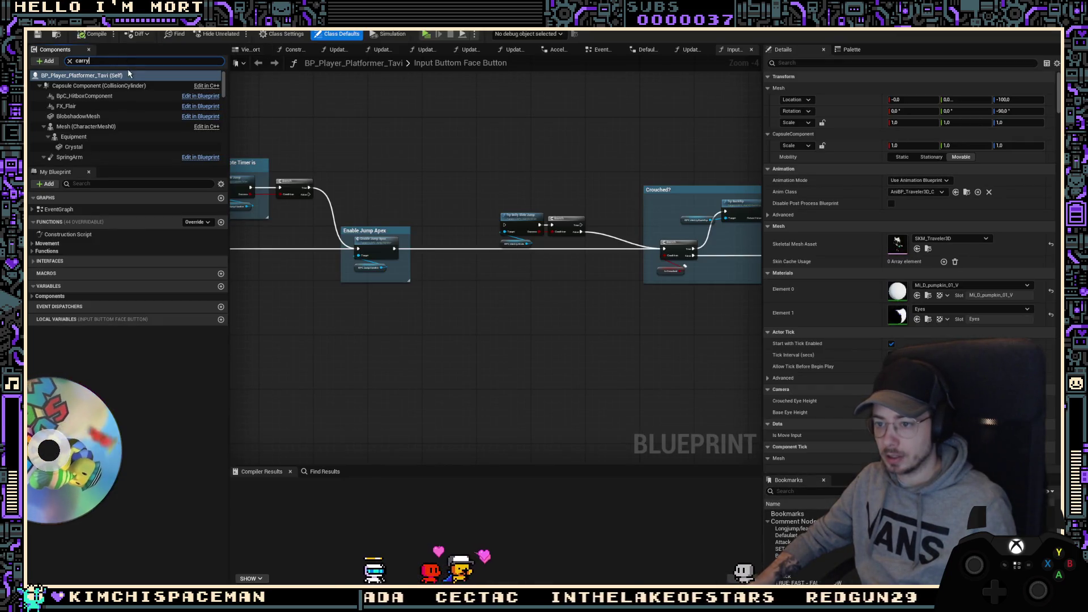
left_click(110, 91)
right_click(111, 90)
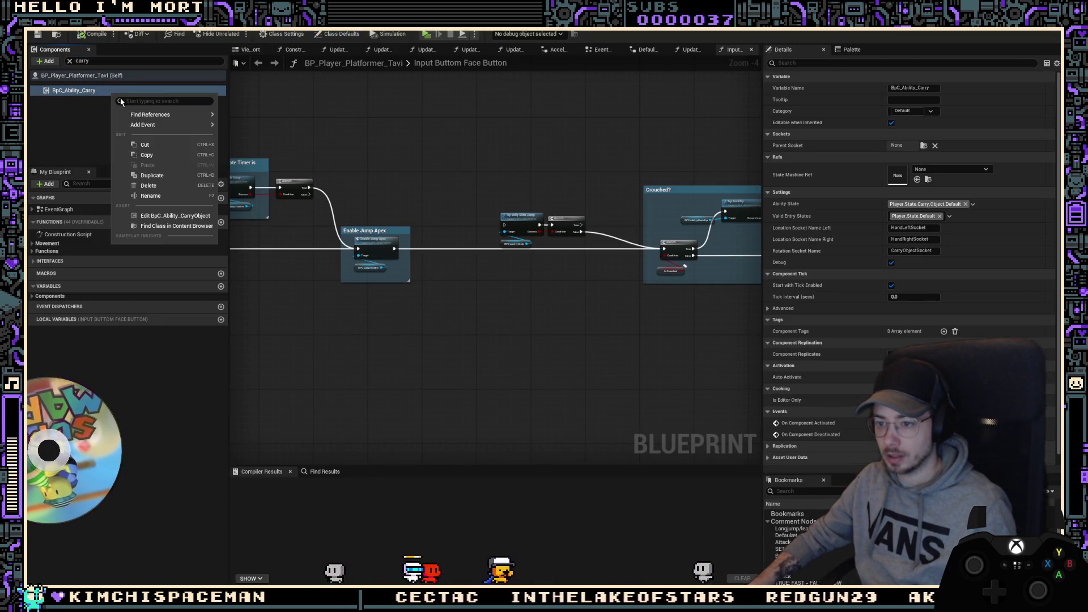
left_click(162, 220)
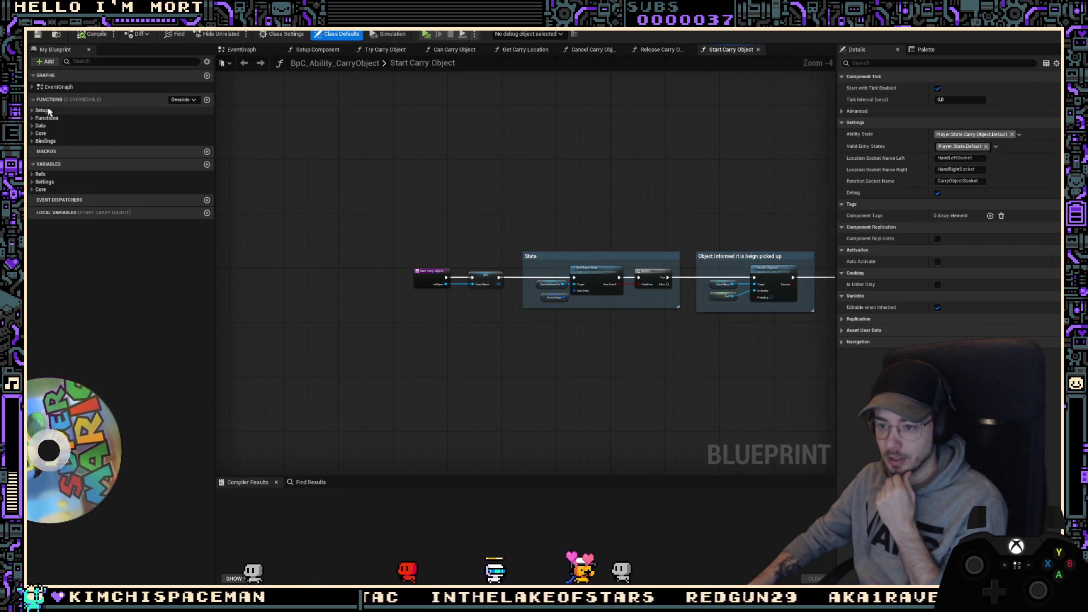
double_click(56, 87)
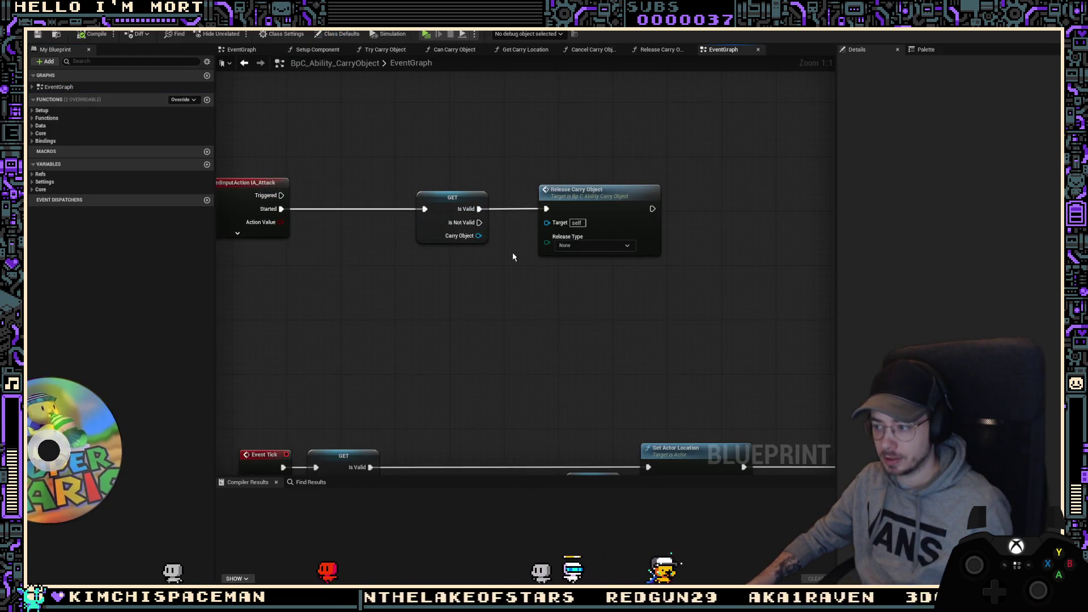
Step: Add a Character ref getter feeding a Play Anim Montage node in the carry ability graph
right_click_drag(527, 254, 449, 276)
right_click_drag(587, 227, 506, 239)
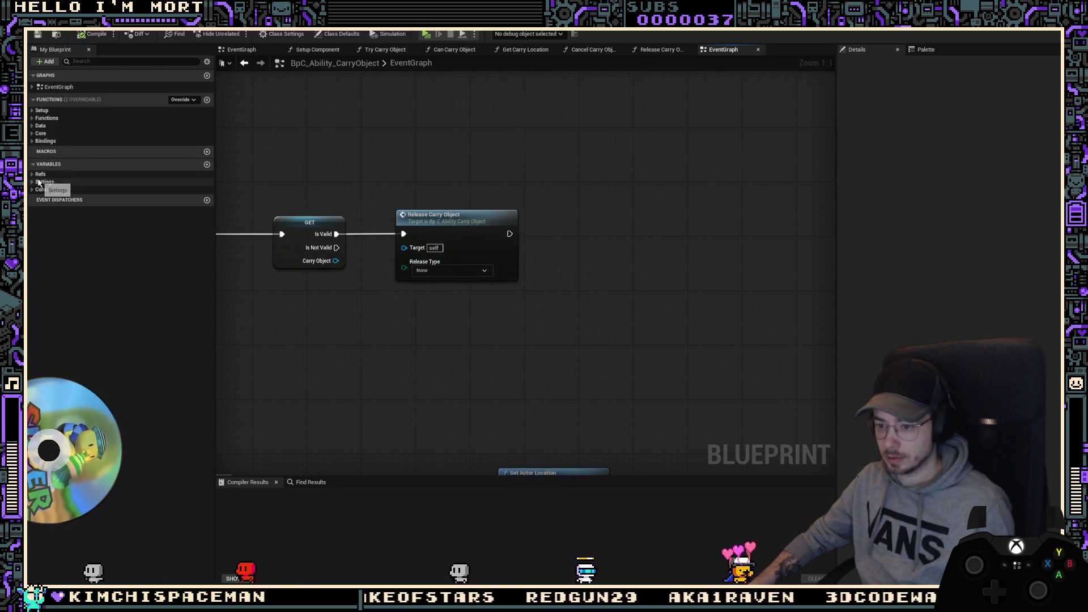
left_click(40, 174)
mouse_move(57, 183)
left_mouse_down()
mouse_move(540, 175)
mouse_move(619, 198)
left_mouse_up()
left_click(540, 174)
type("play anim montage")
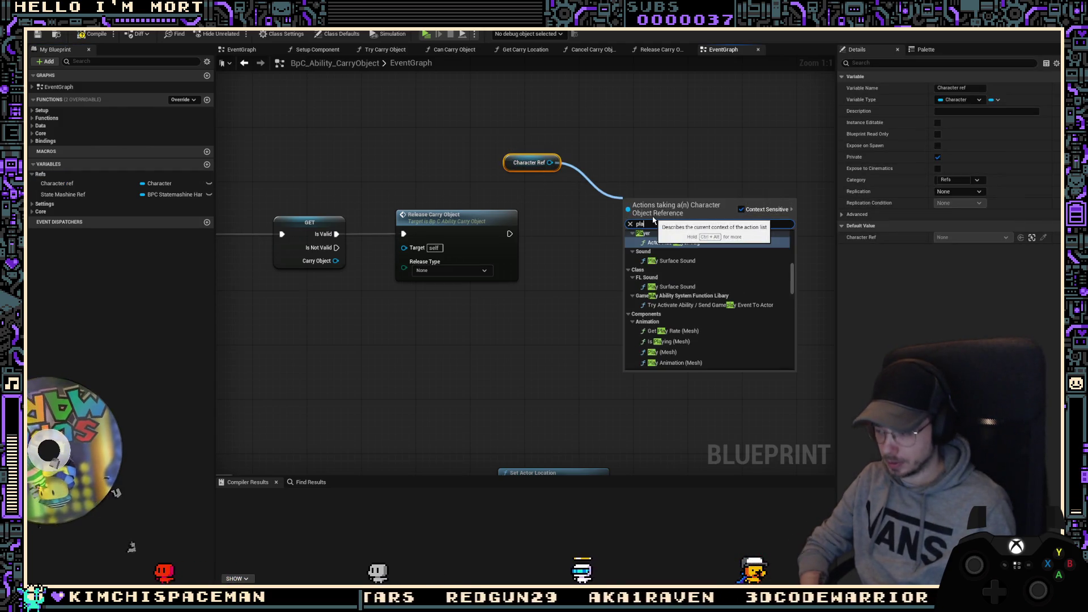
left_click(654, 220)
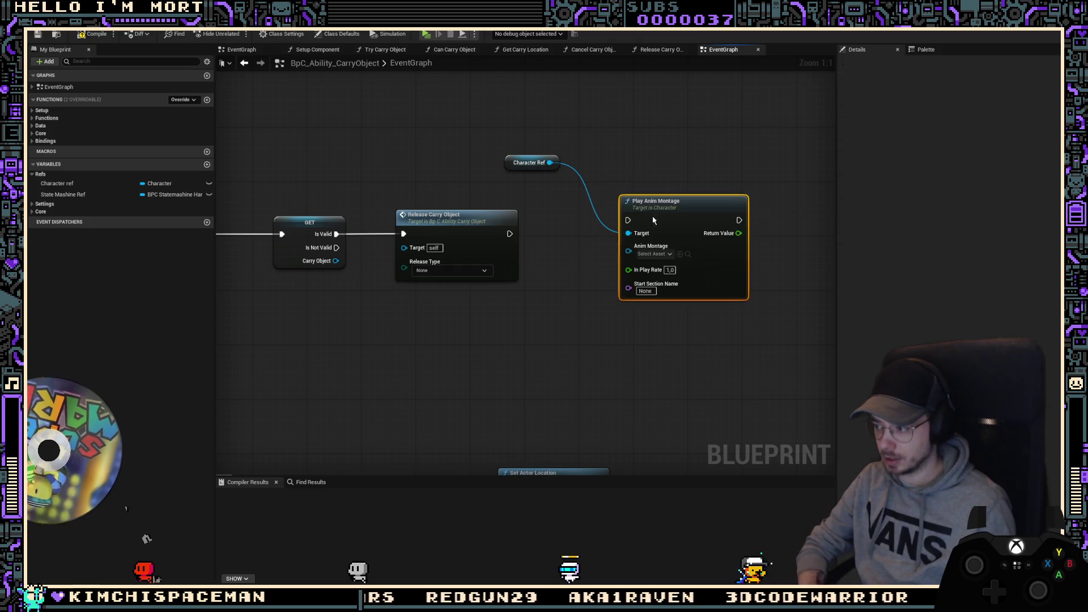
Step: Have Play Anim Montage play the overhead throw montage after Release Carry Object, then compile and play-test
left_click(654, 254)
type("car")
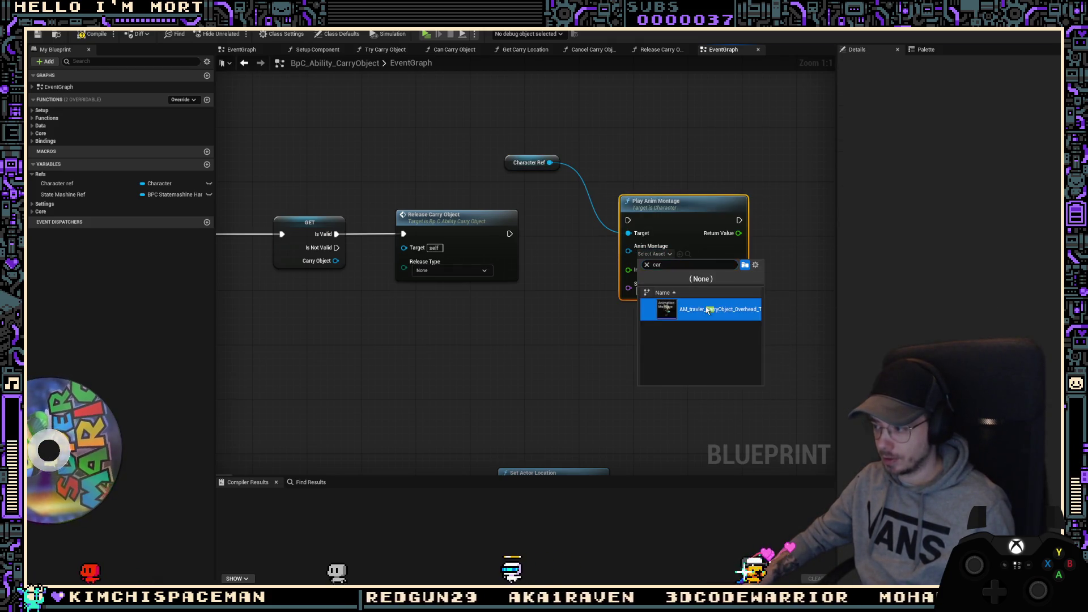
left_click(708, 310)
mouse_move(628, 220)
left_mouse_down()
mouse_move(565, 240)
mouse_move(509, 234)
left_mouse_up()
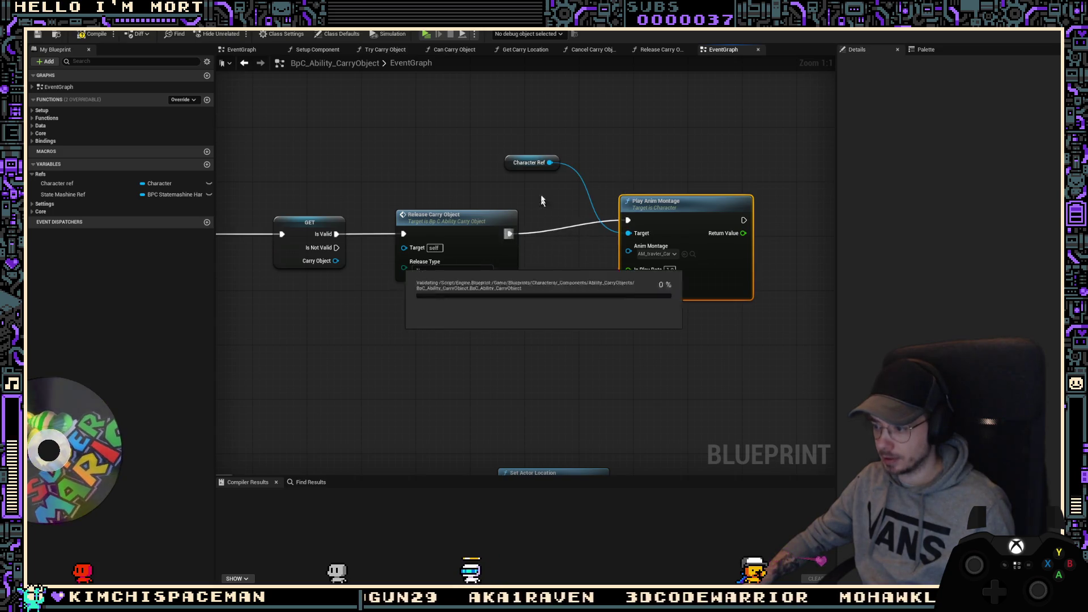
left_click(81, 36)
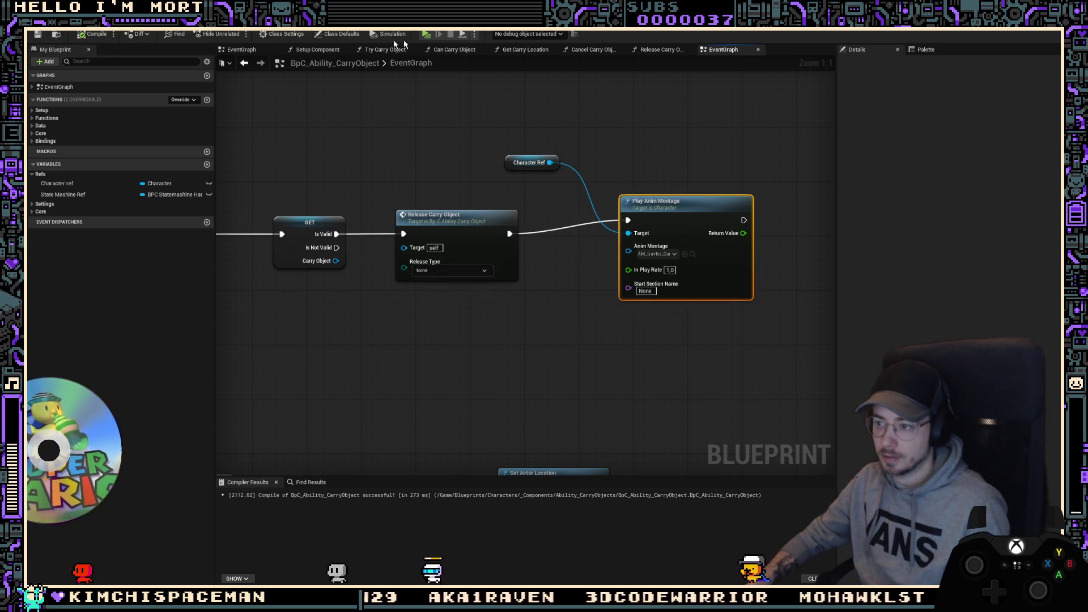
left_click(474, 36)
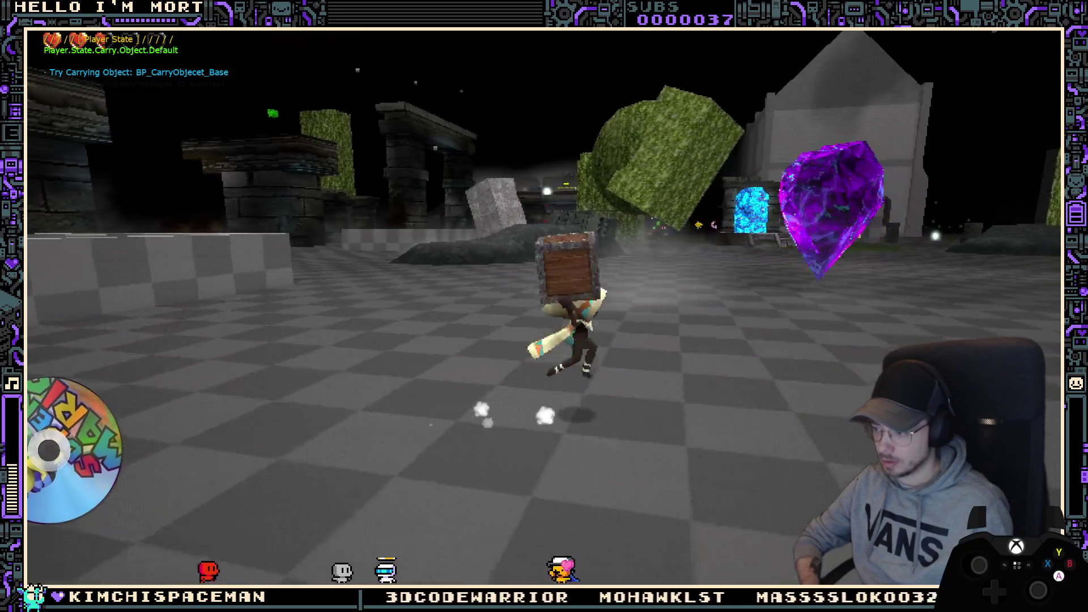
key("Escape")
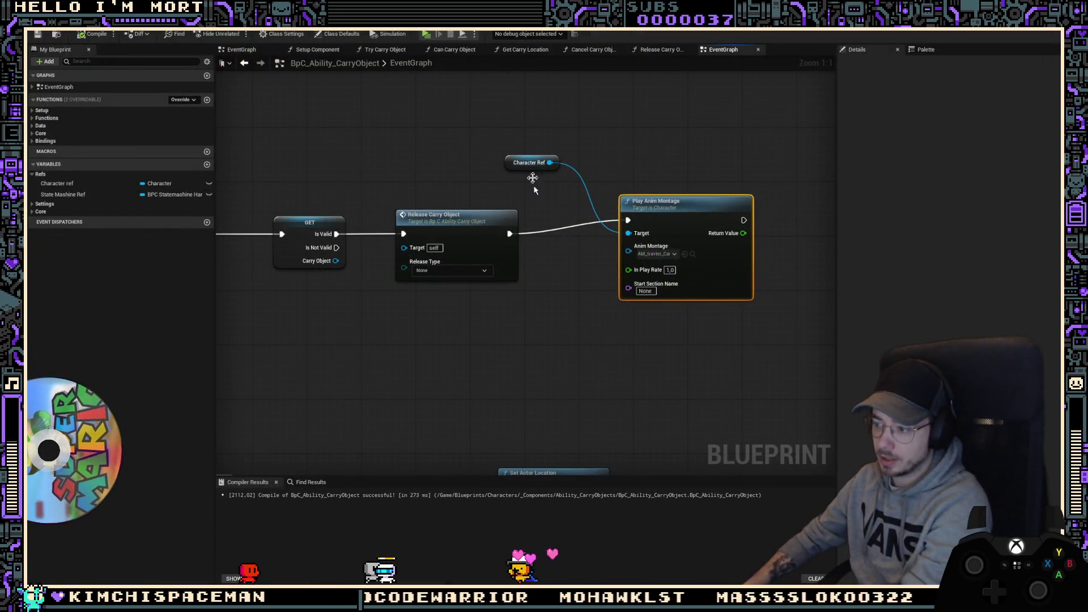
Step: Leave the release type as None and add an Activate Movement call for the carried object
right_click_drag(439, 275, 466, 259)
left_click(466, 254)
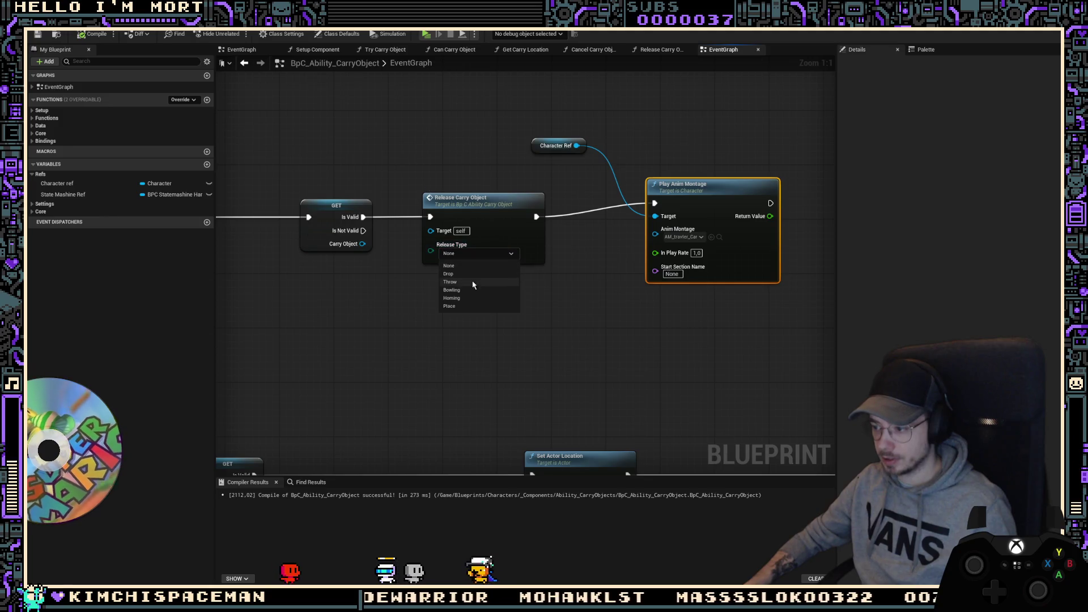
left_click(594, 259)
right_click_drag(492, 209, 423, 206)
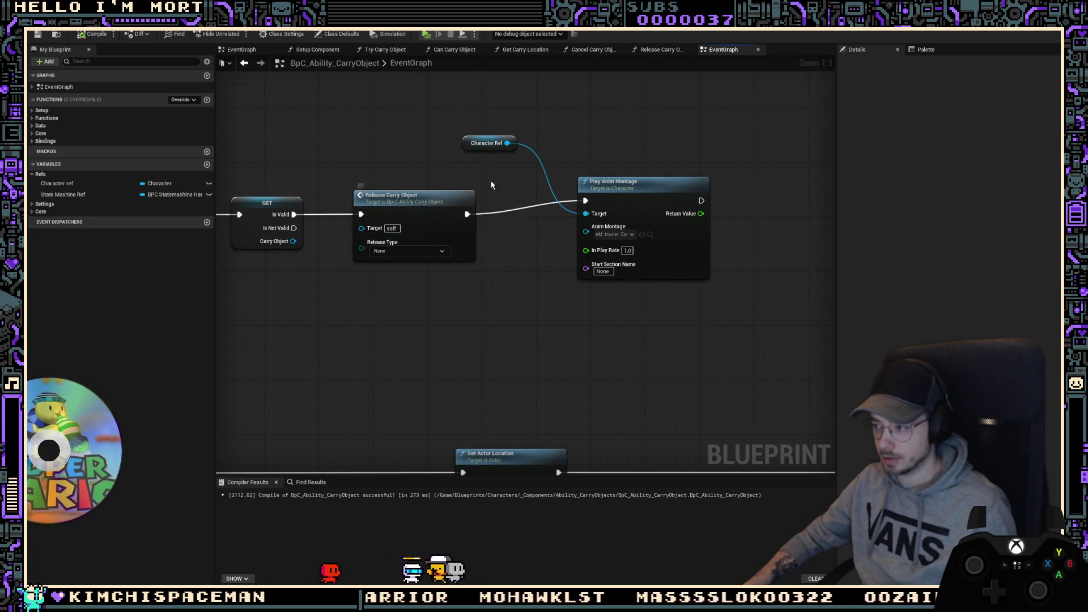
mouse_move(493, 185)
right_mouse_down()
mouse_move(635, 180)
mouse_move(598, 187)
right_mouse_up()
right_click_drag(481, 234, 443, 244)
left_click_drag(437, 245, 468, 290)
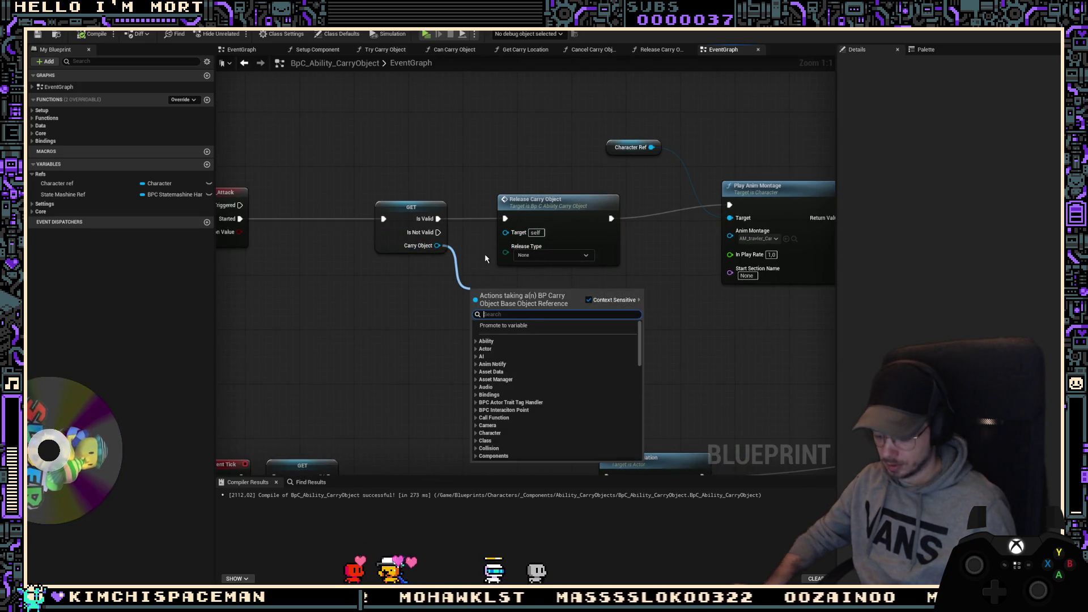
type("activate")
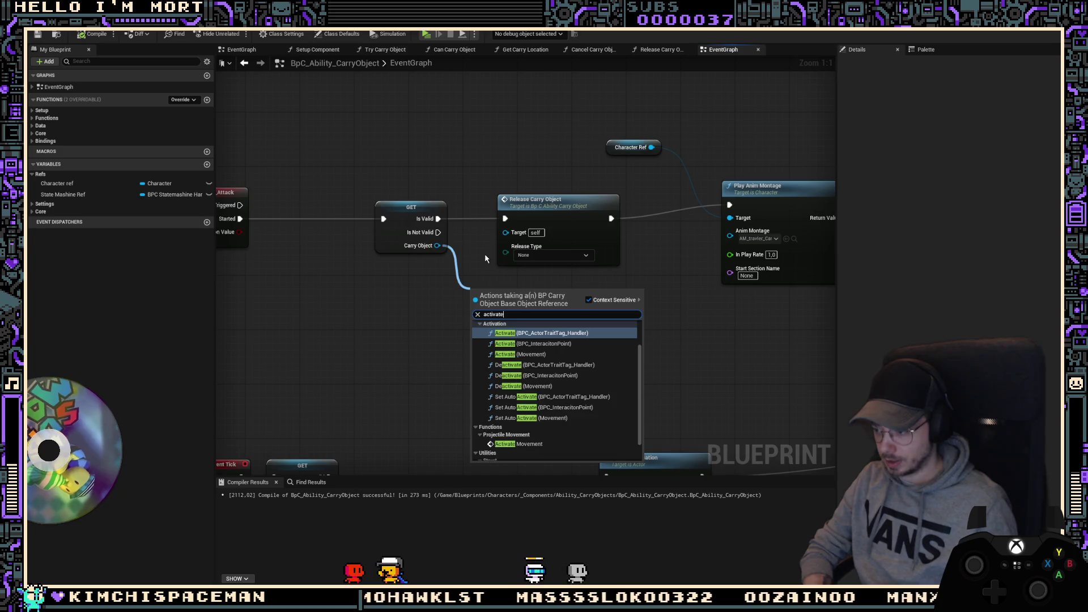
left_click(510, 445)
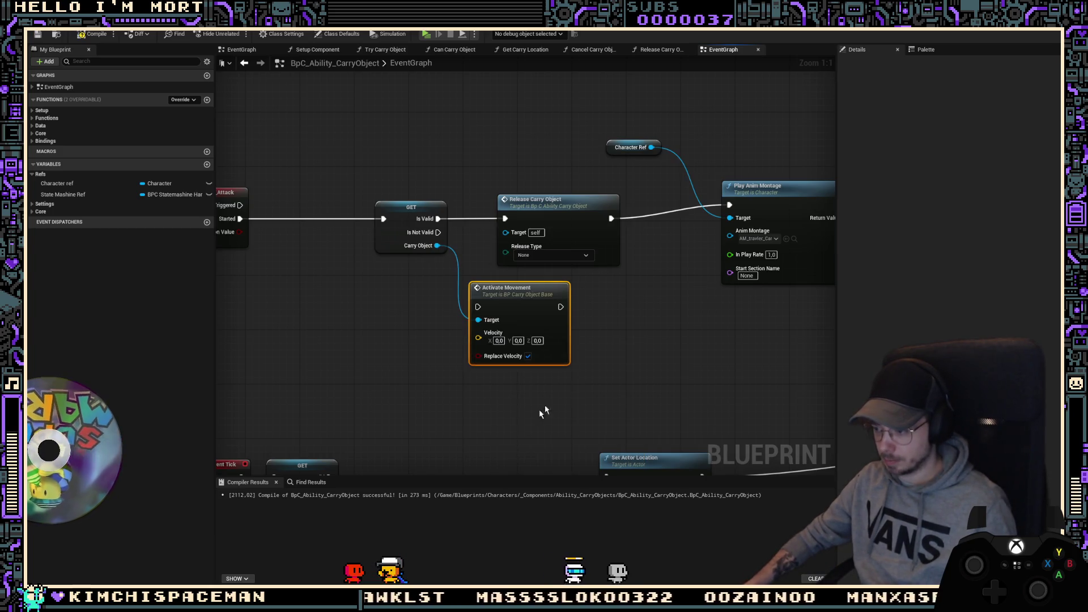
Step: Add a Character Ref getter with a Get Actor Forward Vector node
right_click(353, 347)
type("get")
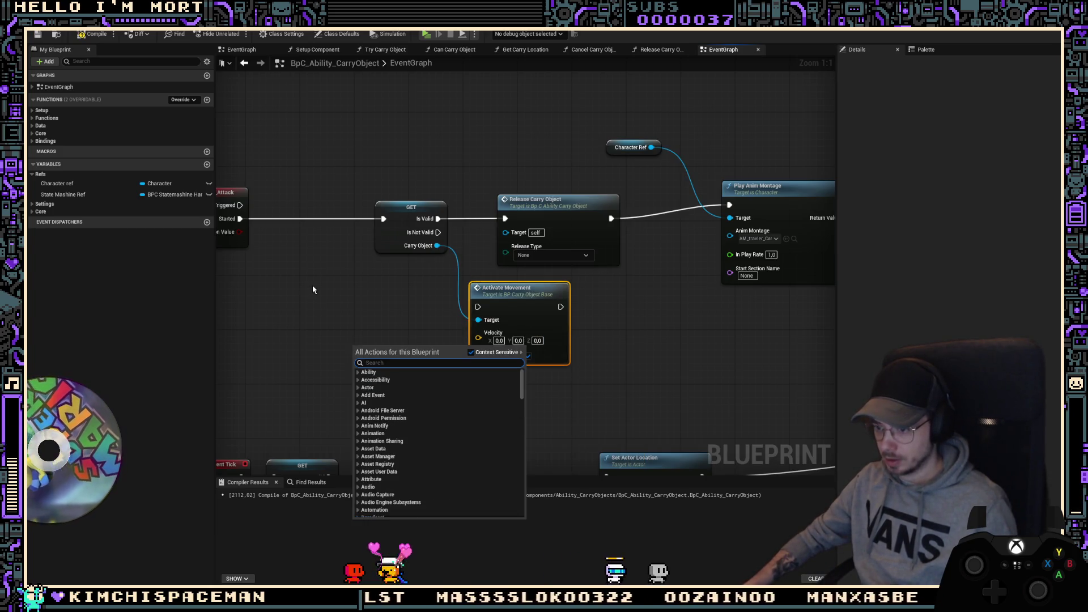
key("Escape")
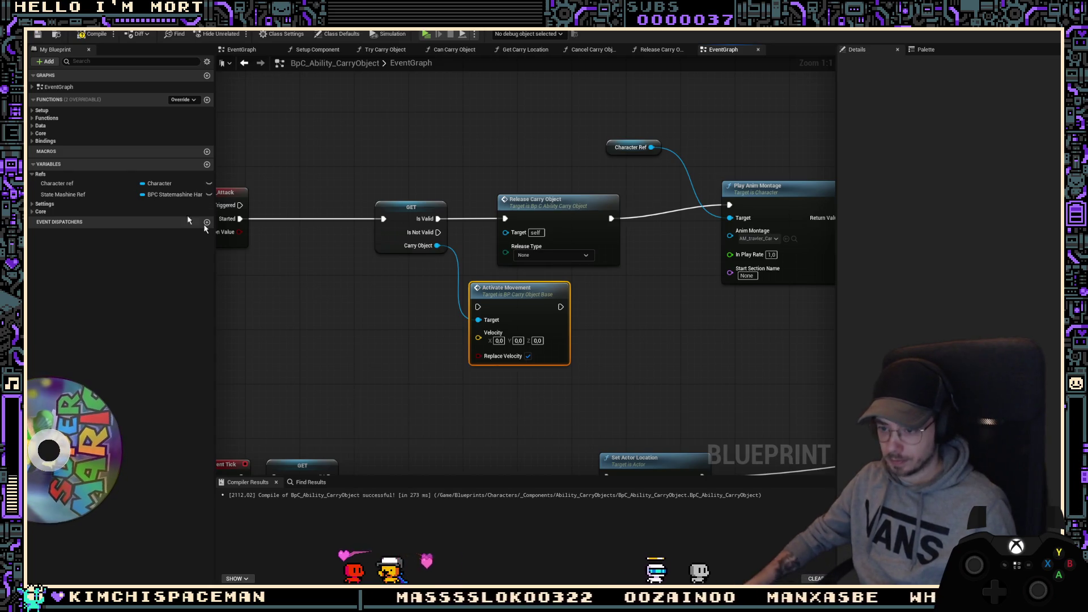
mouse_move(57, 184)
left_mouse_down()
mouse_move(193, 187)
mouse_move(344, 340)
left_mouse_up()
left_click(310, 316)
type("foprwa")
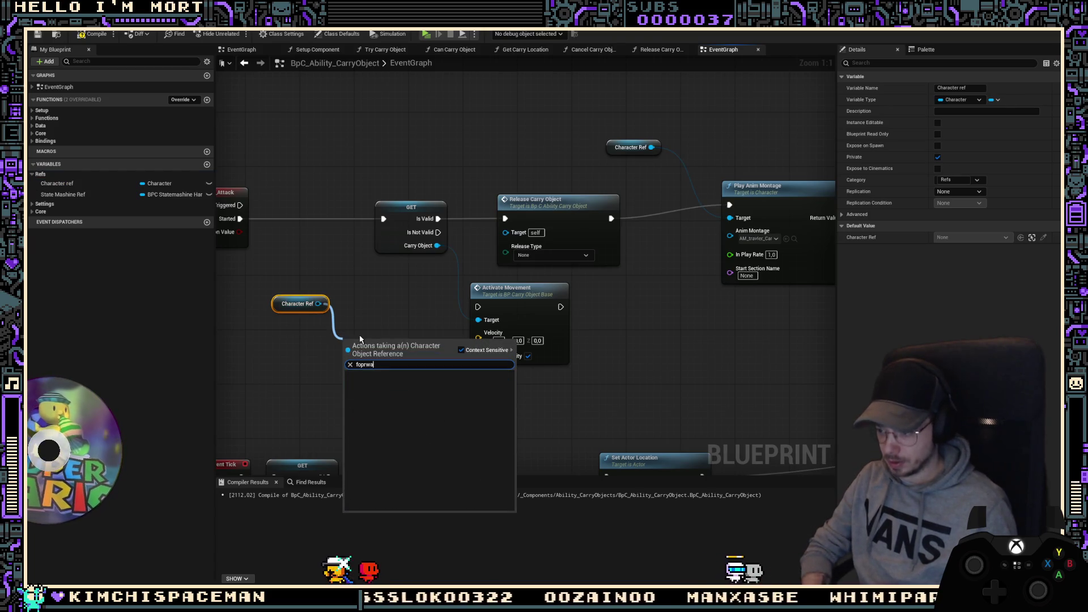
type("forwa")
key("Down")
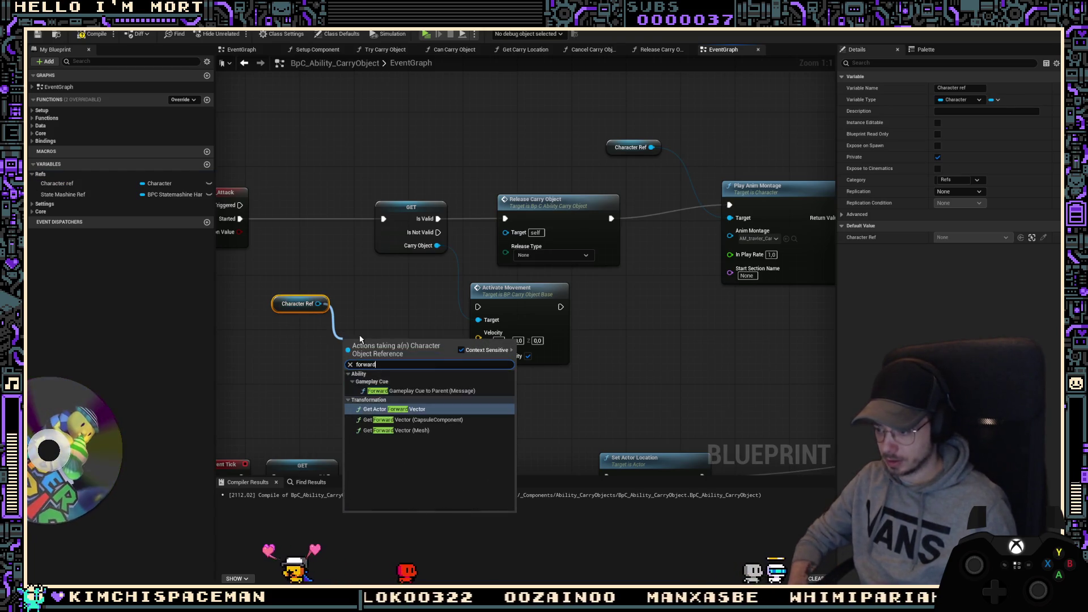
key("Return")
Step: Add Get Actor Up Vector from Character Ref and sum it with the forward vector
left_click_drag(389, 349, 389, 309)
left_click(297, 304, "ctrl")
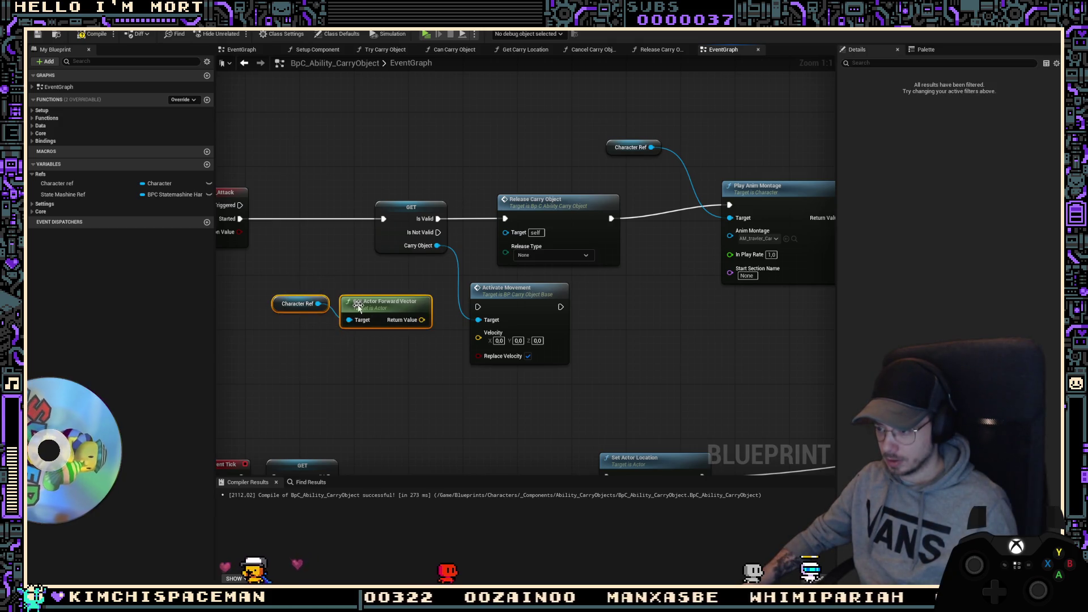
mouse_move(298, 304)
left_mouse_down()
mouse_move(250, 290)
mouse_move(270, 305)
mouse_move(279, 339)
left_mouse_up()
type("up vec")
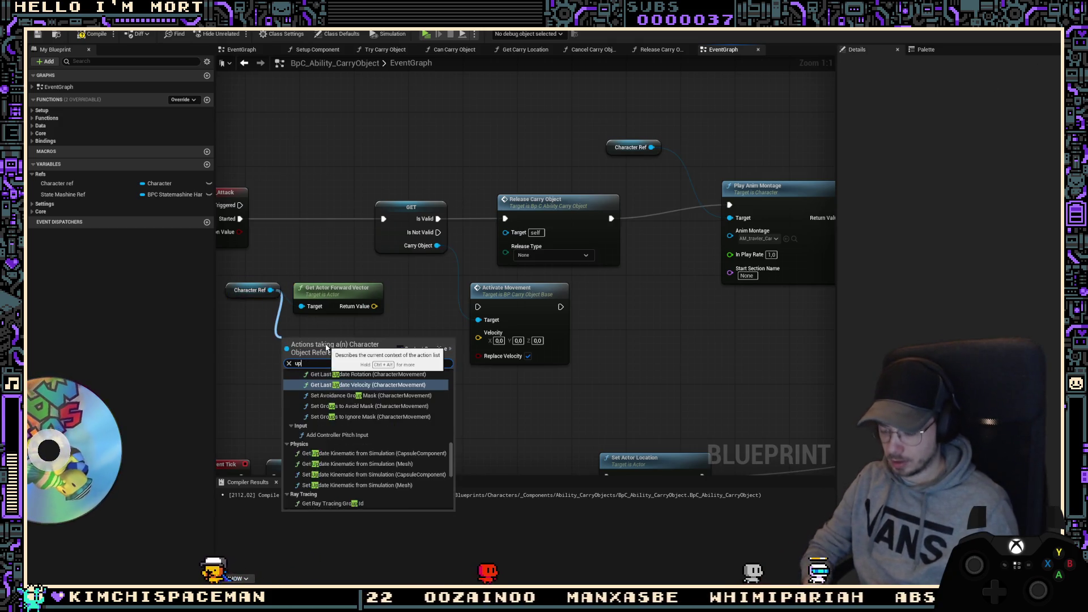
key("Up")
key("Up")
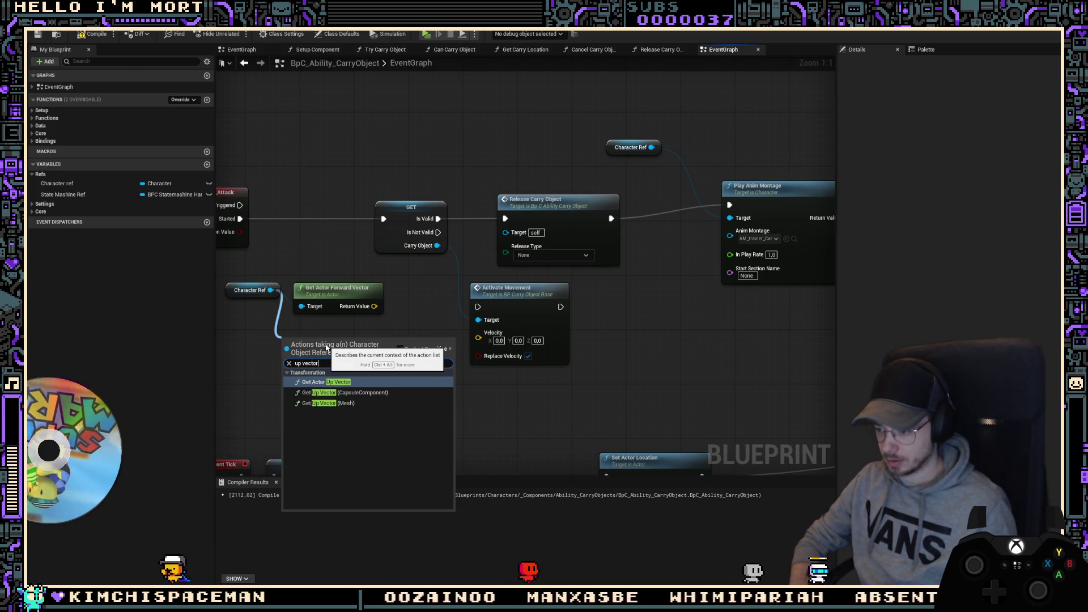
key("Return")
mouse_move(374, 306)
left_mouse_down()
mouse_move(388, 348)
mouse_move(380, 361)
mouse_move(390, 359)
left_mouse_up()
key("Return")
Step: Scale the vector sum with a V x F node and feed it into Activate Movement's Velocity
mouse_move(485, 346)
left_mouse_down()
mouse_move(416, 324)
mouse_move(439, 396)
mouse_move(476, 405)
left_mouse_up()
key("Escape")
left_click(536, 439)
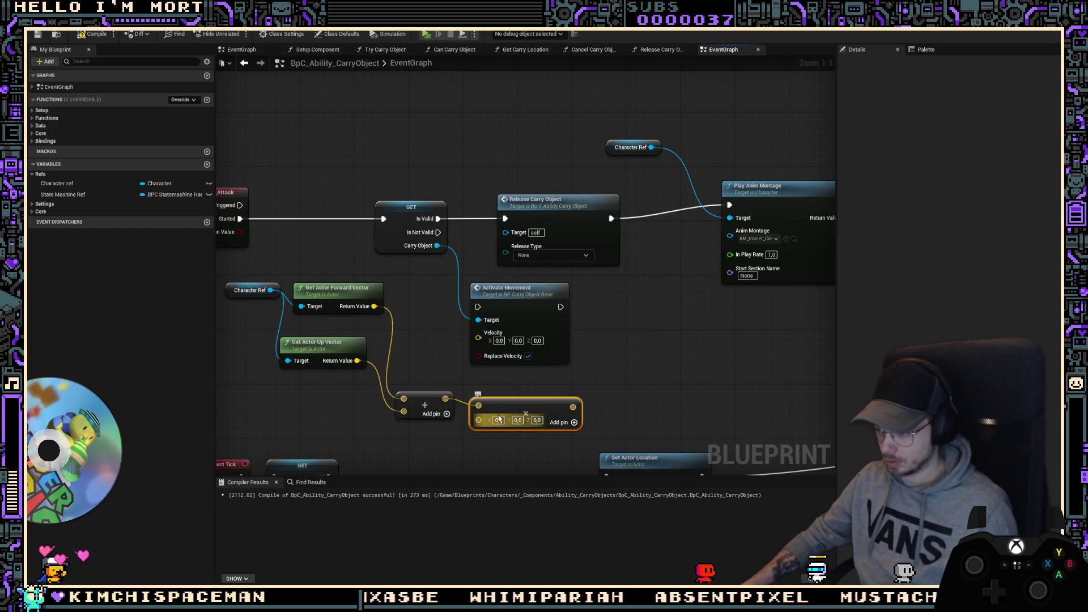
key("Delete")
left_click_drag(445, 398, 480, 404)
type("v")
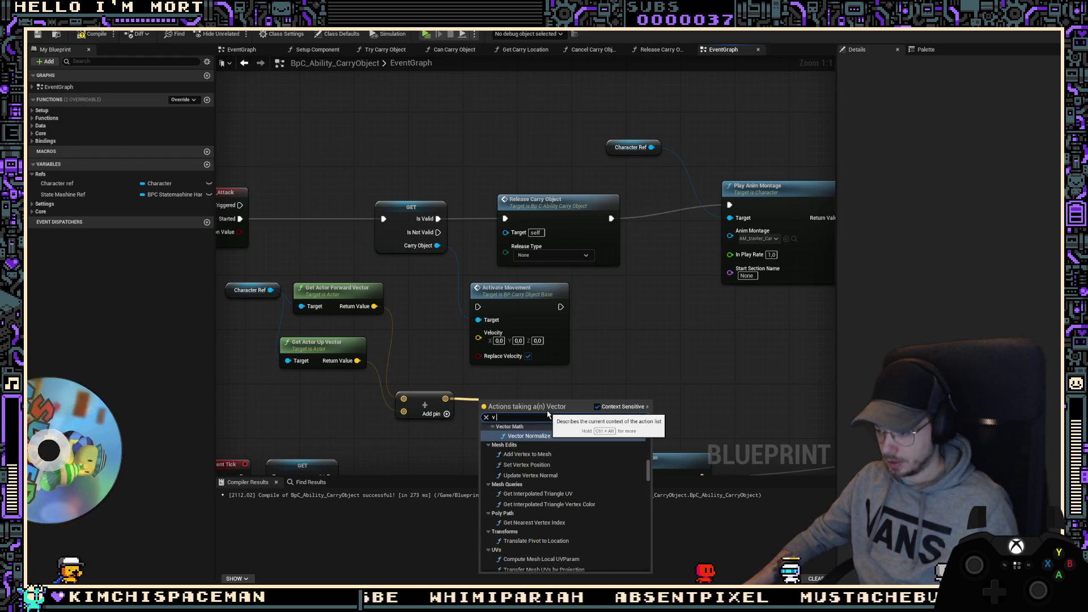
type(" x f")
key("Return")
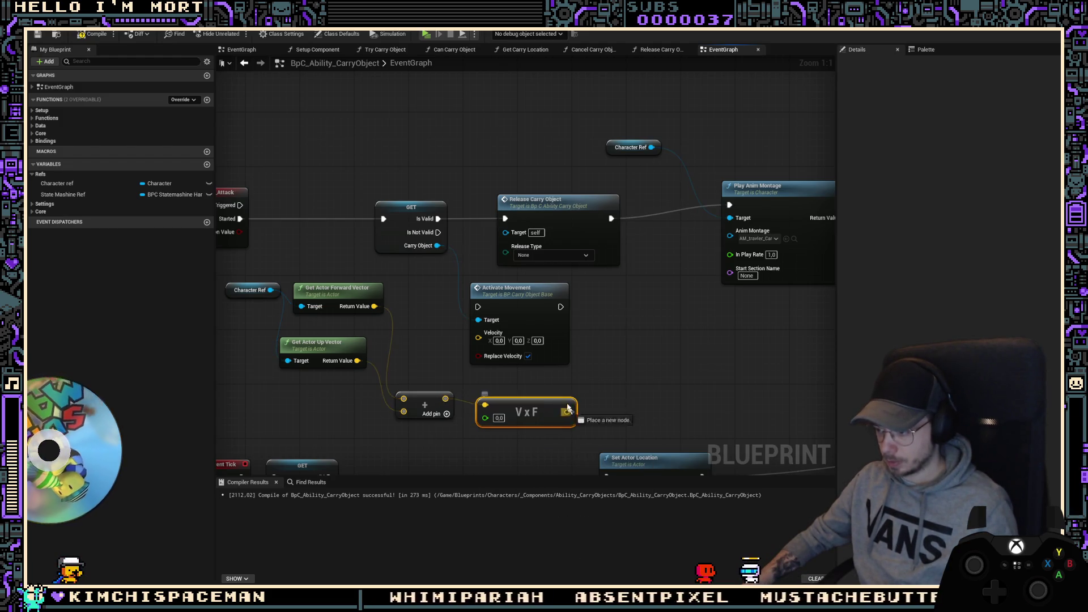
mouse_move(493, 341)
left_mouse_down()
mouse_move(479, 338)
mouse_move(438, 219)
left_mouse_up()
Step: Chain Activate Movement before Release Carry Object and set the velocity multiplier to 500
mouse_move(527, 306)
left_mouse_down()
mouse_move(649, 307)
mouse_move(643, 225)
mouse_move(582, 219)
left_mouse_up()
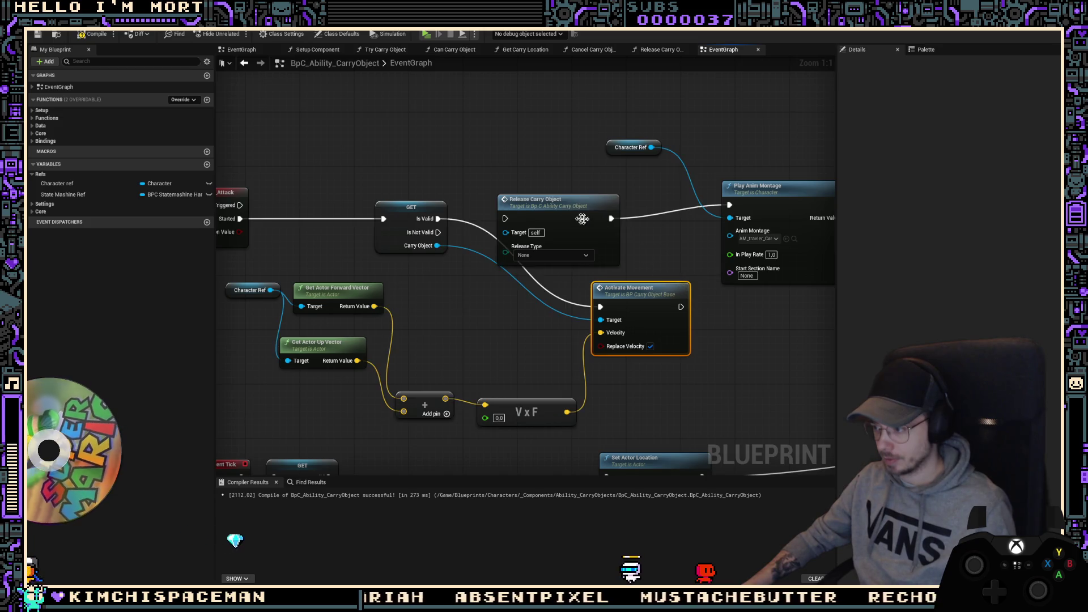
left_click_drag(505, 220, 439, 218)
mouse_move(617, 228)
left_mouse_down()
mouse_move(610, 221)
mouse_move(682, 225)
left_mouse_up()
left_click_drag(601, 309, 438, 219)
mouse_move(635, 288)
left_mouse_down()
mouse_move(492, 207)
mouse_move(544, 226)
mouse_move(573, 219)
left_mouse_up()
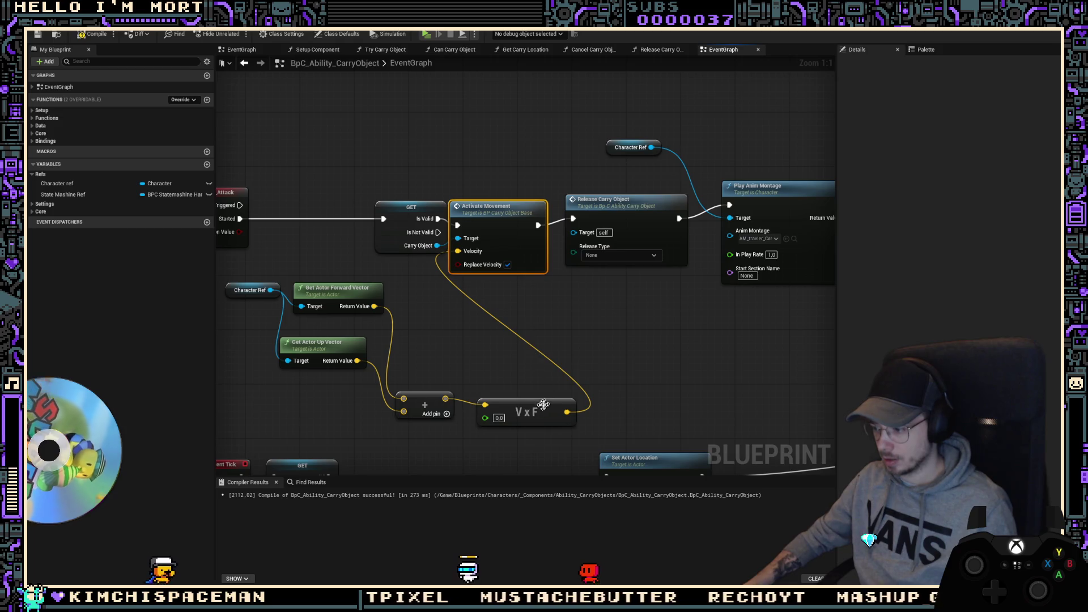
left_click(499, 418)
type("500")
key("Return")
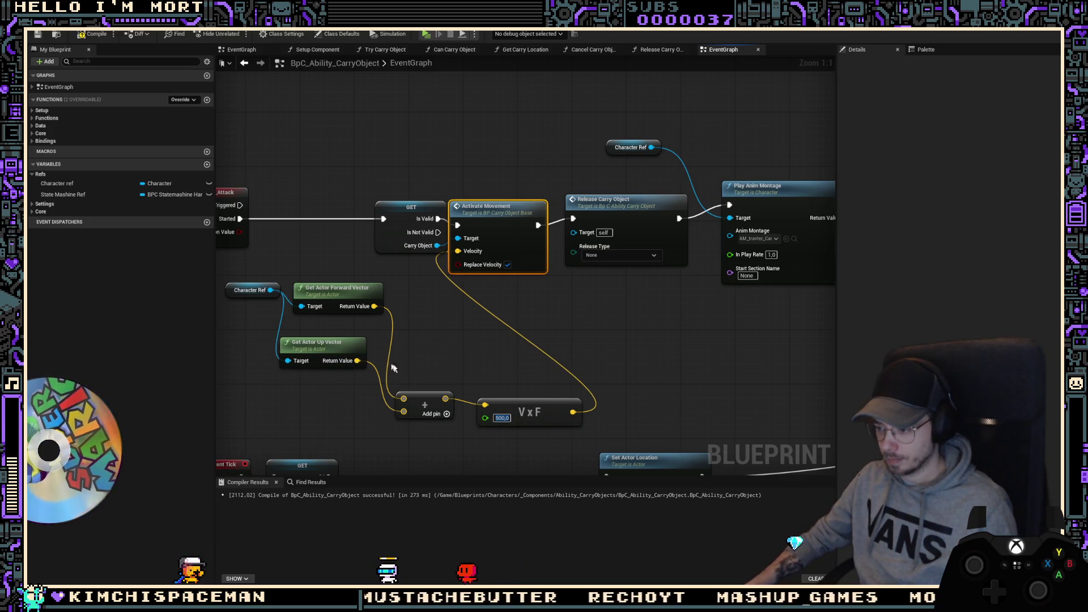
right_click_drag(414, 335, 433, 334)
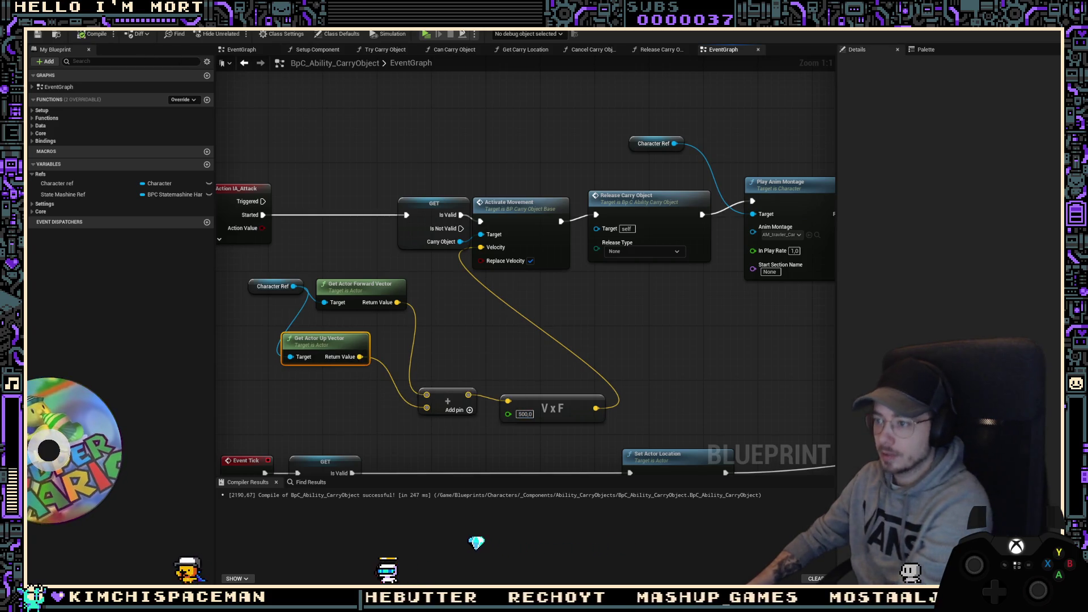
Step: Play-test carrying and throwing the crate three times, the last run with the 1000 multiplier
left_click(440, 36)
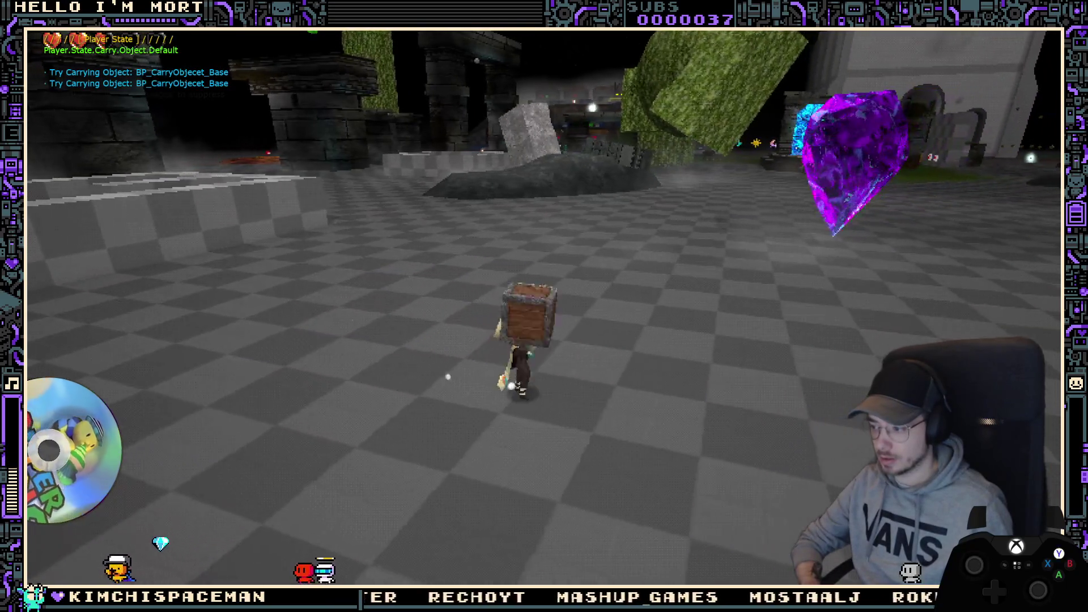
key("Escape")
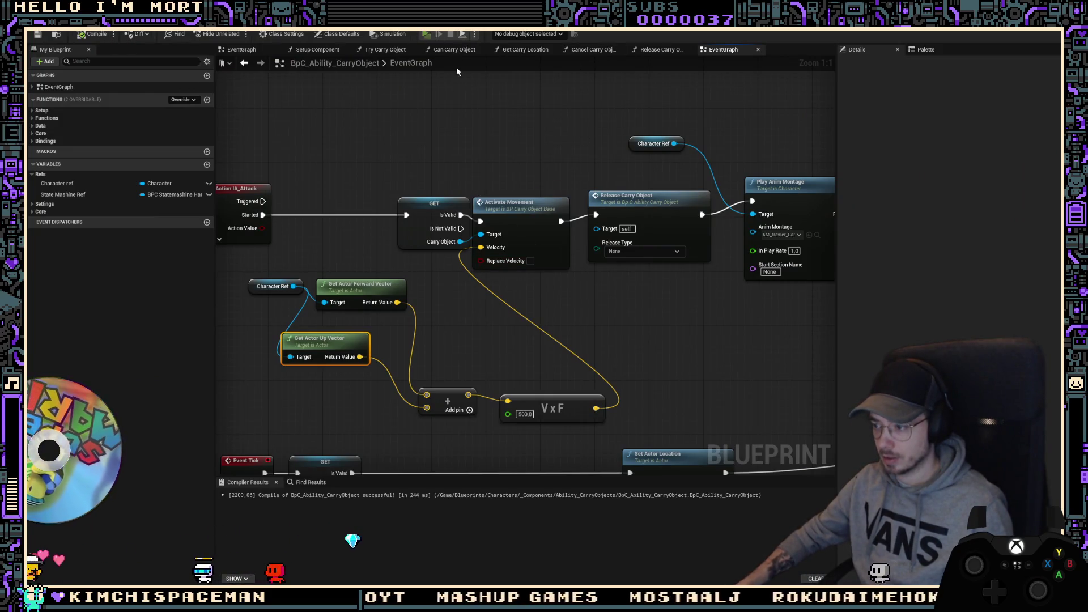
left_click(426, 34)
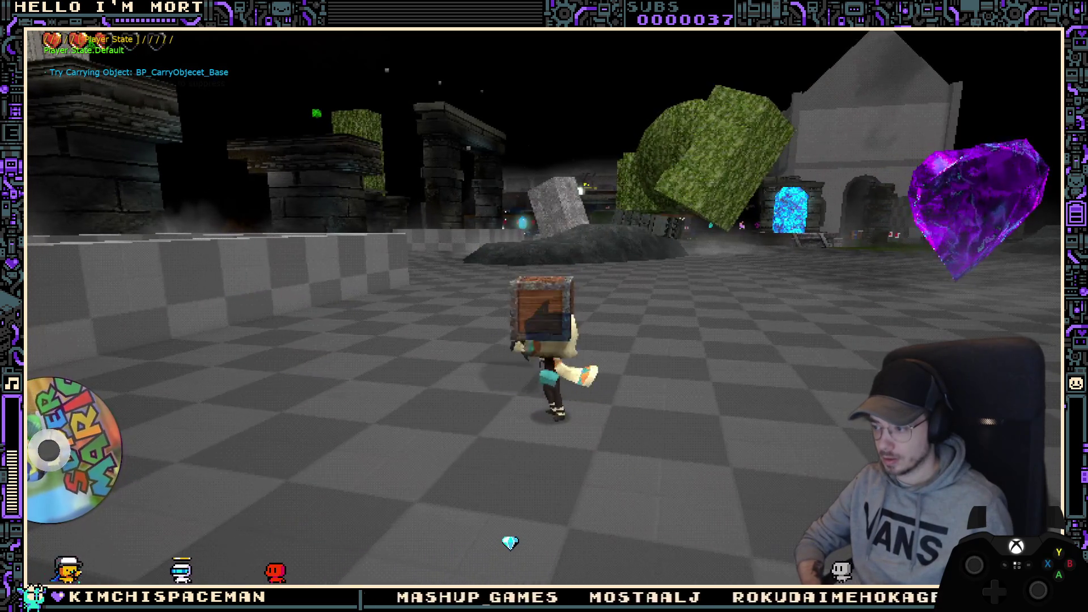
key("Escape")
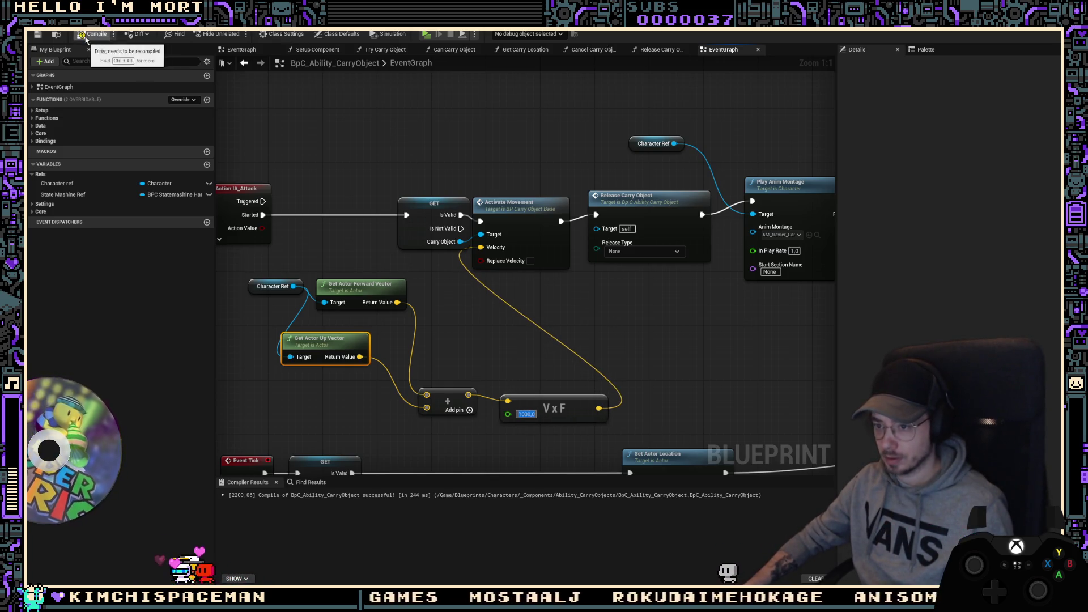
left_click(427, 34)
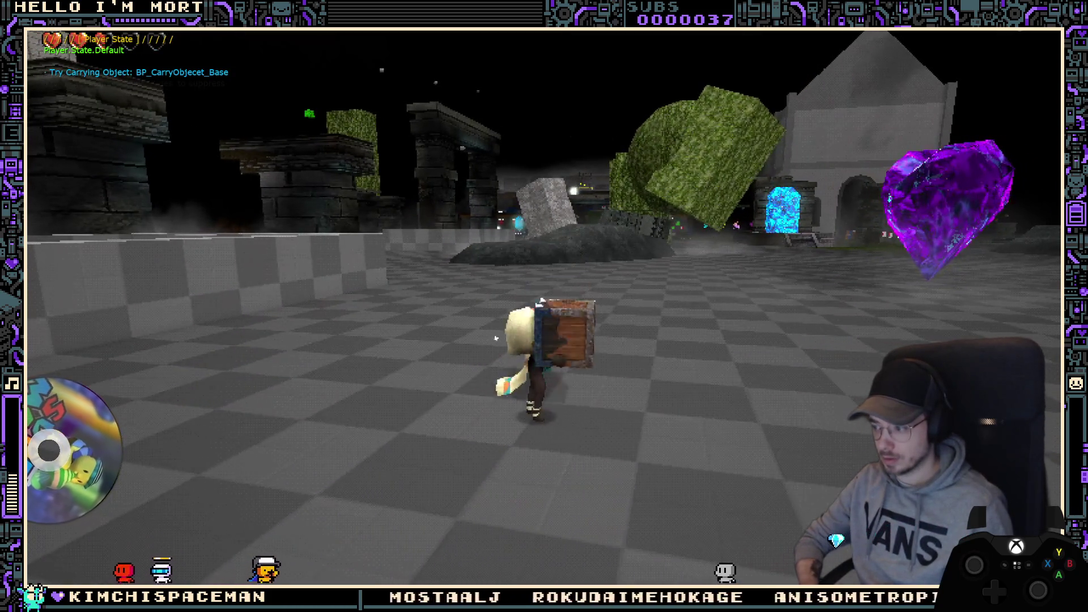
key("Escape")
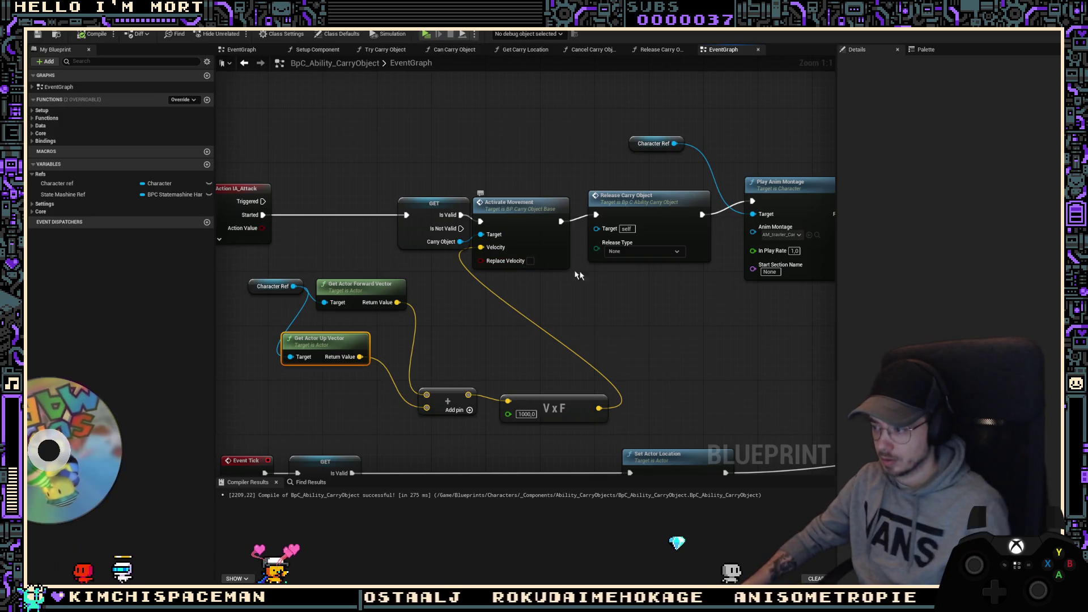
left_click(630, 232)
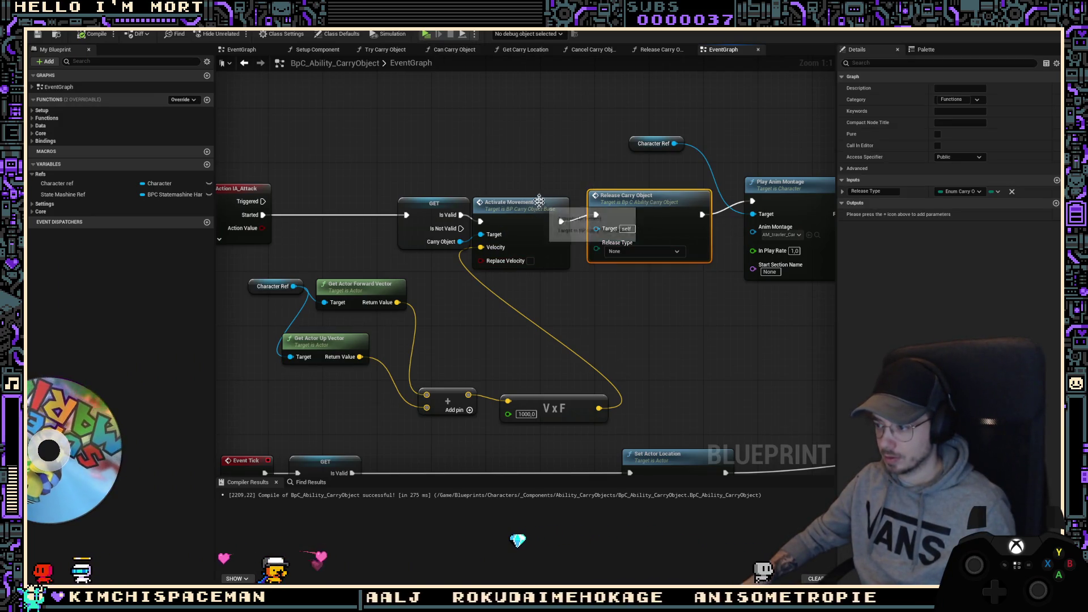
Step: Delete the movement and velocity nodes and wire the valid branch straight to Release Carry Object
left_click(567, 196)
left_click_drag(567, 432, 262, 271)
key("Delete")
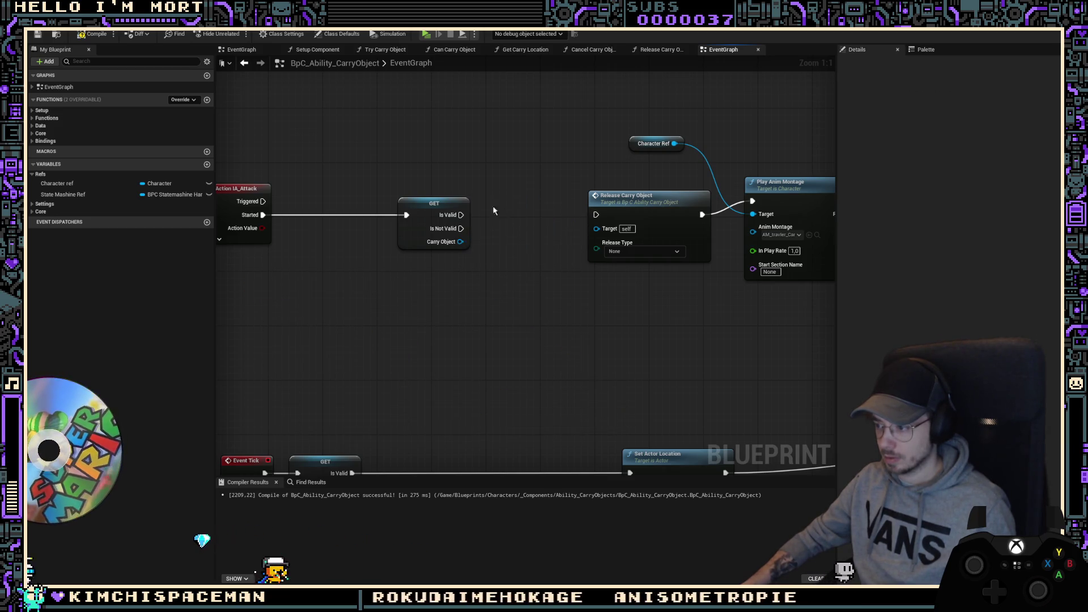
left_click_drag(603, 217, 597, 215)
left_click_drag(630, 196, 533, 189)
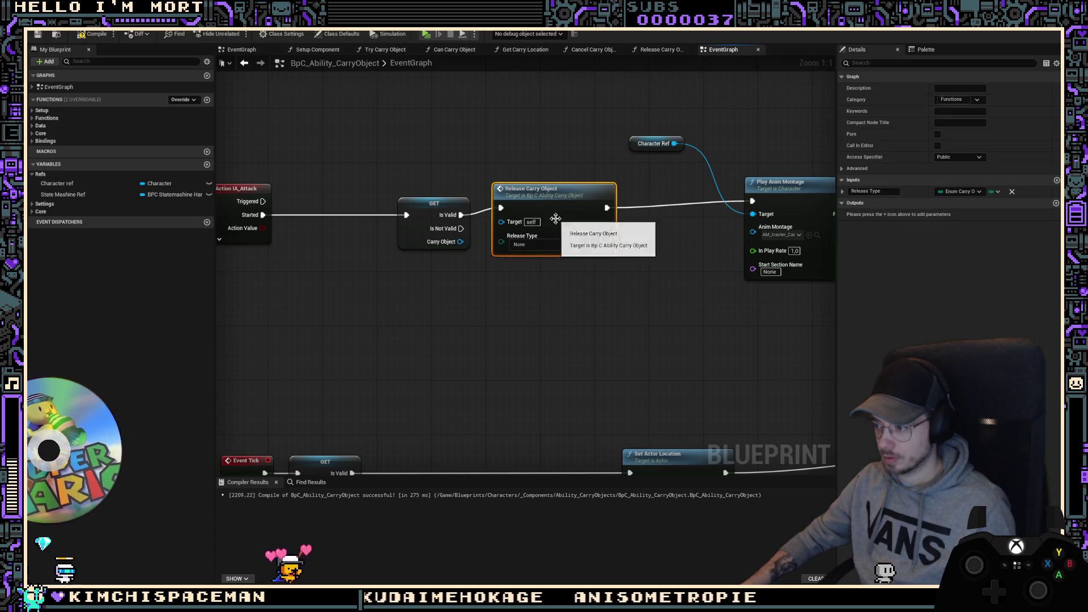
left_click(547, 245)
Step: Inside the Release Carry Object function, add a Release Type getter and drag a connection from it
double_click(535, 253)
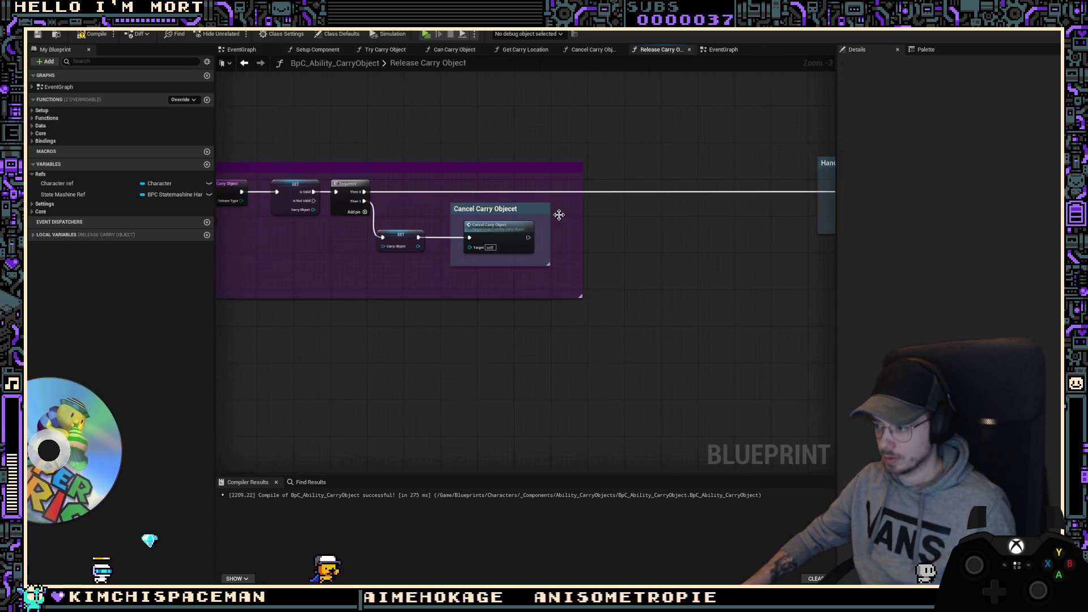
scroll(648, 297, "down", 5)
scroll(622, 253, "up", 4)
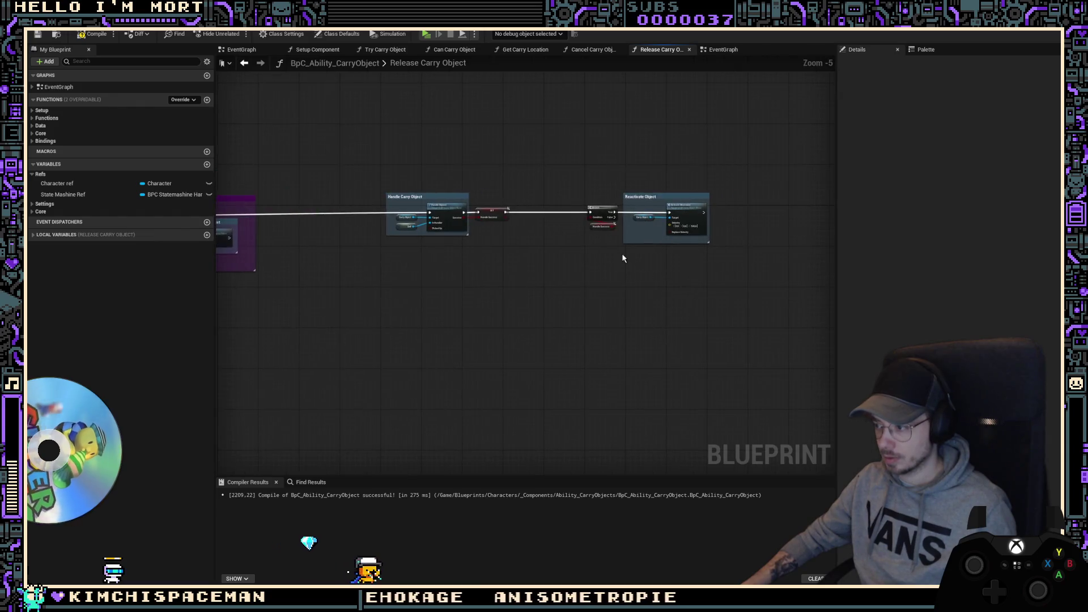
scroll(490, 272, "down", 2)
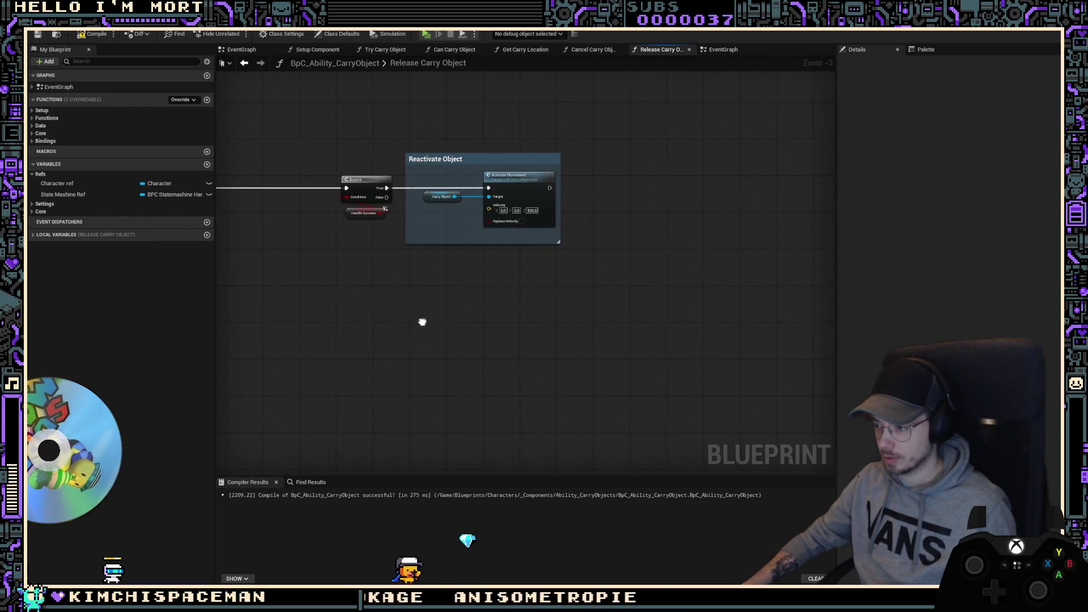
mouse_move(422, 322)
right_mouse_down()
mouse_move(369, 314)
mouse_move(739, 313)
mouse_move(698, 164)
mouse_move(408, 288)
right_mouse_up()
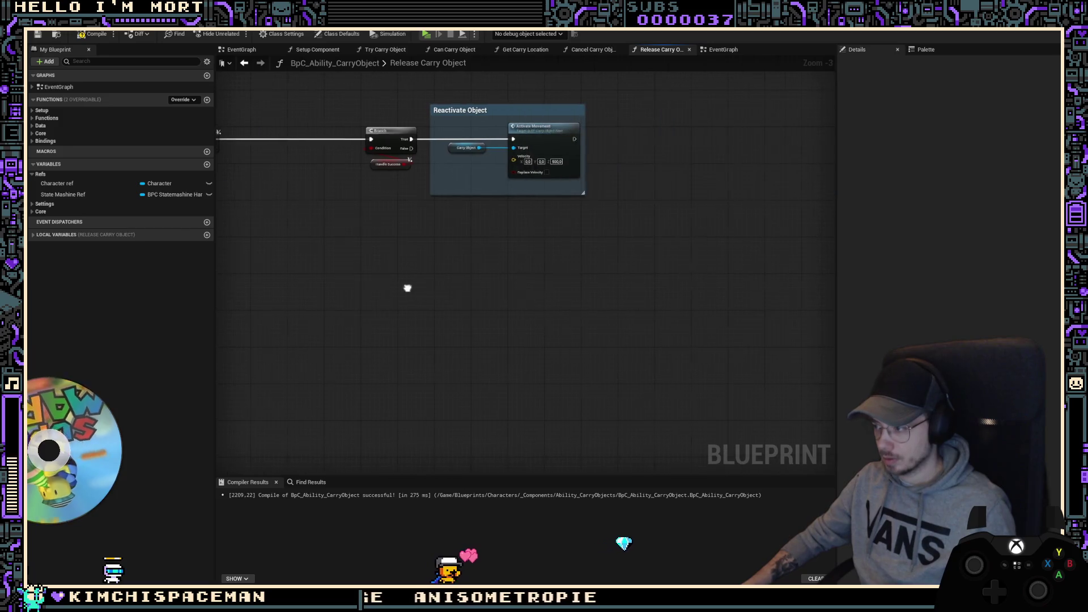
right_click(620, 272)
type("ge release")
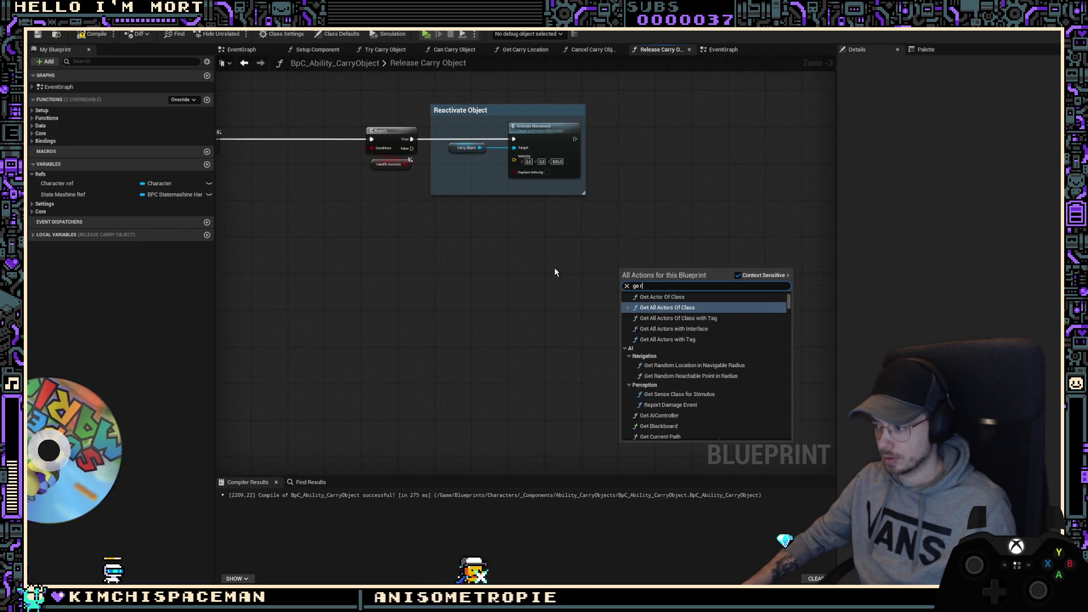
type(" type")
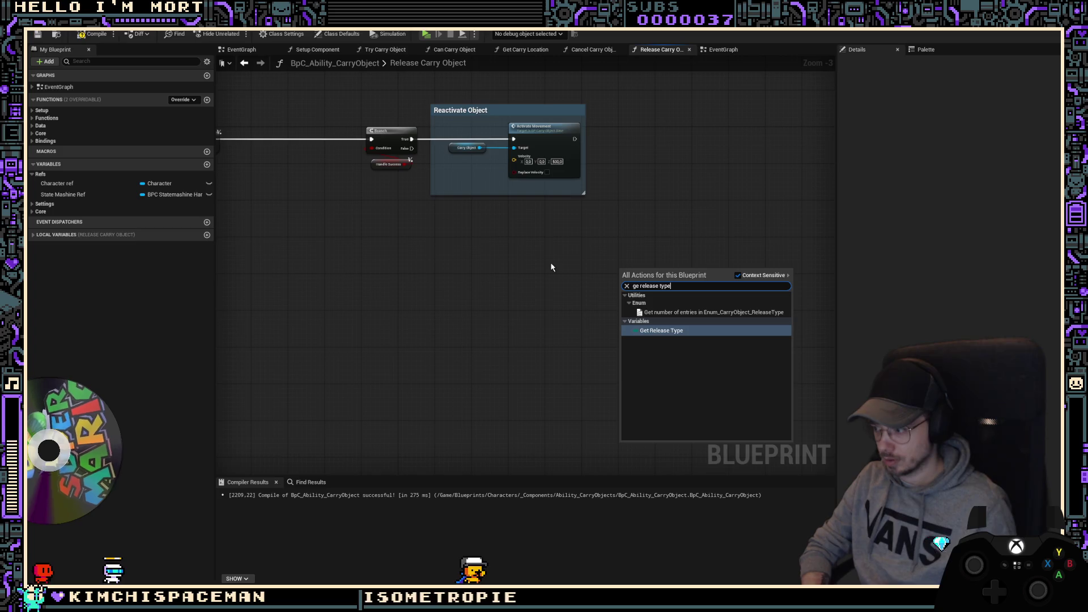
key("Return")
right_click_drag(598, 251, 648, 295)
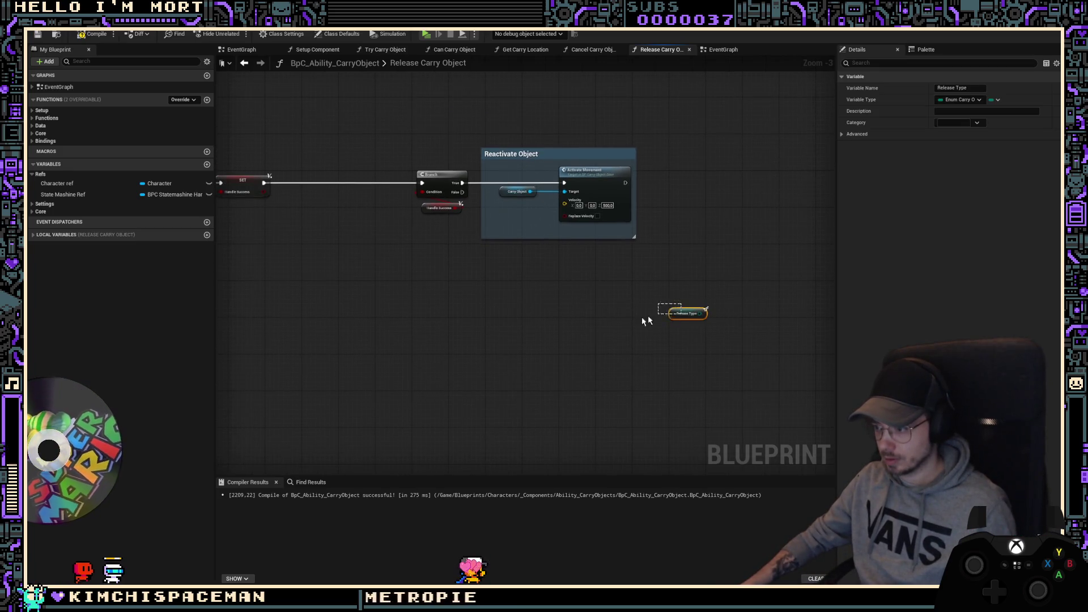
left_click(556, 325)
right_click_drag(430, 304, 692, 307)
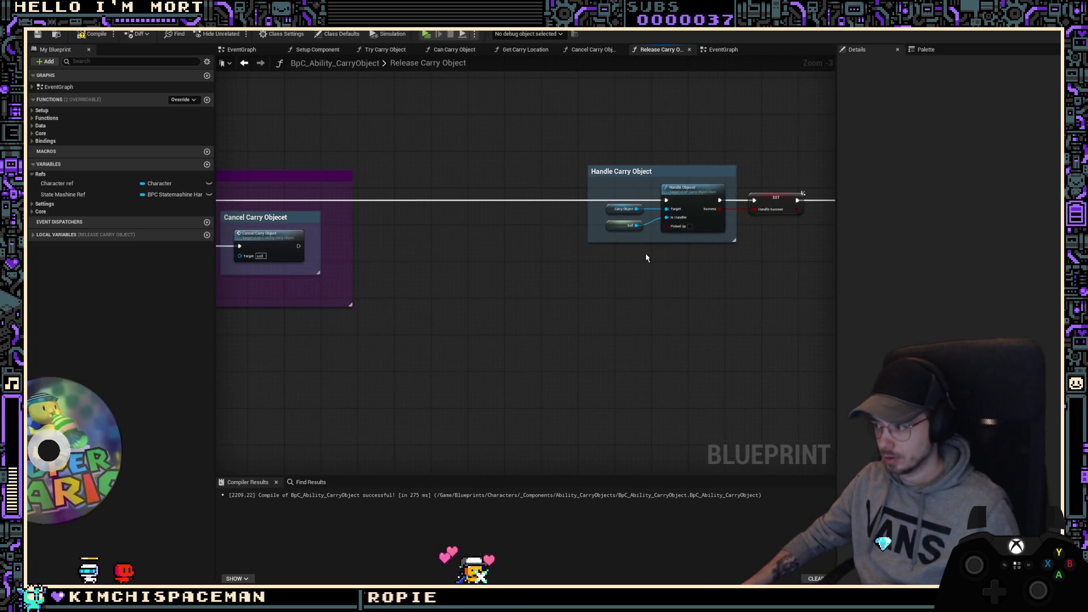
mouse_move(688, 269)
right_mouse_down()
mouse_move(610, 284)
mouse_move(581, 323)
right_mouse_up()
mouse_move(581, 323)
left_mouse_down()
mouse_move(441, 323)
mouse_move(560, 321)
left_mouse_up()
type("se")
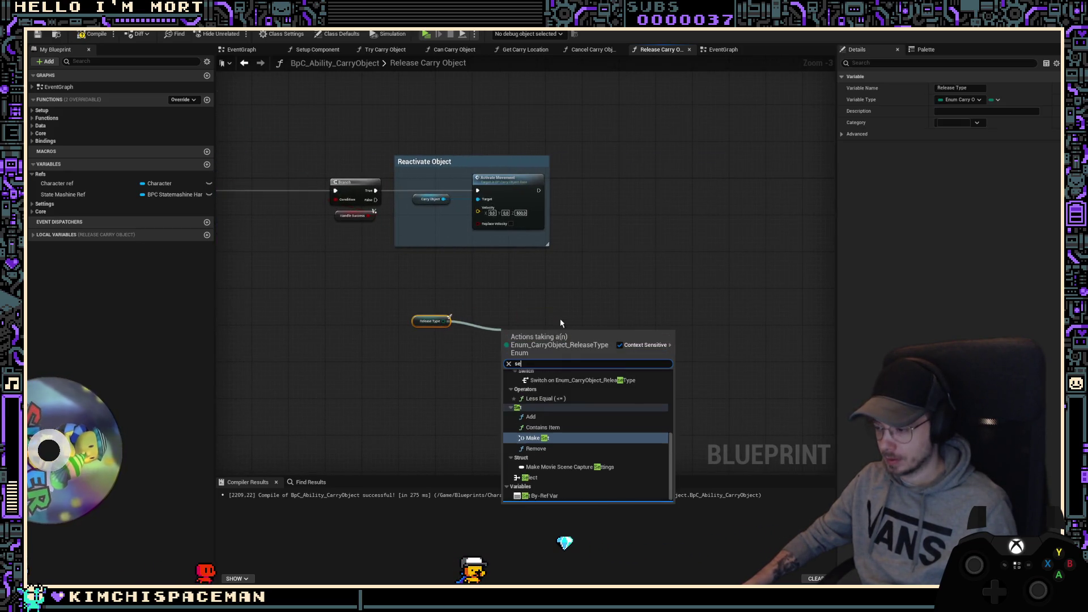
Step: Add a Switch on Release Type between Branch and Reactivate Object, fed by Branch's True path
type("switch")
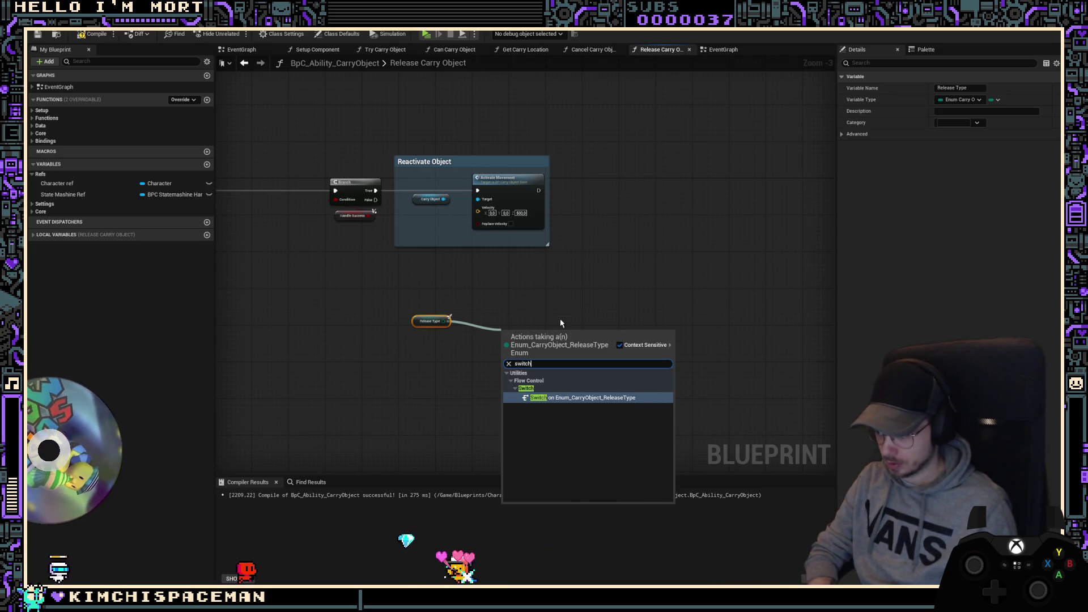
key("Return")
scroll(560, 400, "up", 3)
left_click(566, 397)
scroll(639, 258, "down", 2)
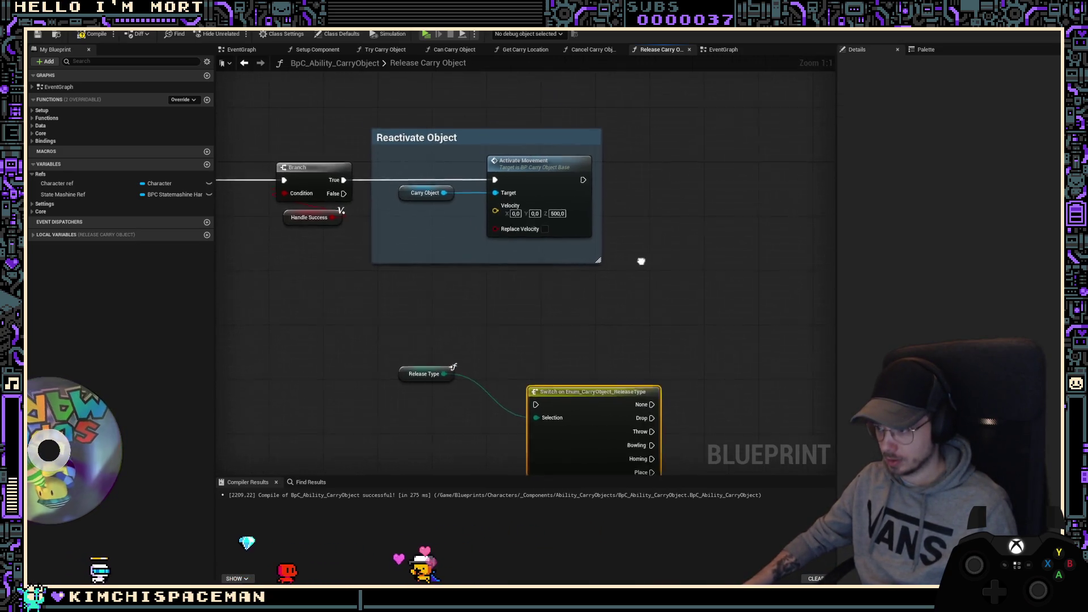
left_click_drag(532, 170, 725, 175)
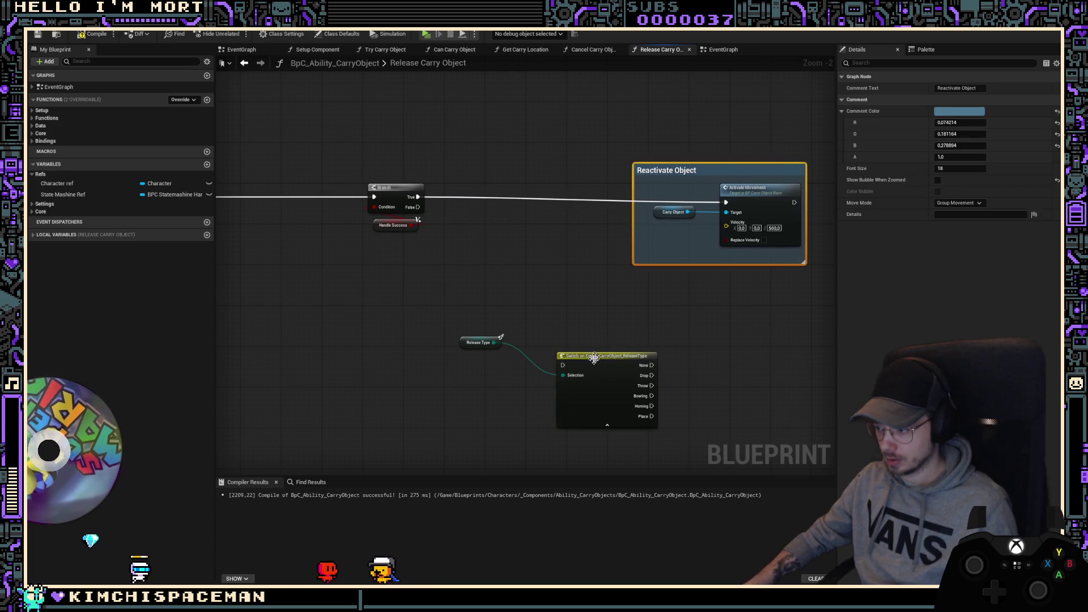
mouse_move(591, 366)
left_mouse_down()
mouse_move(546, 209)
mouse_move(518, 210)
left_mouse_up()
left_click_drag(563, 204, 527, 188)
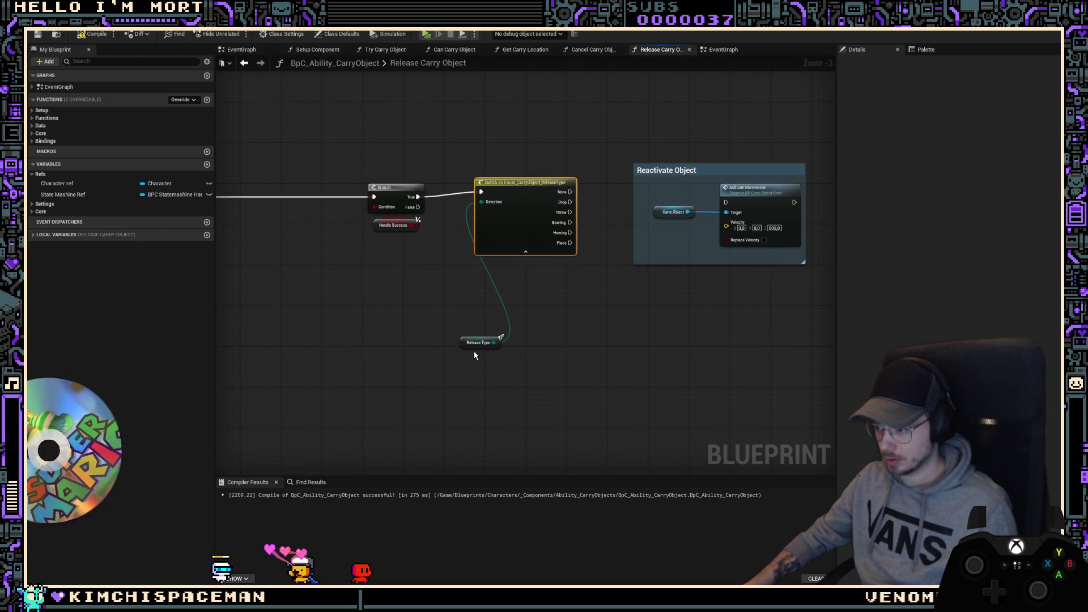
left_click_drag(467, 343, 514, 281)
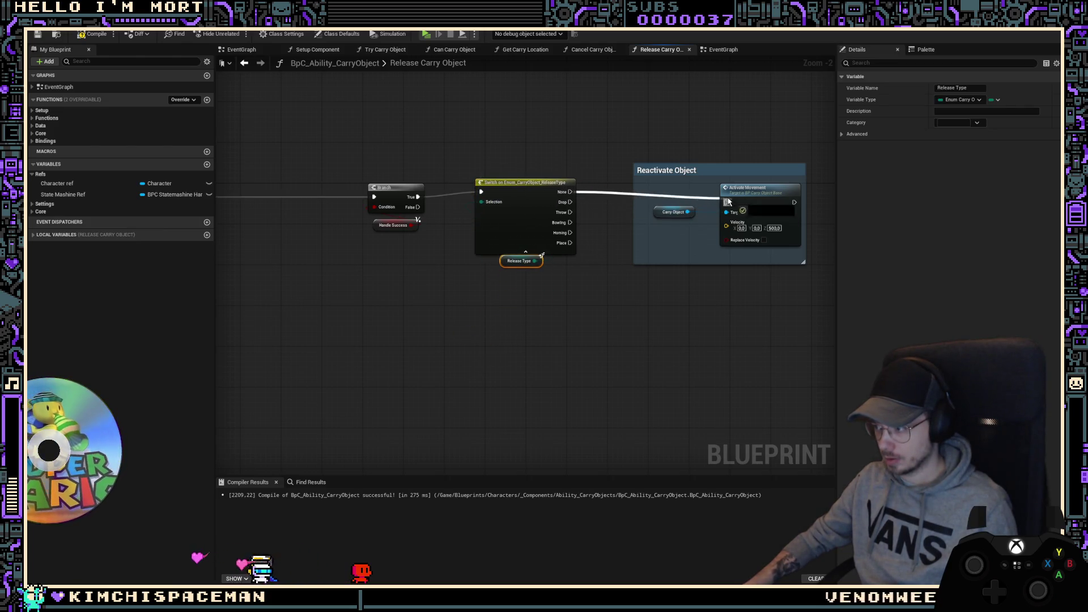
Step: Run the throw Activate Movement from the Throw case, targeting the Carry Object
left_click_drag(691, 174, 680, 96)
scroll(737, 199, "up", 2)
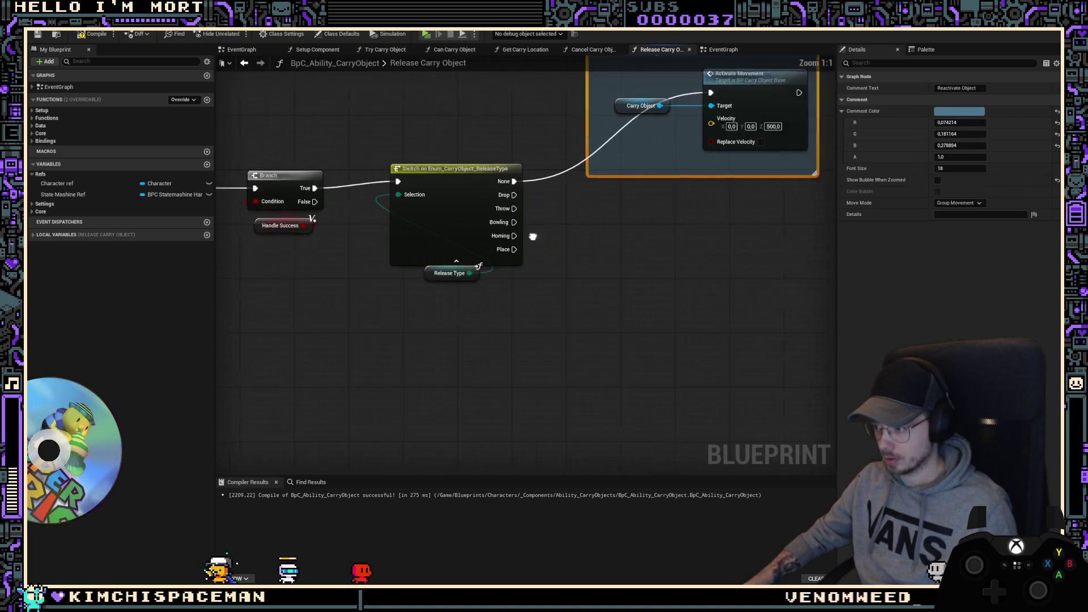
right_click_drag(652, 316, 554, 287)
left_click_drag(706, 171, 719, 240)
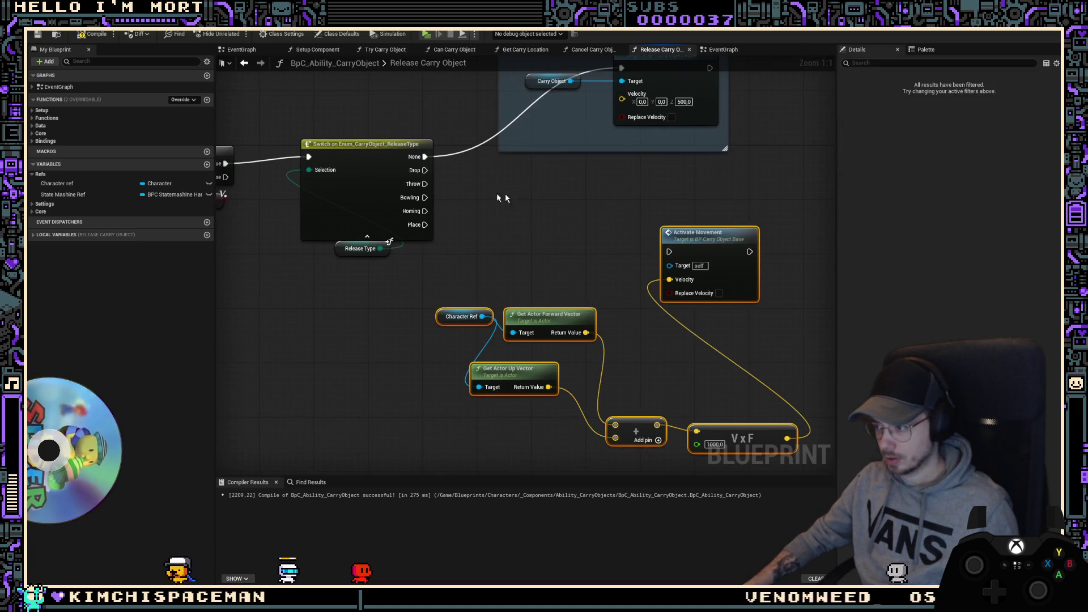
mouse_move(426, 188)
left_mouse_down()
mouse_move(659, 259)
mouse_move(669, 251)
left_mouse_up()
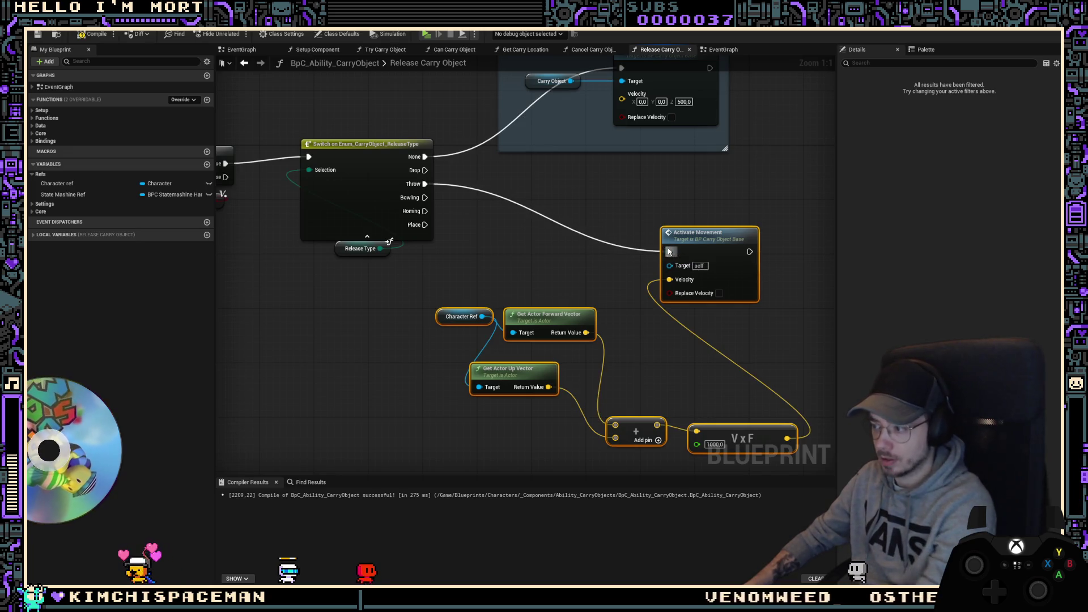
right_click_drag(622, 180, 636, 196)
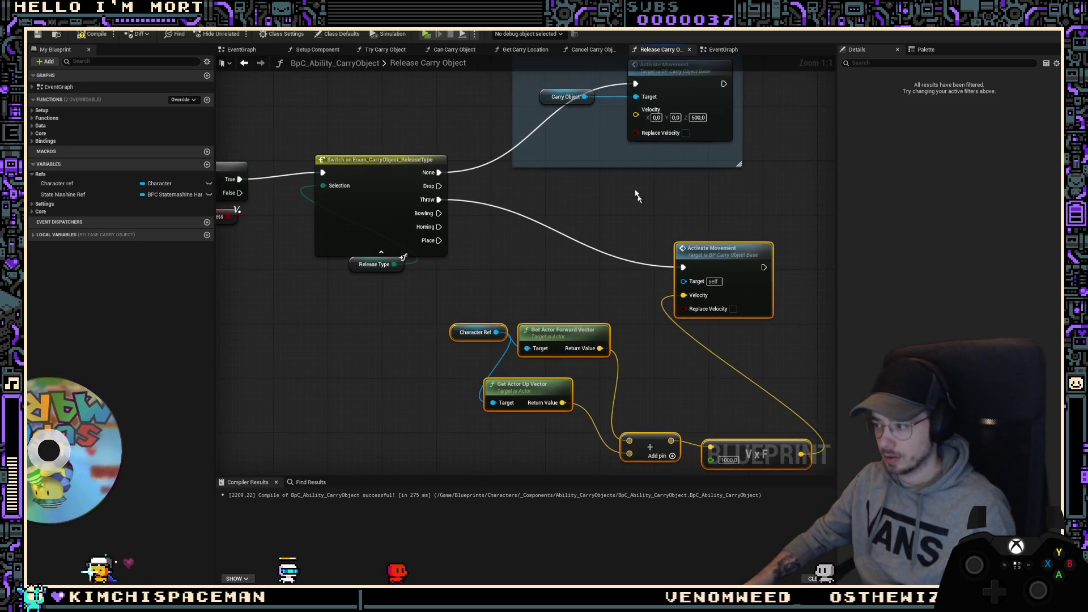
left_click(570, 96)
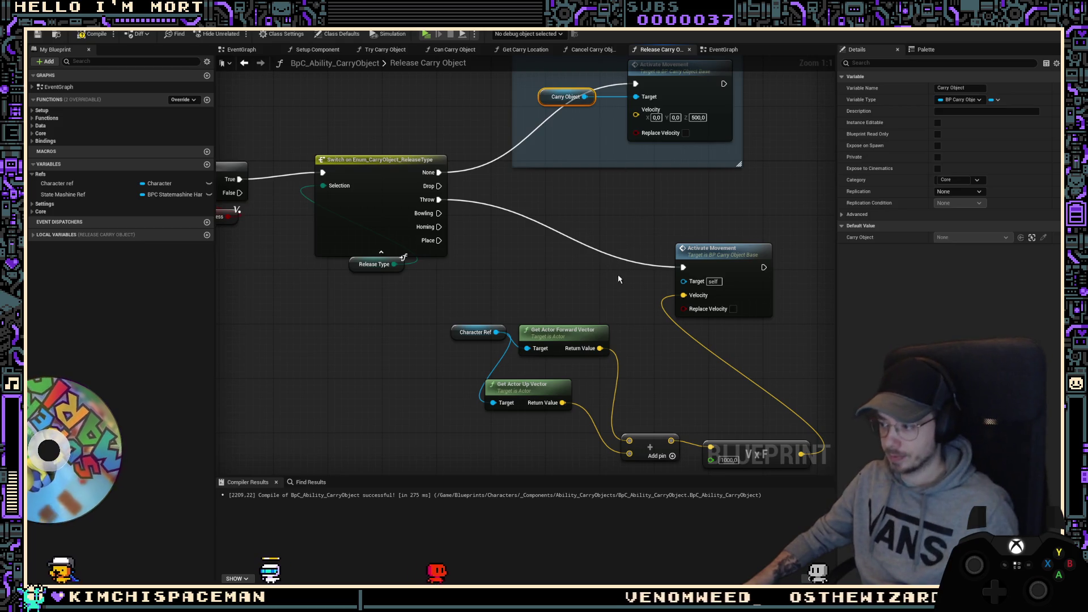
left_click_drag(656, 279, 629, 280)
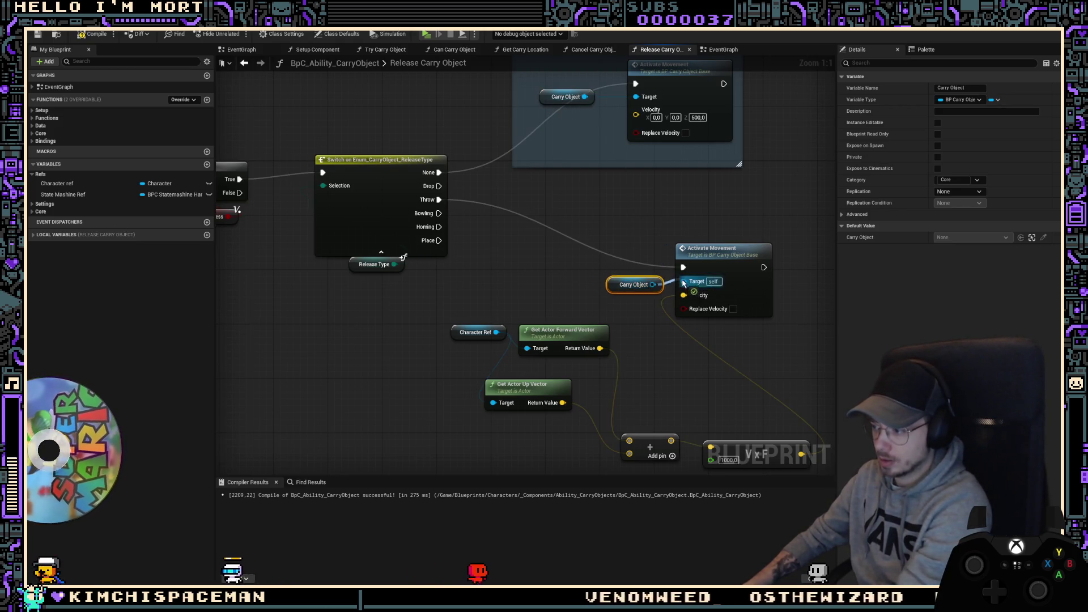
right_click_drag(629, 280, 1077, 314)
right_click_drag(238, 253, 636, 253)
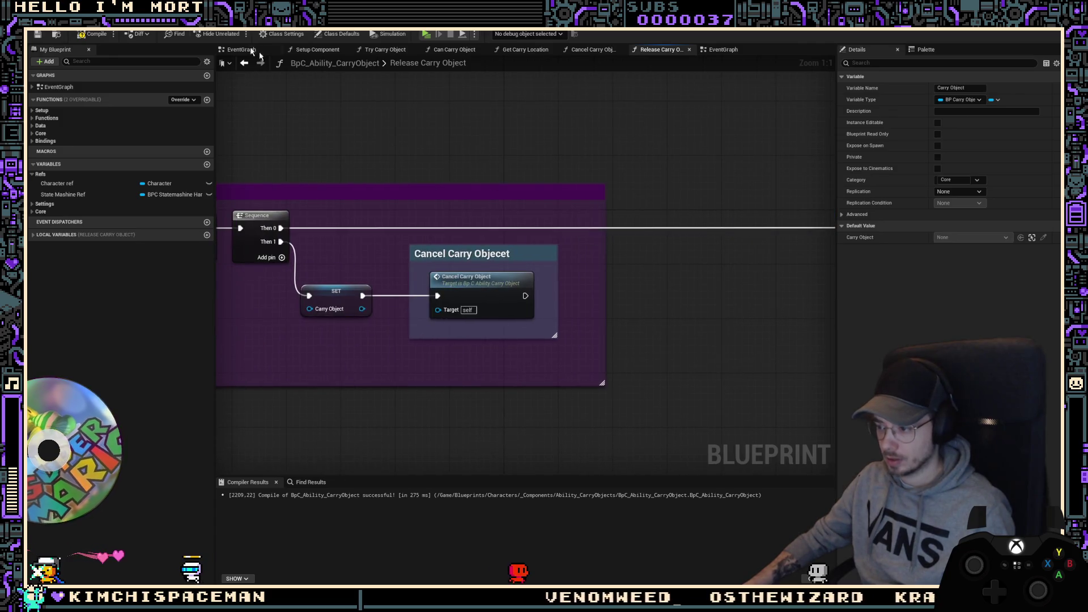
Step: Recompile the carry ability Blueprint, then play-test carrying a crate and stop the session
left_click(92, 34)
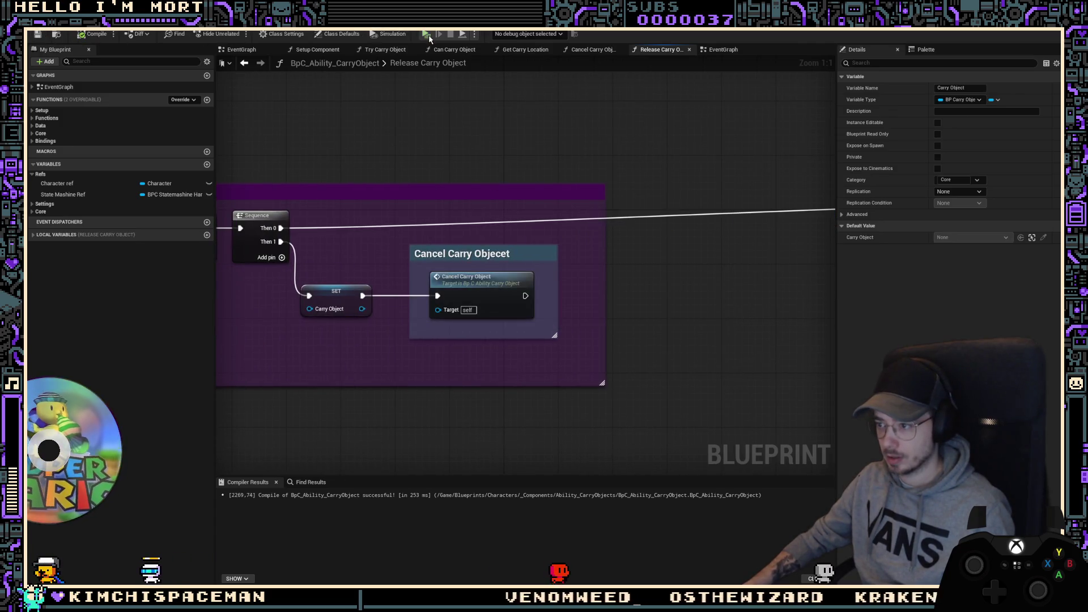
key("alt+p")
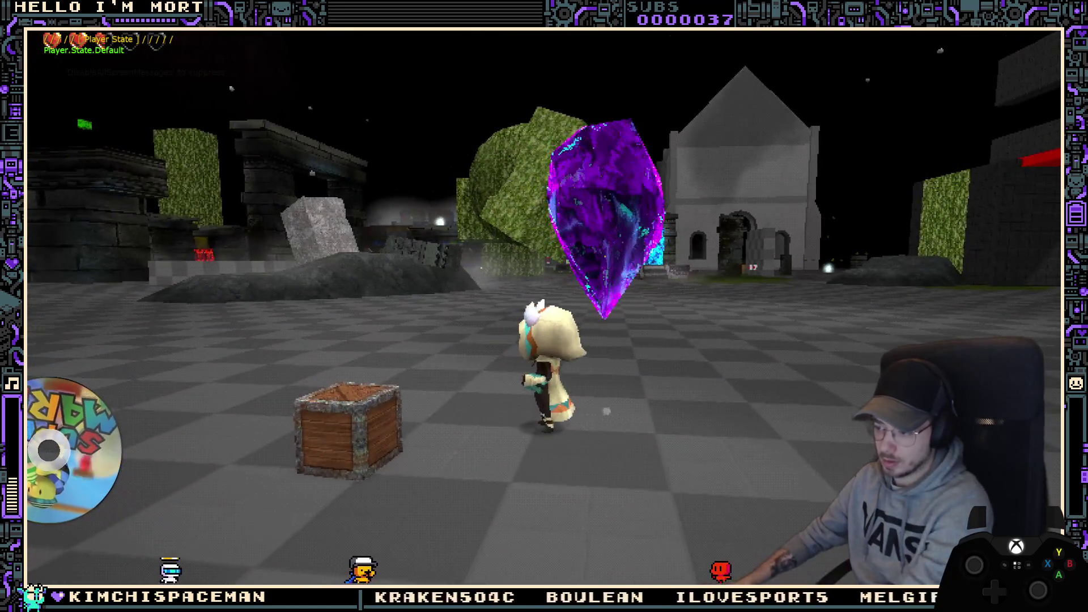
key("Escape")
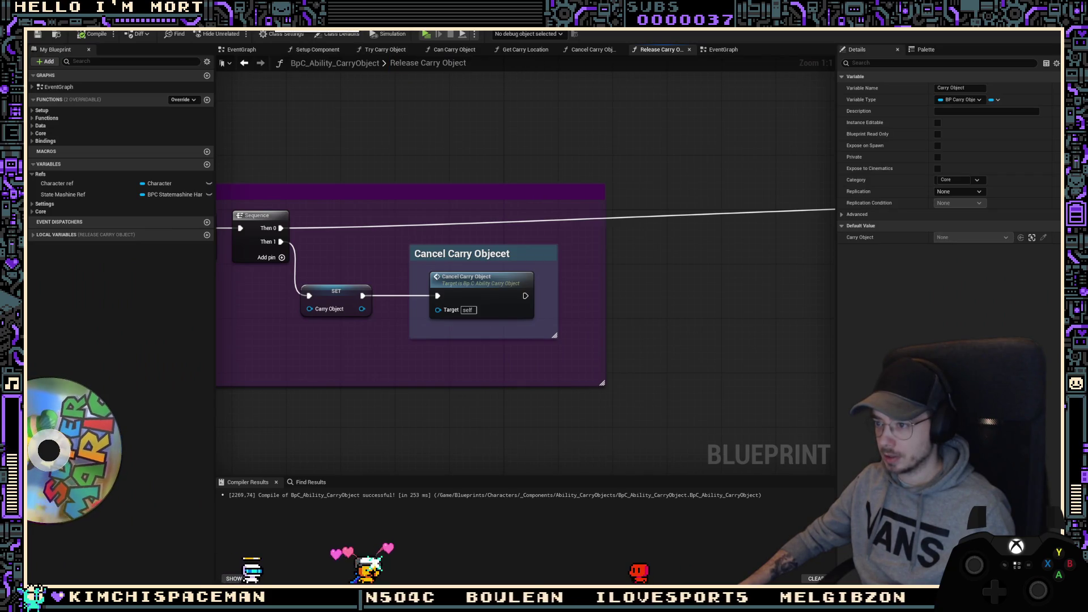
Step: Go up from Animations to the Adventure folder and open ABP_ObjectGrab, panning its graph into view
key("ctrl+space")
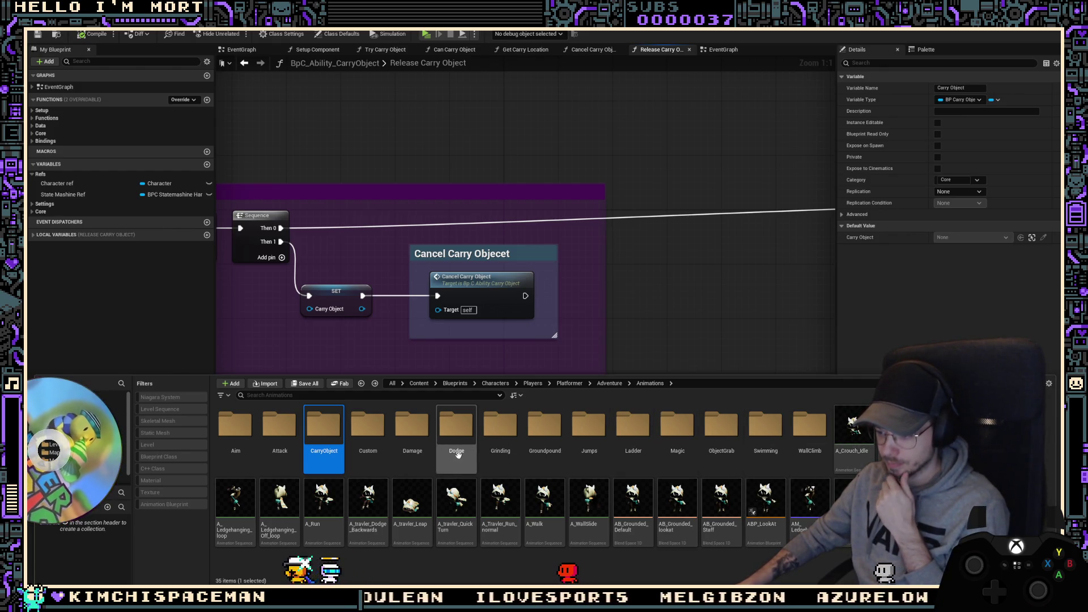
key("BackSpace")
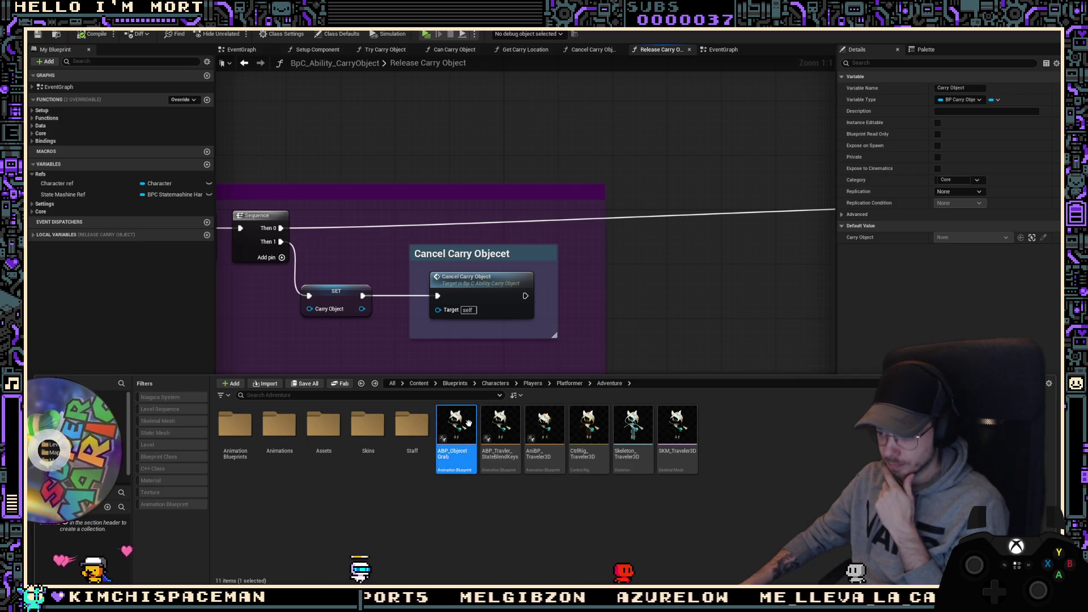
key("Return")
right_click_drag(661, 286, 432, 277)
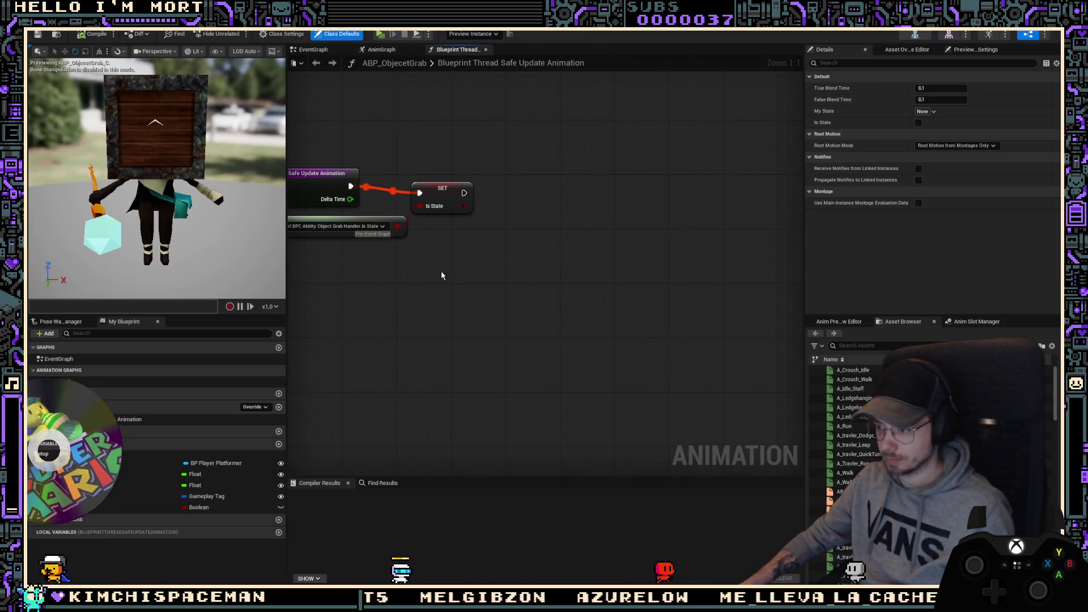
Step: In the ObjectGrab AnimGraph, add a Slot 'DefaultSlot' node, keeping DefaultGroup.DefaultSlot as its slot
double_click(170, 382)
mouse_move(632, 328)
right_mouse_down()
mouse_move(437, 323)
mouse_move(707, 312)
right_mouse_up()
right_click(553, 346)
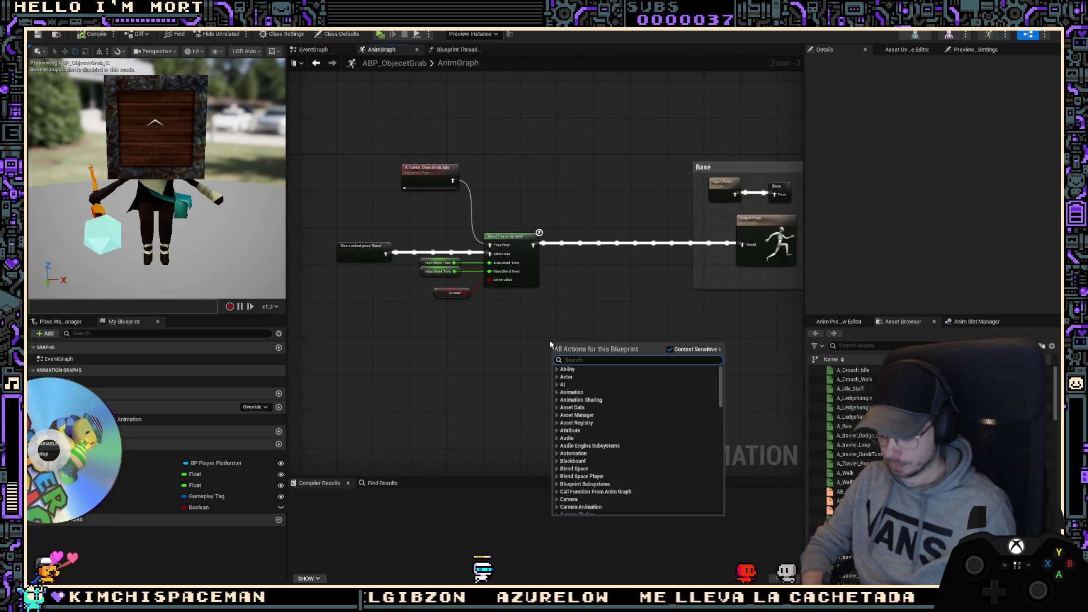
type("montage")
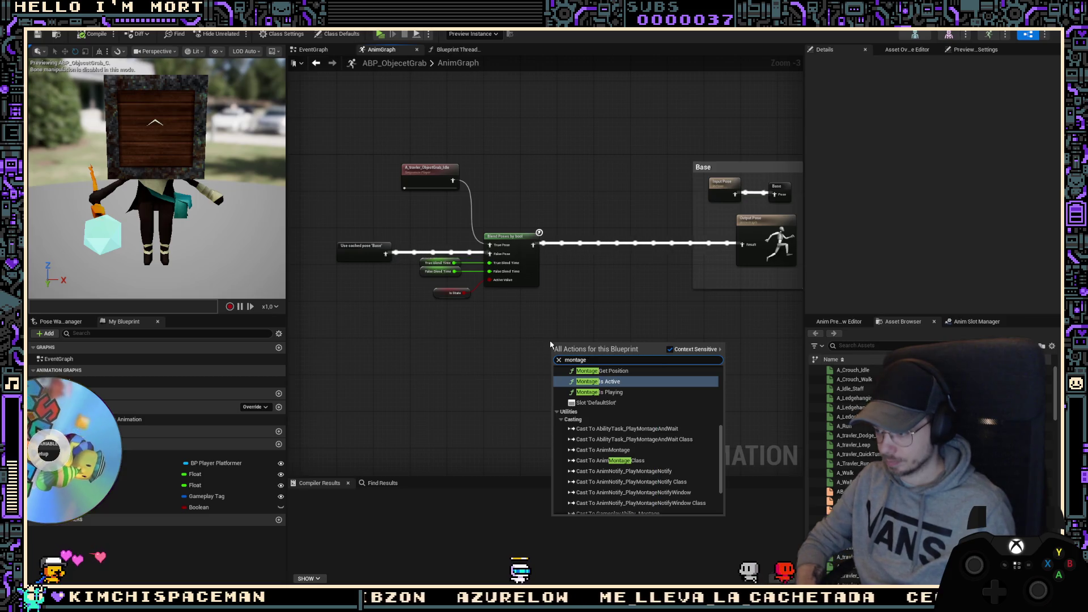
key("Down")
key("Down")
key("Return")
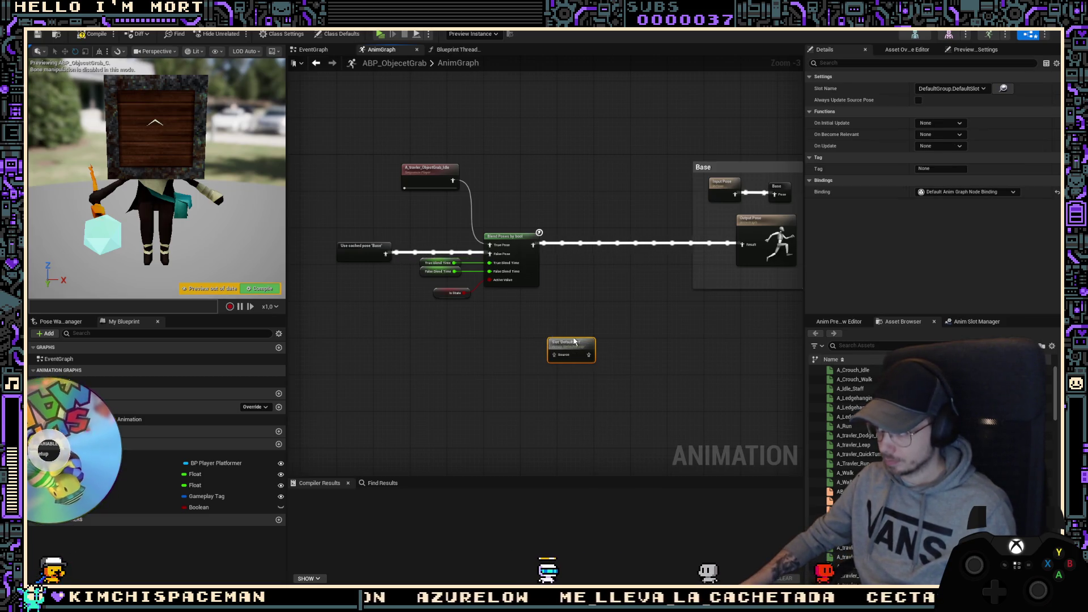
left_click(963, 88)
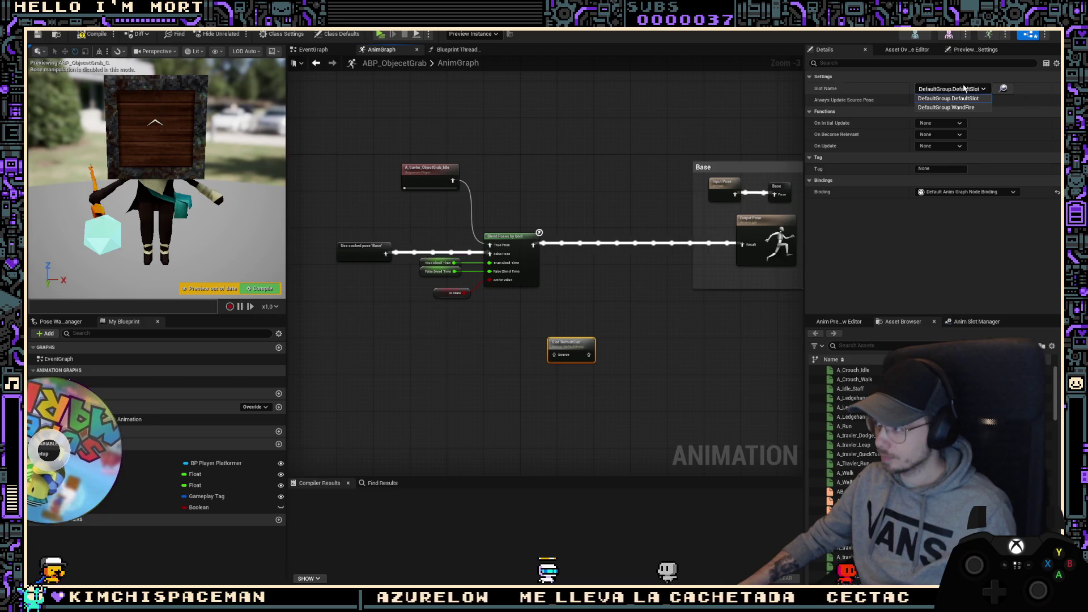
left_click(964, 98)
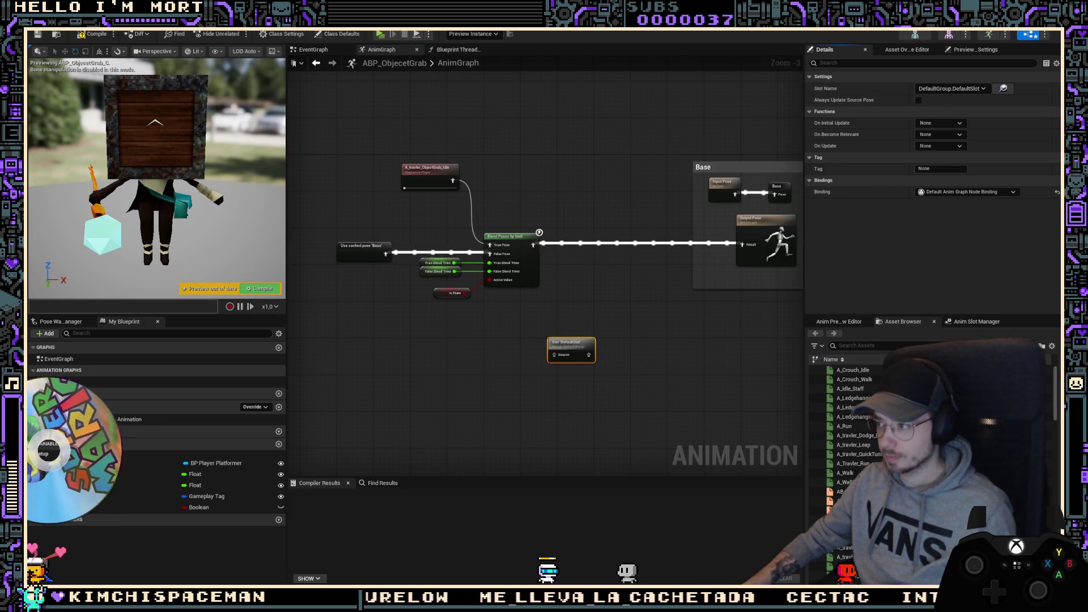
Step: Find the idle sequence's asset and open the AM_travler_ObjectGrab_Push_Forward montage
left_click(452, 184)
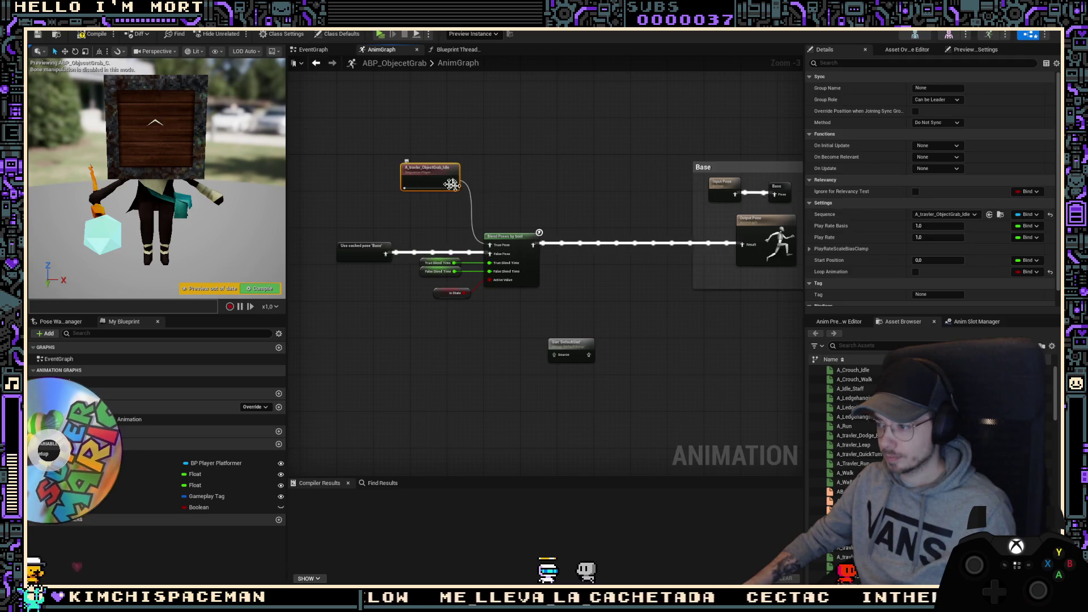
left_click(1000, 214)
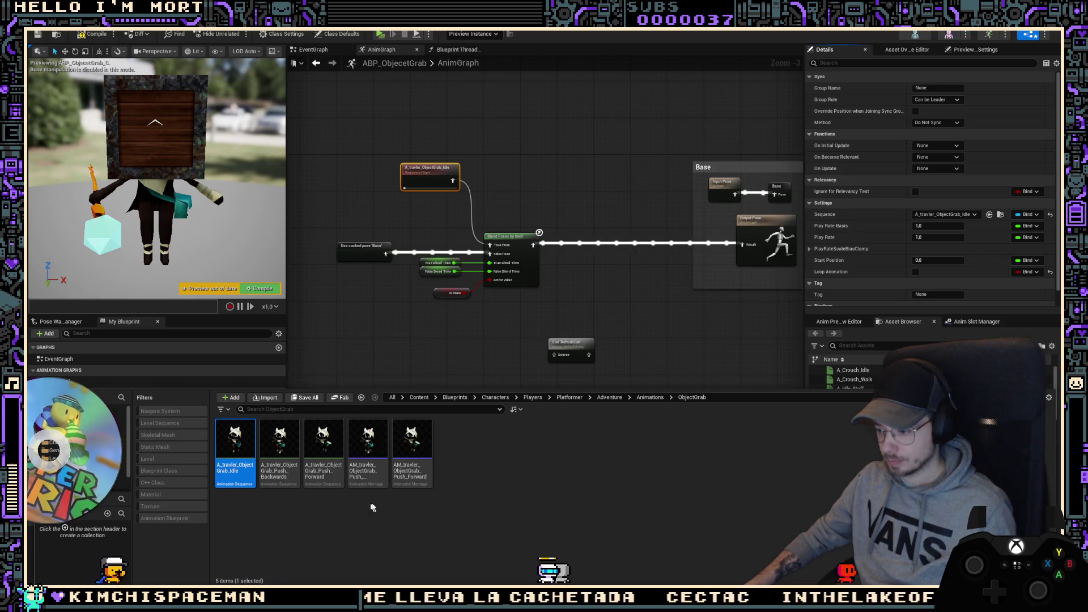
double_click(412, 448)
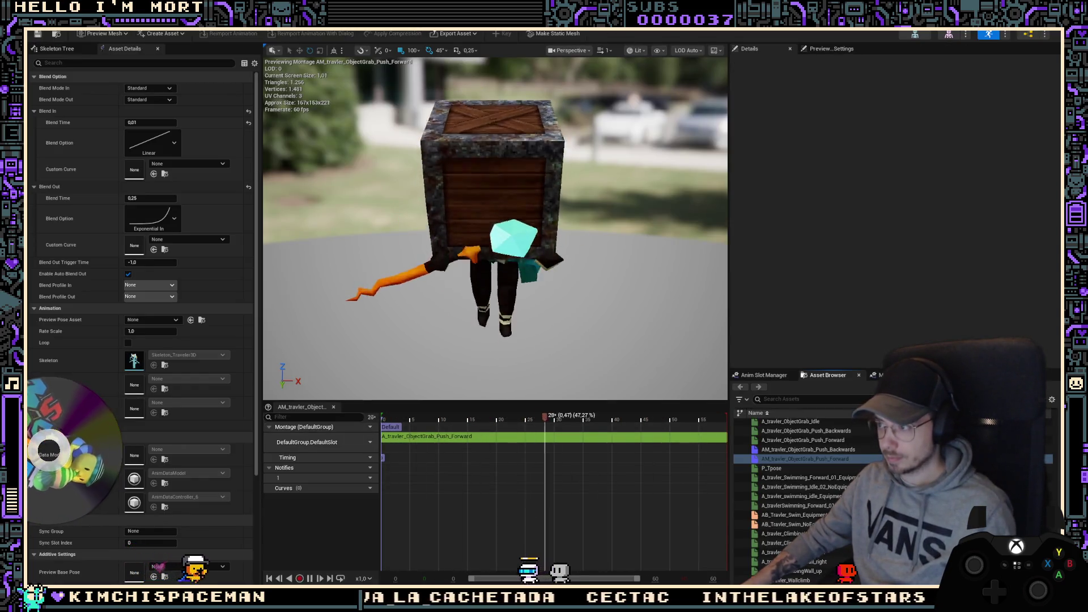
Step: Open the AM_travler_CarryObject_Overhead_Throw montage from the CarryObject animations folder
left_click(569, 54)
key("ctrl+space")
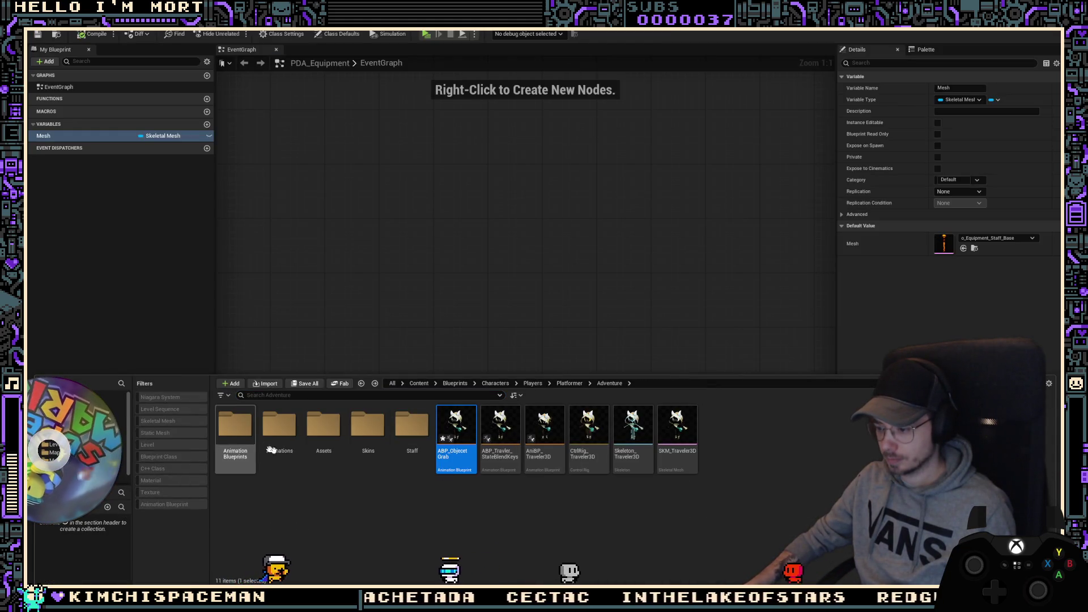
left_click(658, 384)
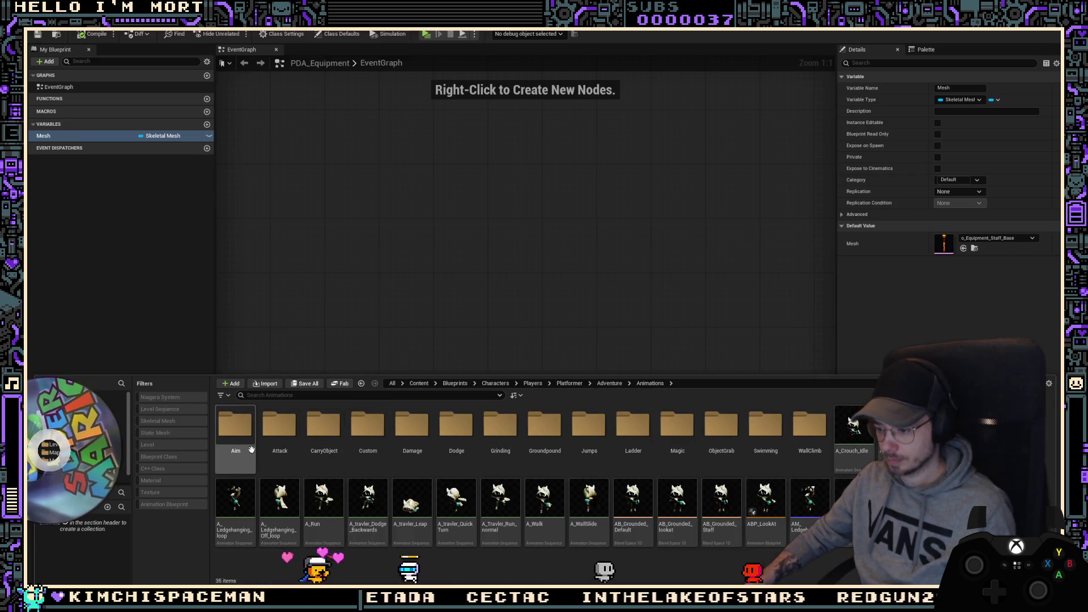
double_click(323, 436)
double_click(335, 425)
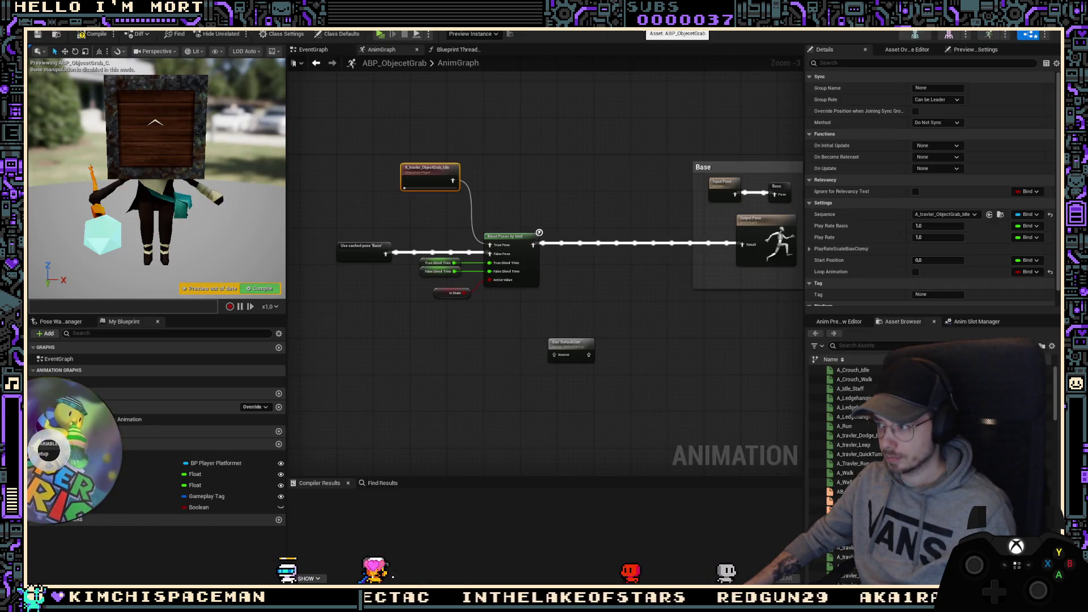
Step: Open the AnimGraph of ABP_Travler_CarryObject from Adventure > AnimationBlueprints
key("alt+Tab")
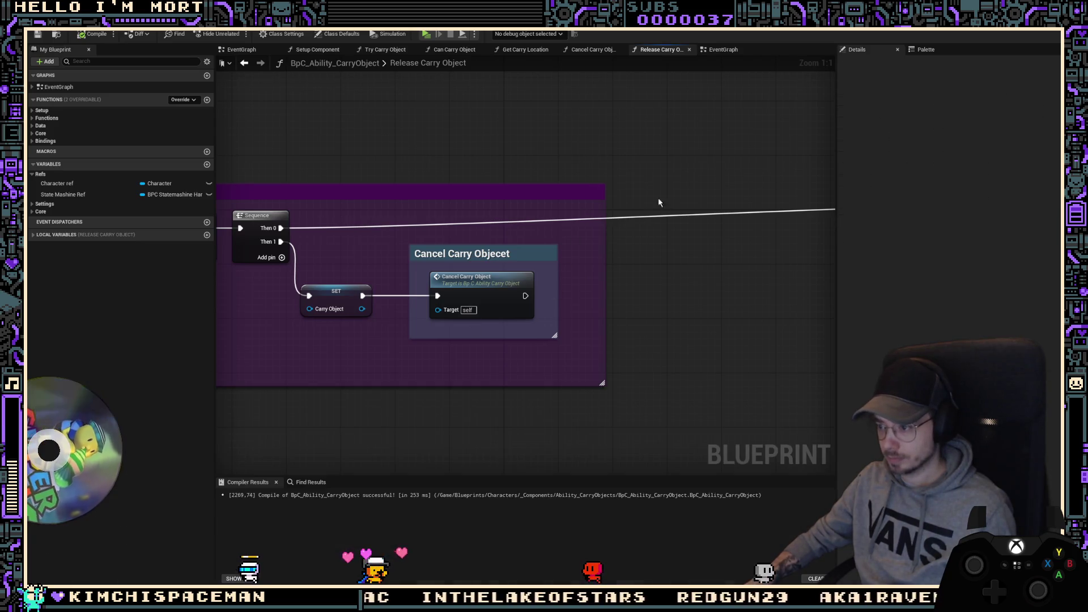
key("ctrl+space")
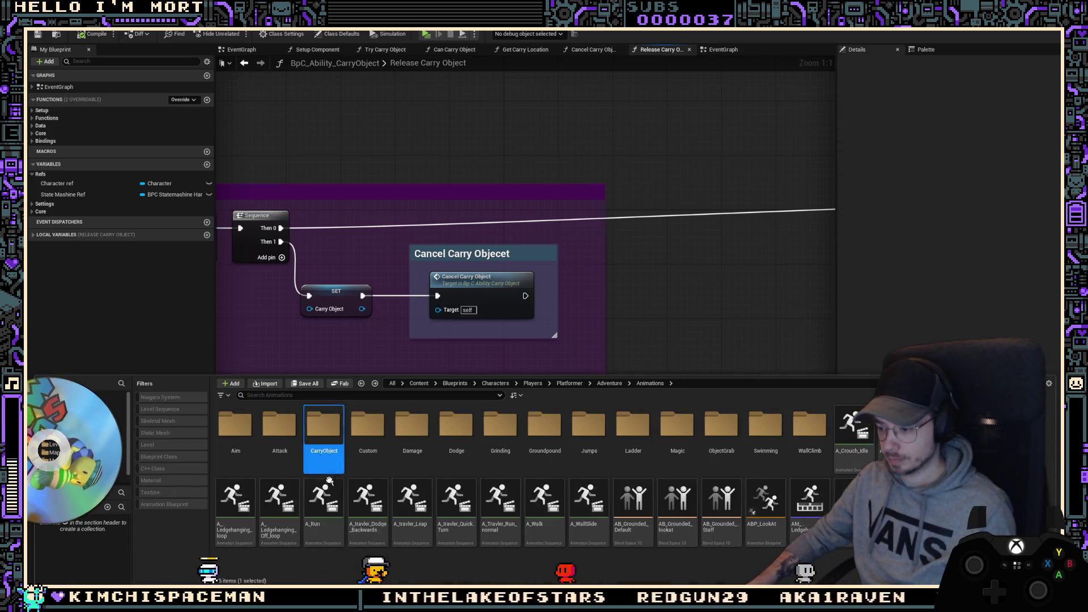
double_click(721, 426)
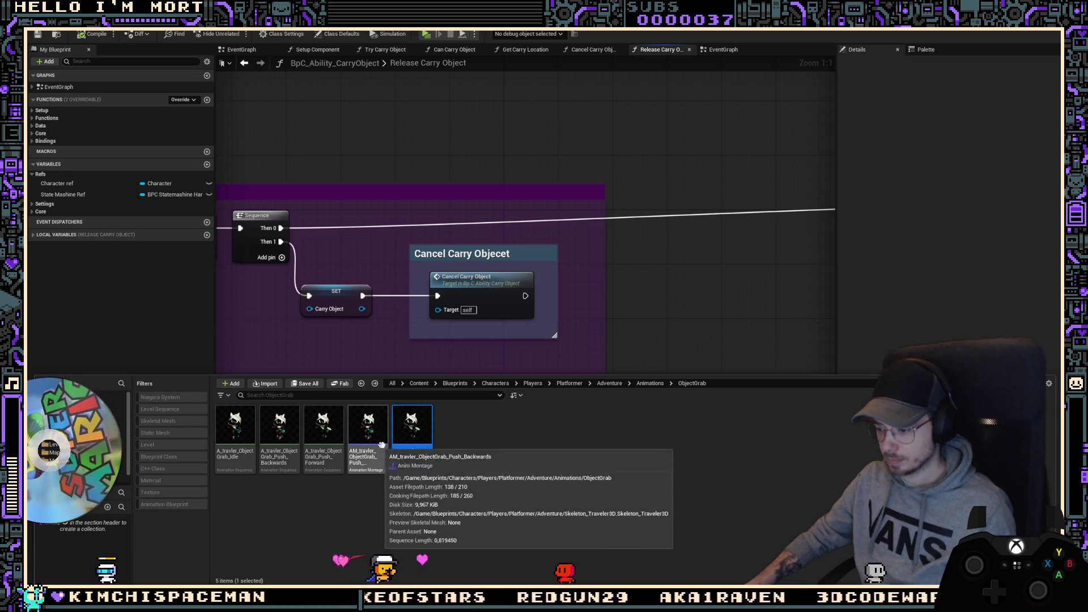
key("alt+Left")
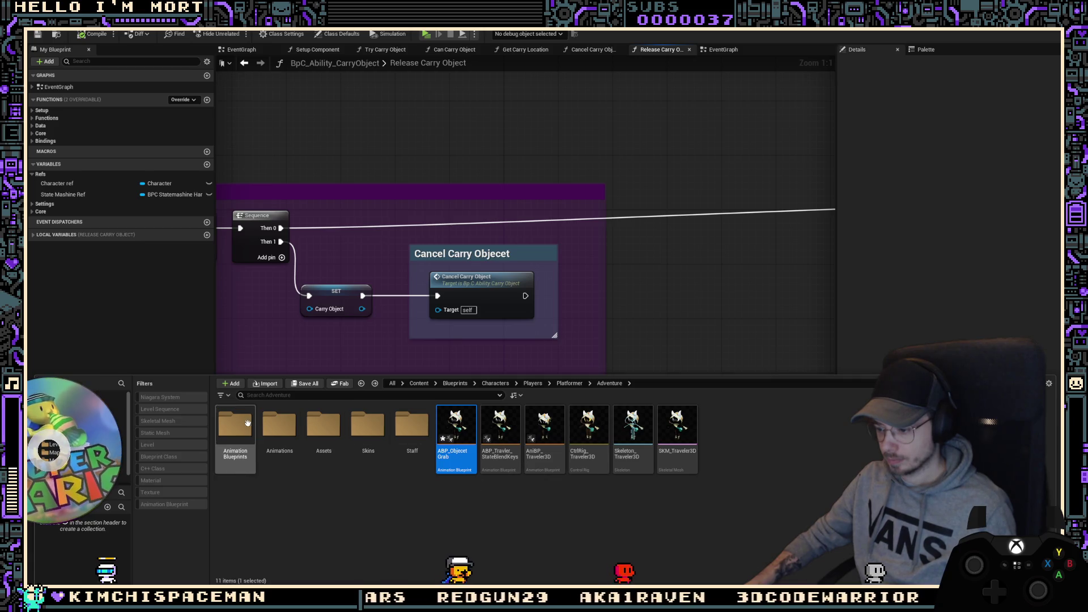
double_click(234, 427)
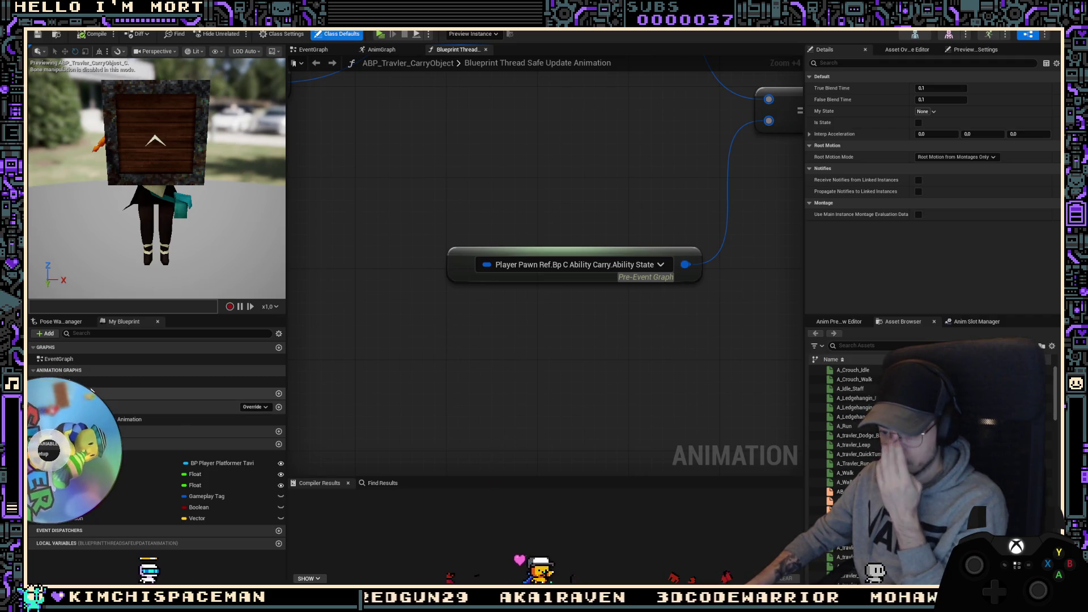
double_click(129, 382)
Step: Select the Input Pose, Base and Output Pose nodes and move them right to make room
scroll(438, 321, "down", 3)
right_click_drag(438, 321, 430, 312)
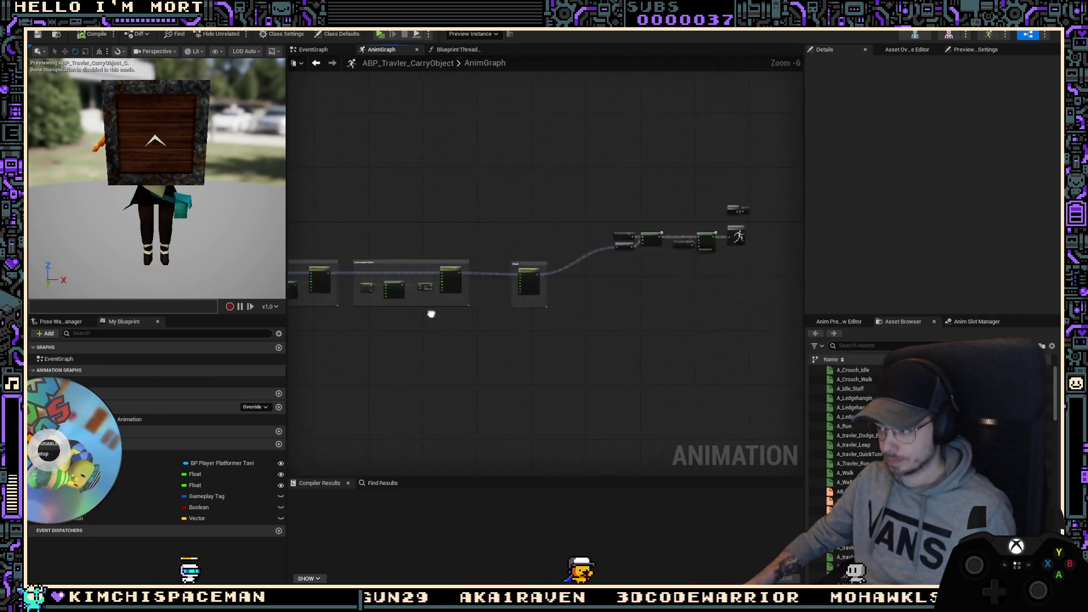
scroll(430, 312, "up", 3)
right_click_drag(717, 178, 587, 155)
left_click_drag(479, 259, 480, 255)
left_click_drag(502, 251, 654, 251)
Step: Add a DefaultSlot track to the overhead throw montage alongside the WandFire track
right_click(483, 325)
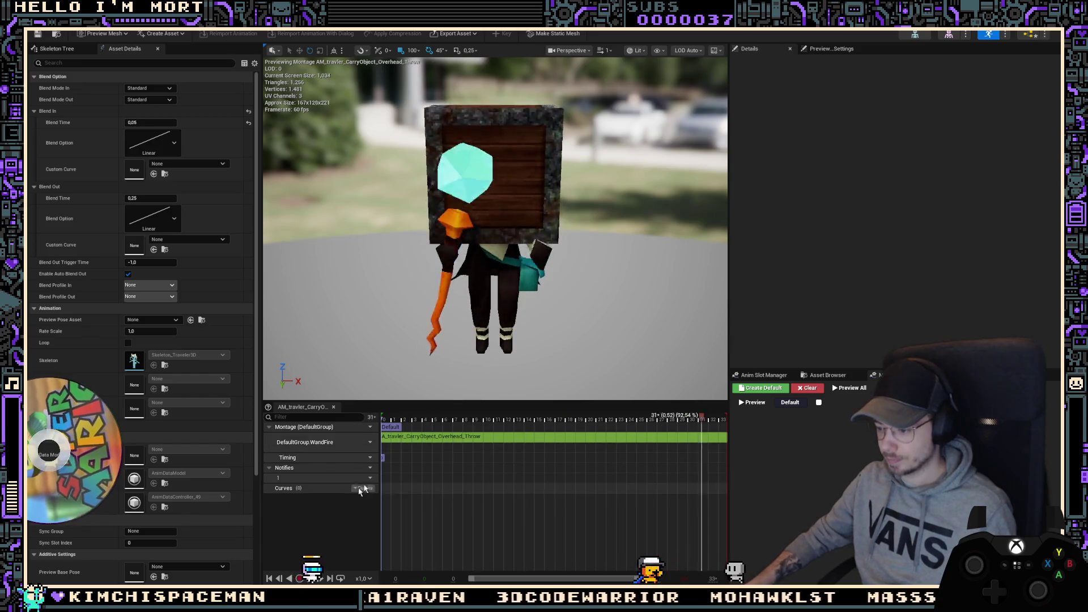
left_click(367, 443)
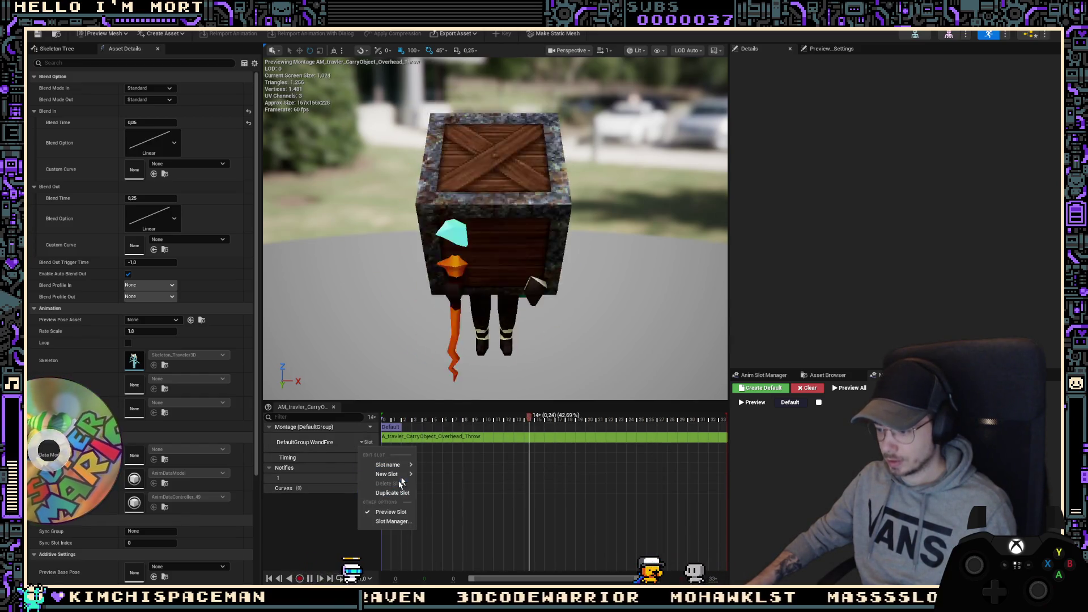
mouse_move(397, 474)
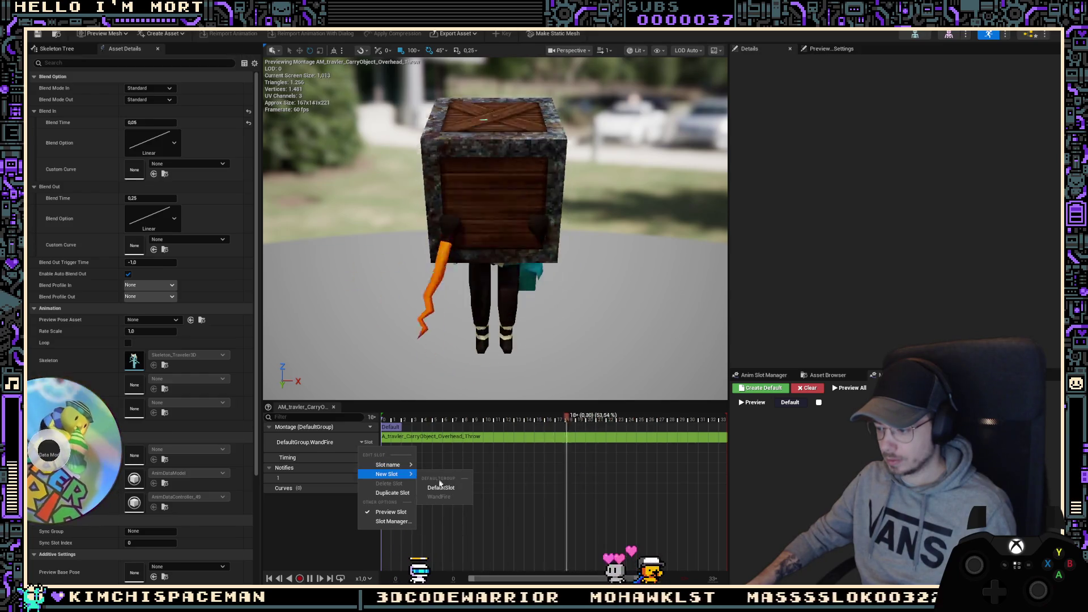
left_click(440, 487)
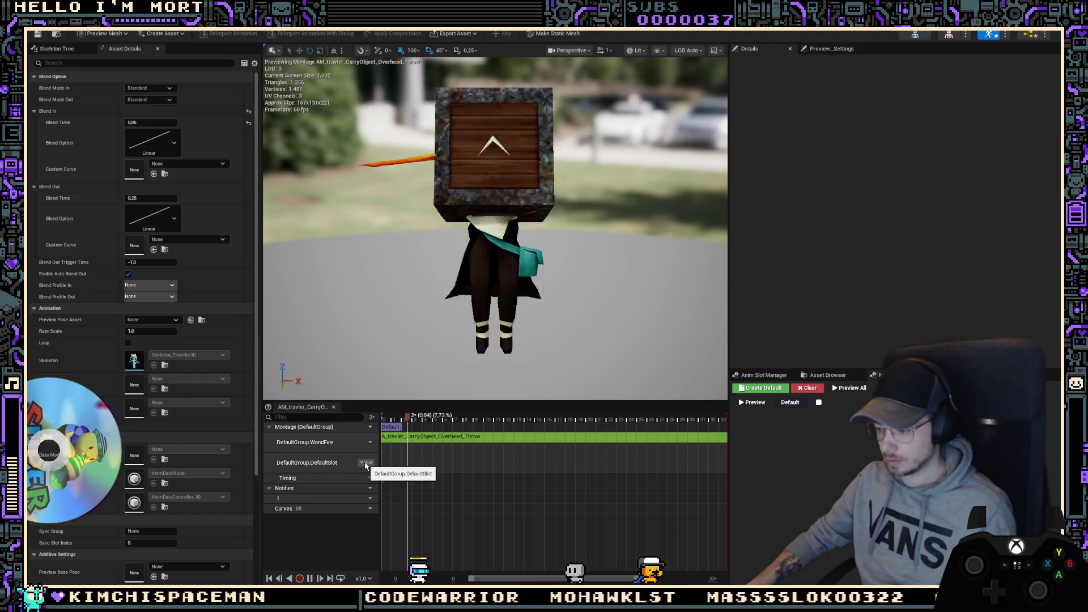
left_click(367, 463)
mouse_move(392, 498)
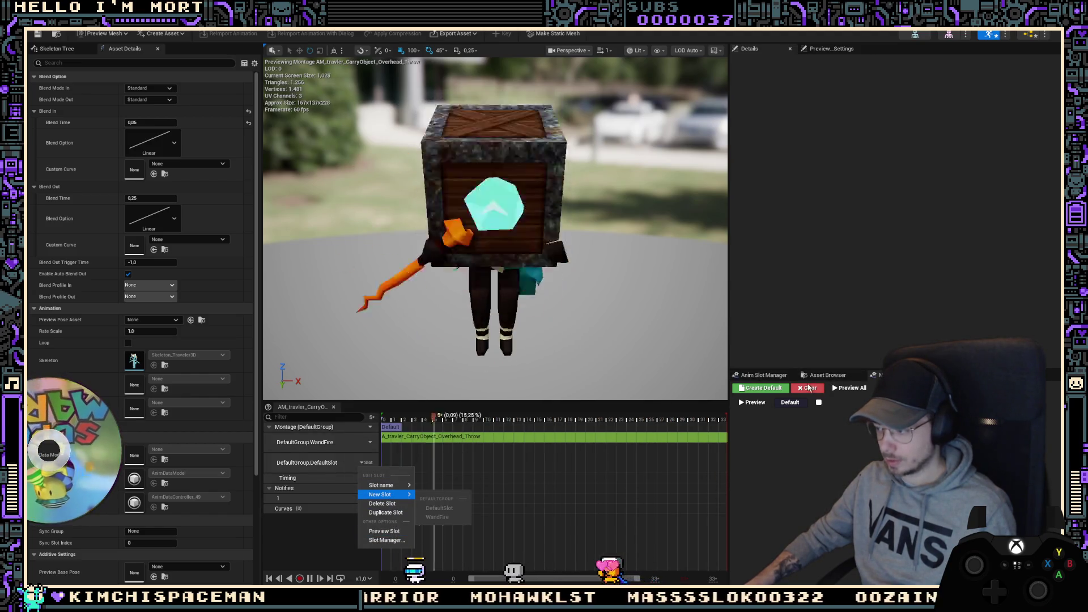
left_click(810, 388)
Step: Create a new CarryObject slot in the Anim Slot Manager
left_click(788, 376)
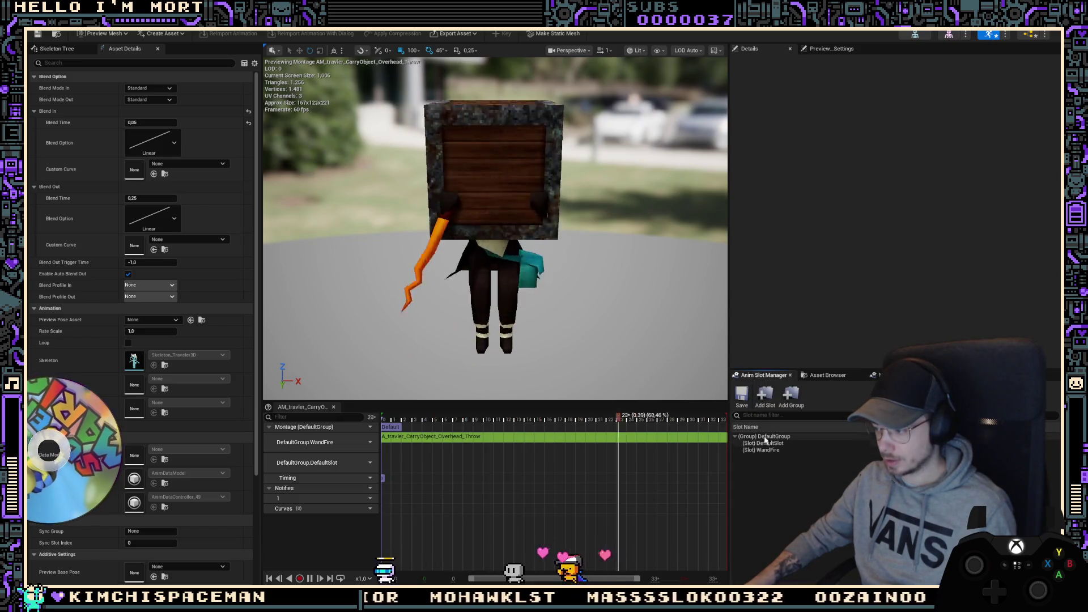
left_click(759, 398)
type("CarryObjec")
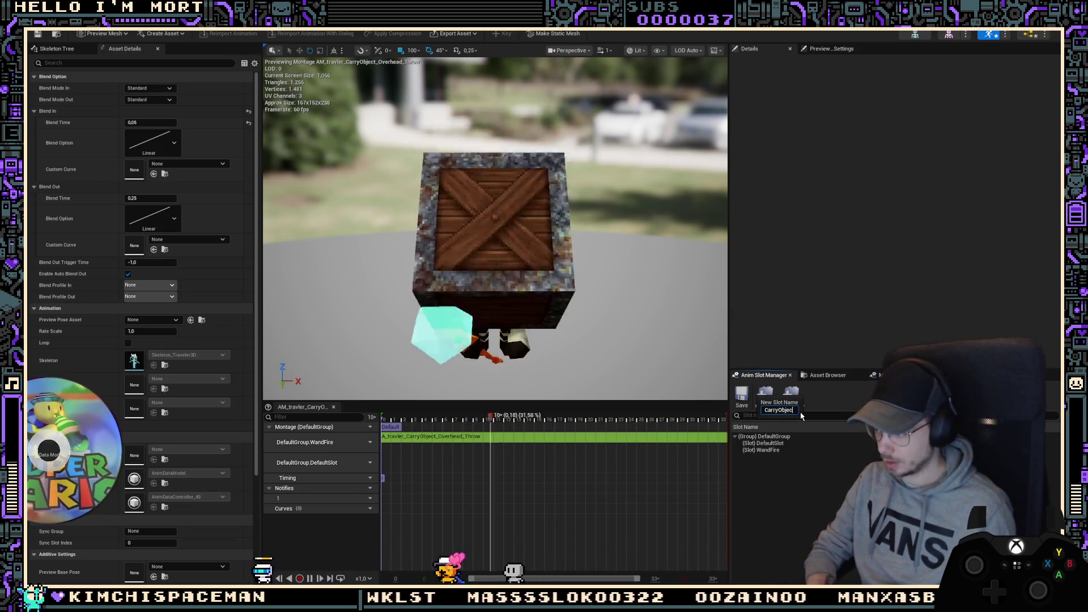
type("t")
key("Return")
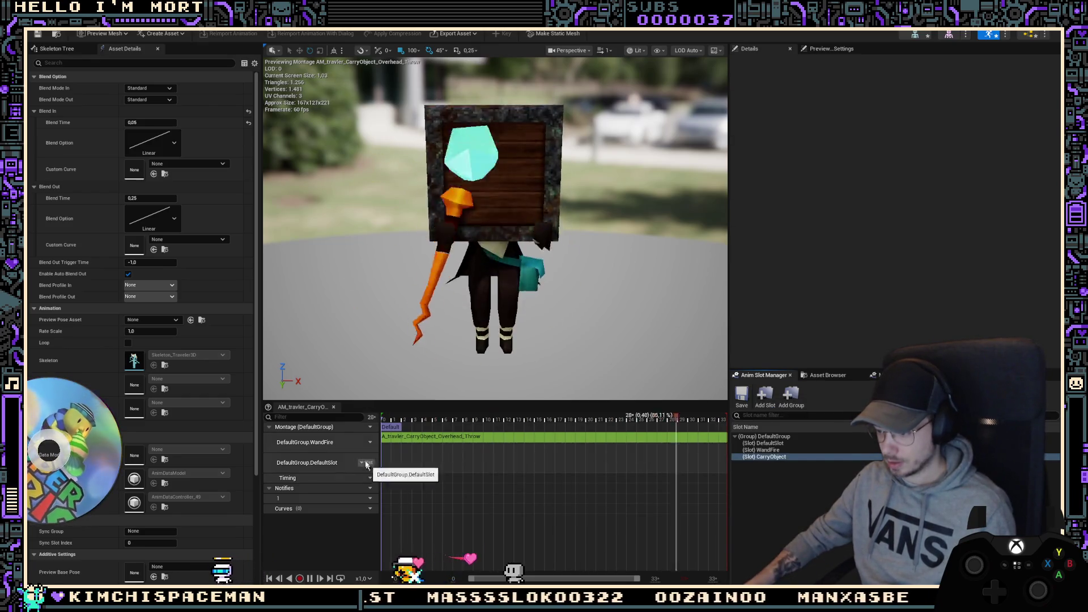
Step: Delete the extra DefaultSlot track and assign the montage track to DefaultGroup.CarryObject
left_click(367, 464)
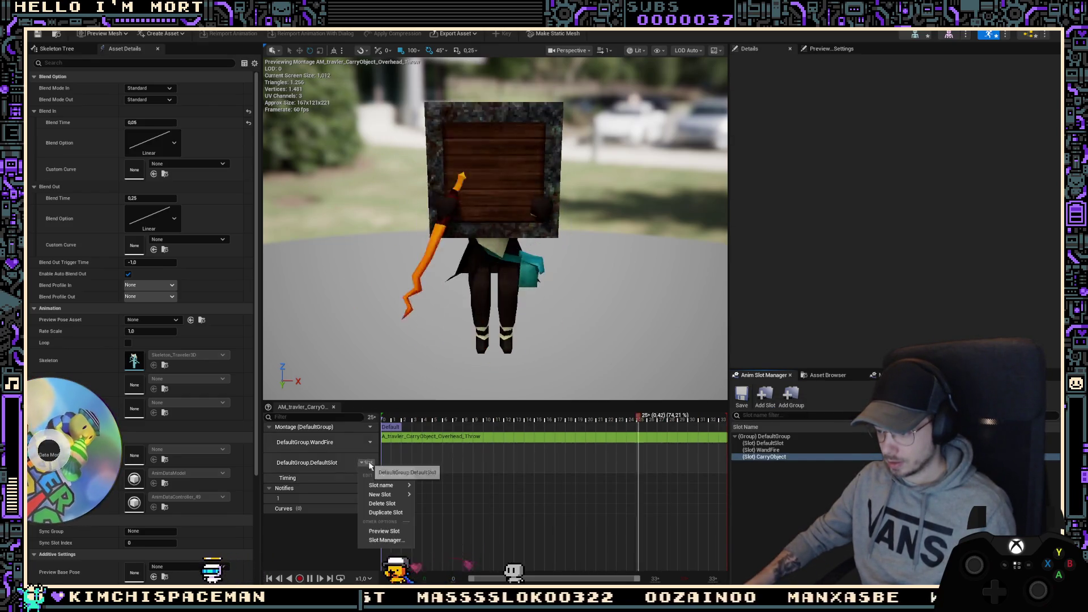
left_click(394, 506)
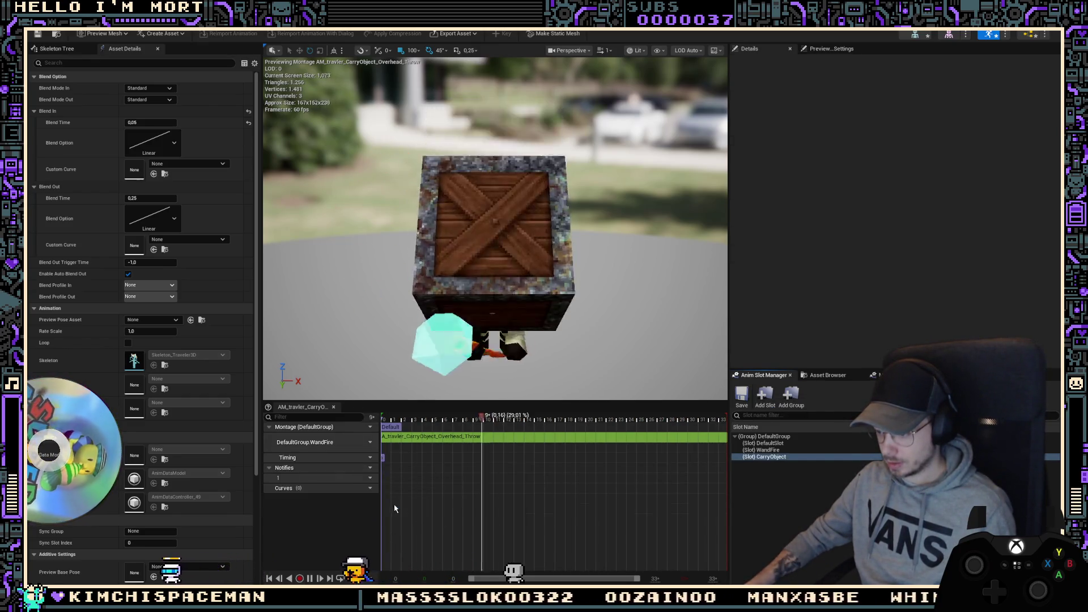
left_click(365, 442)
mouse_move(397, 465)
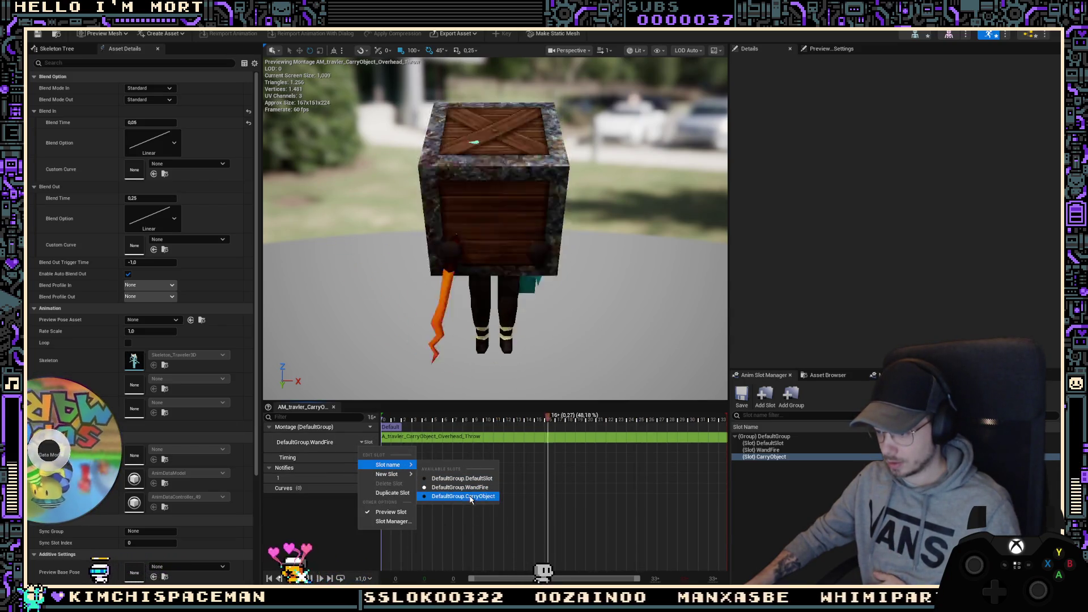
left_click(471, 497)
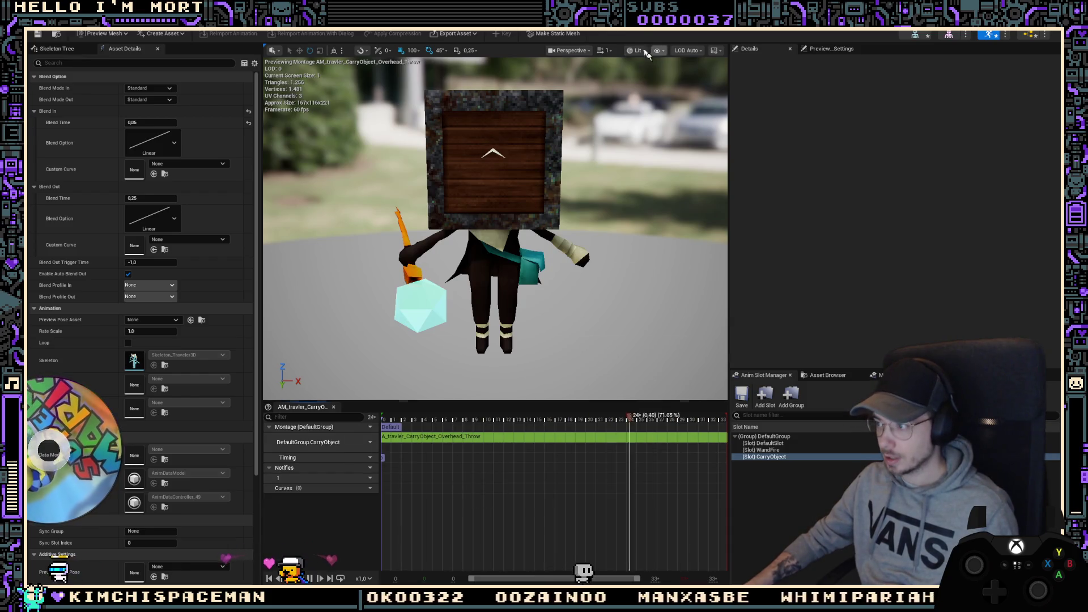
Step: Reopen the CarryObject overhead throw montage, then return to the CarryObject anim blueprint graph
left_click(828, 375)
double_click(805, 433)
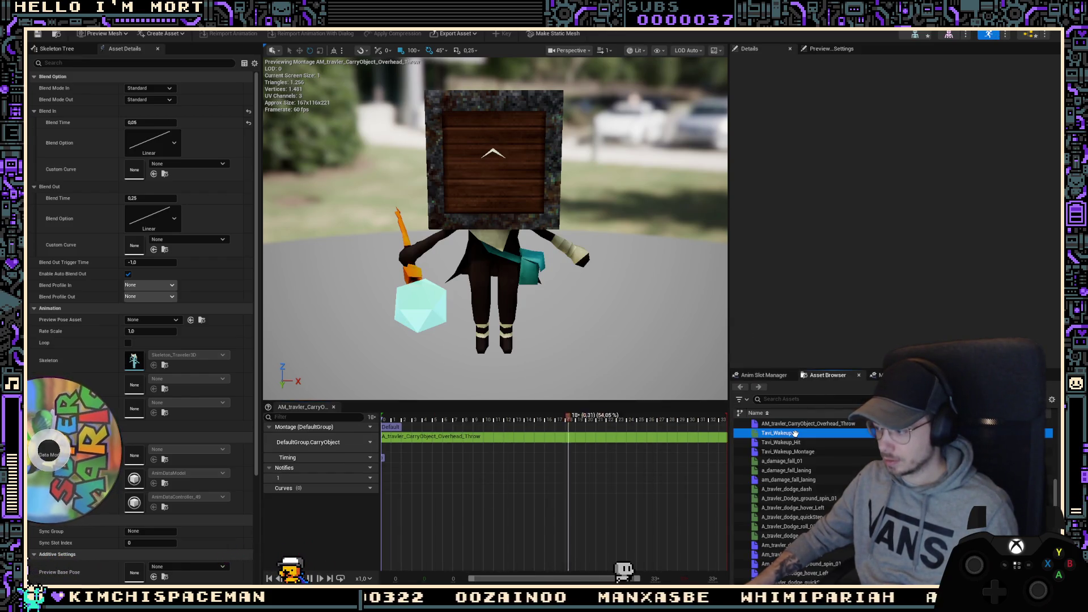
double_click(805, 423)
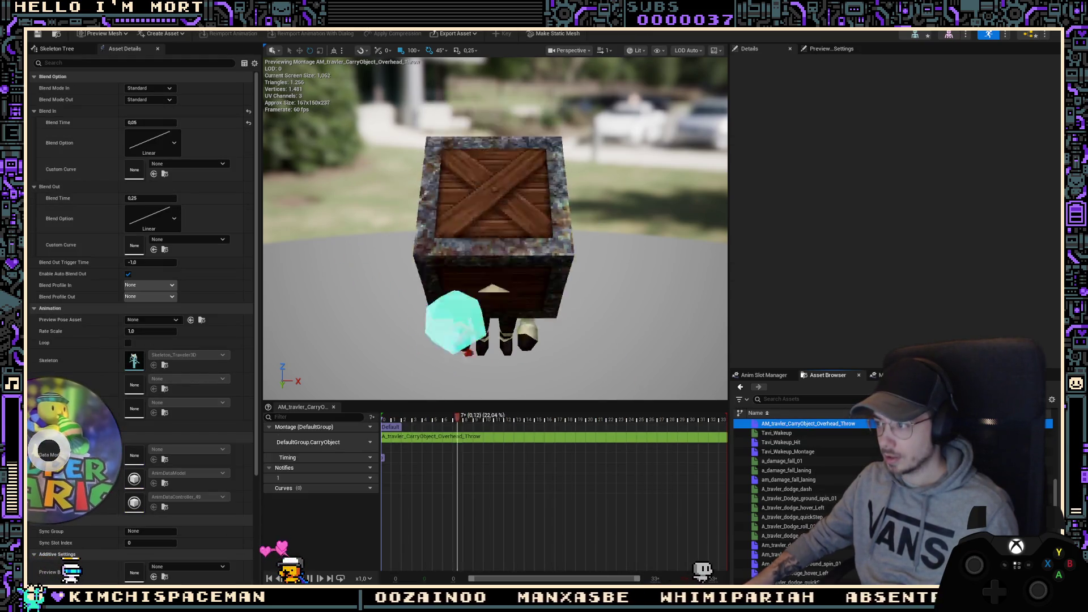
key("ctrl+Tab")
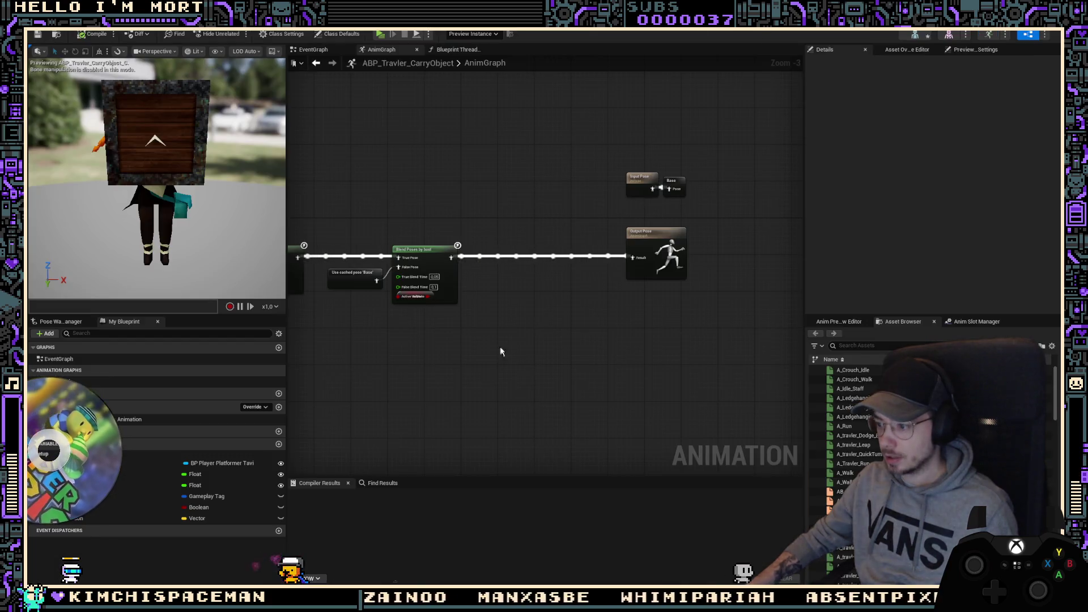
Step: Add a Slot 'DefaultSlot' node to the CarryObject AnimGraph
right_click(492, 293)
type("carry")
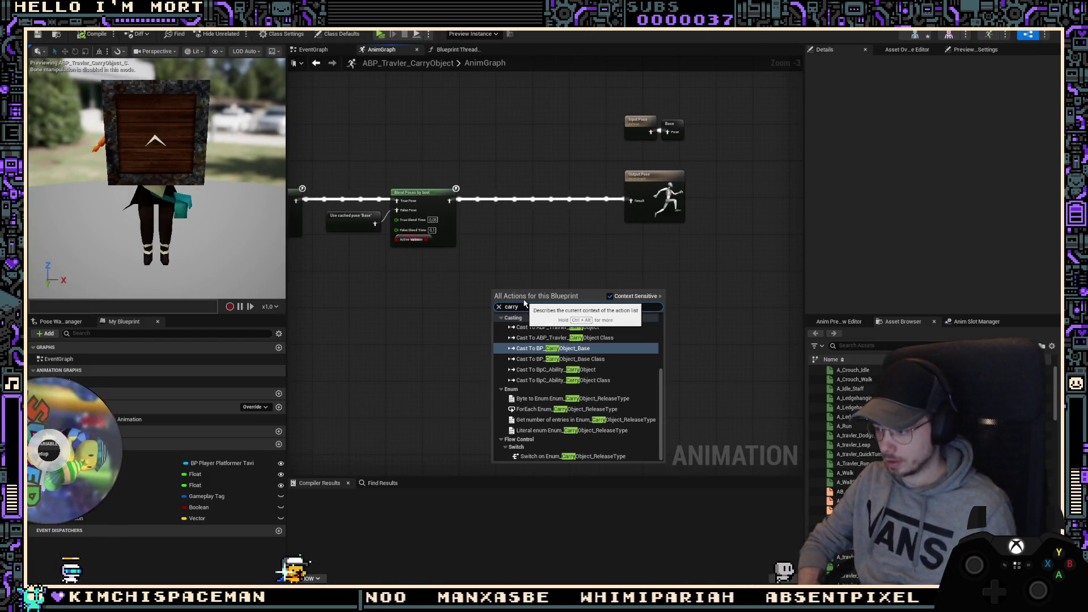
type(" object")
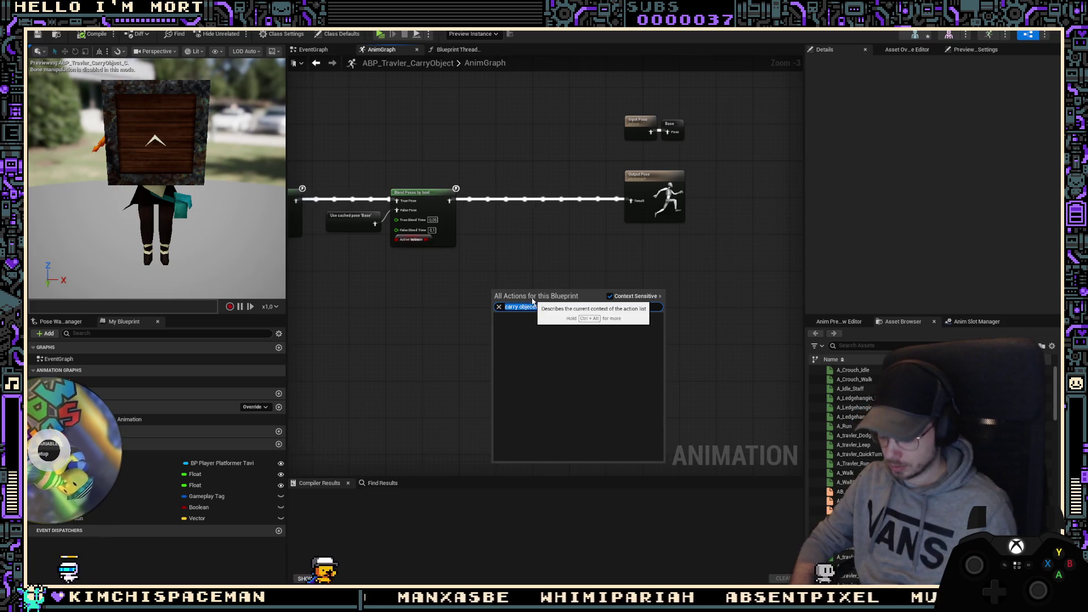
type("stlo")
key("ctrl+a")
type("default sl")
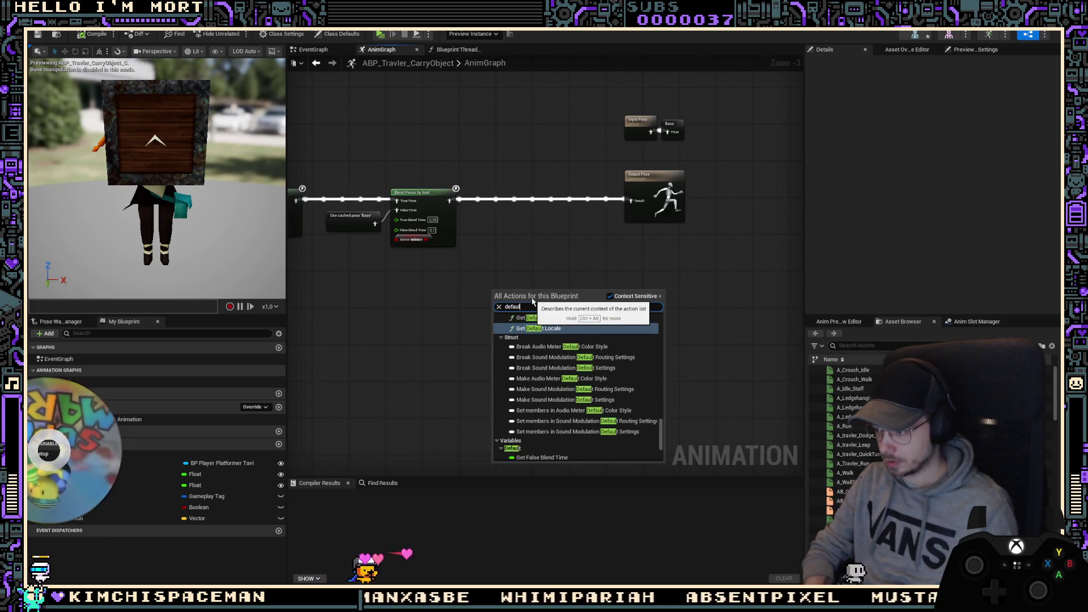
key("Return")
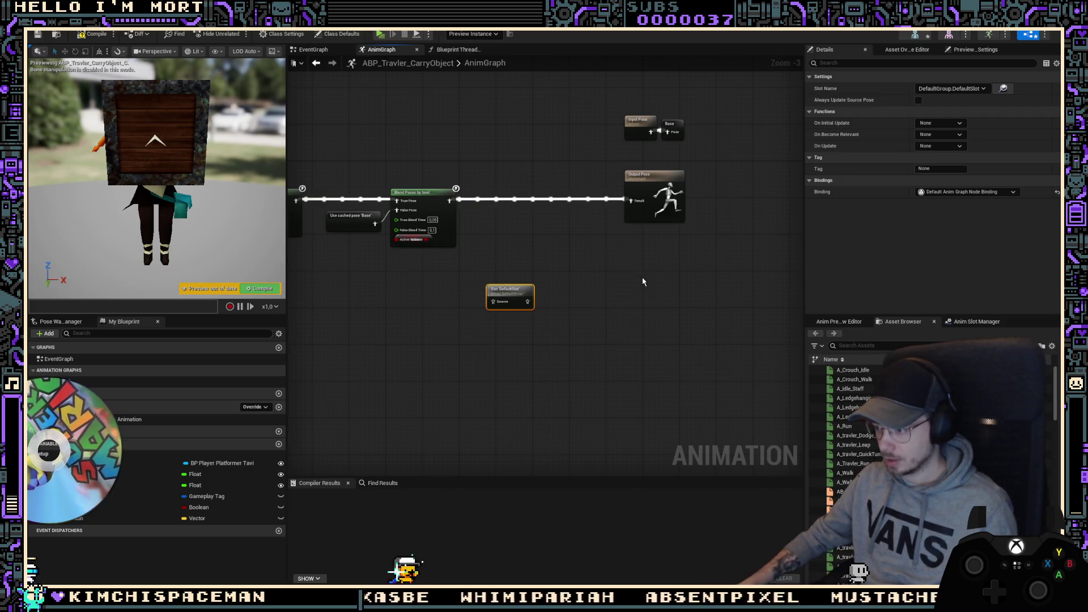
Step: Move the Layered blend per bone node near the output and feed Blend Poses into its Base Pose
scroll(442, 253, "up", 2)
mouse_move(448, 185)
left_mouse_down()
mouse_move(401, 284)
mouse_move(585, 265)
left_mouse_up()
mouse_move(464, 201)
left_mouse_down()
mouse_move(580, 281)
mouse_move(609, 193)
left_mouse_up()
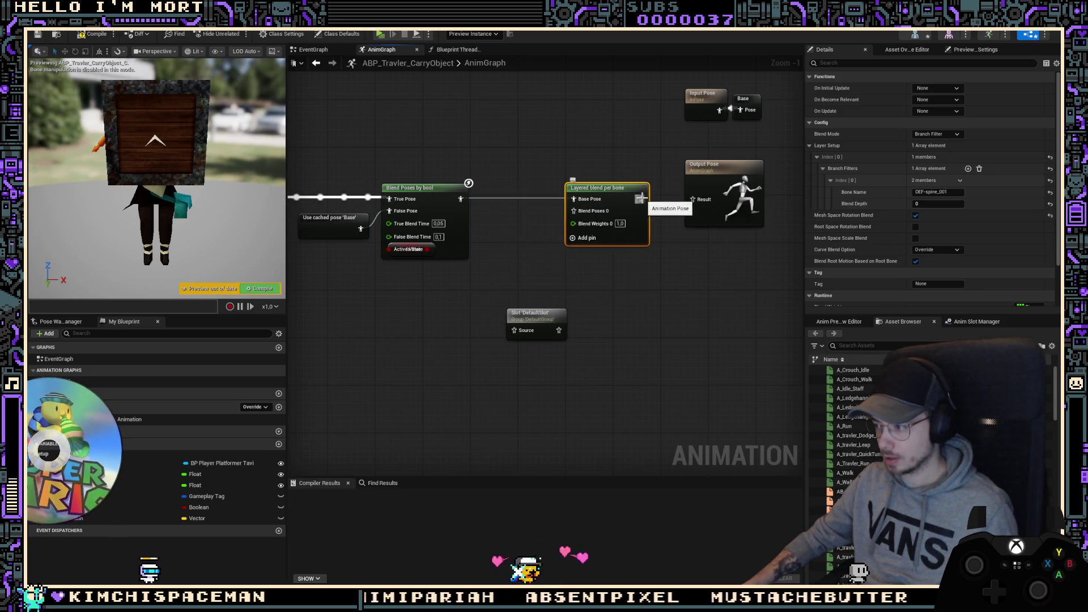
right_click_drag(499, 285, 611, 314)
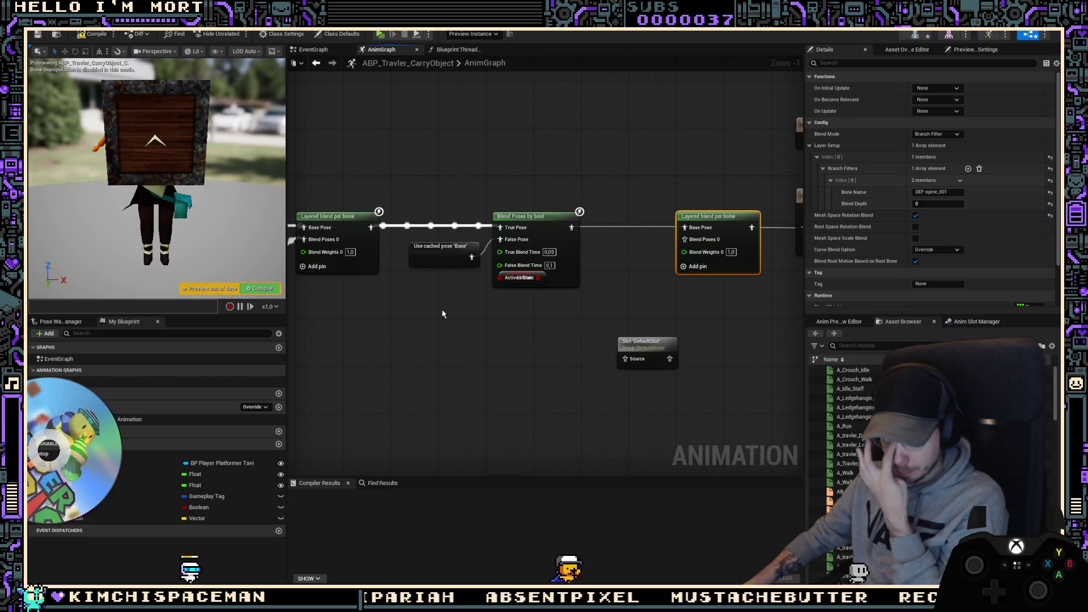
right_click_drag(443, 314, 431, 308)
Step: Paste a copy of the cached Base pose, wire it into the slot's Source, and shift output nodes right
left_click(432, 253)
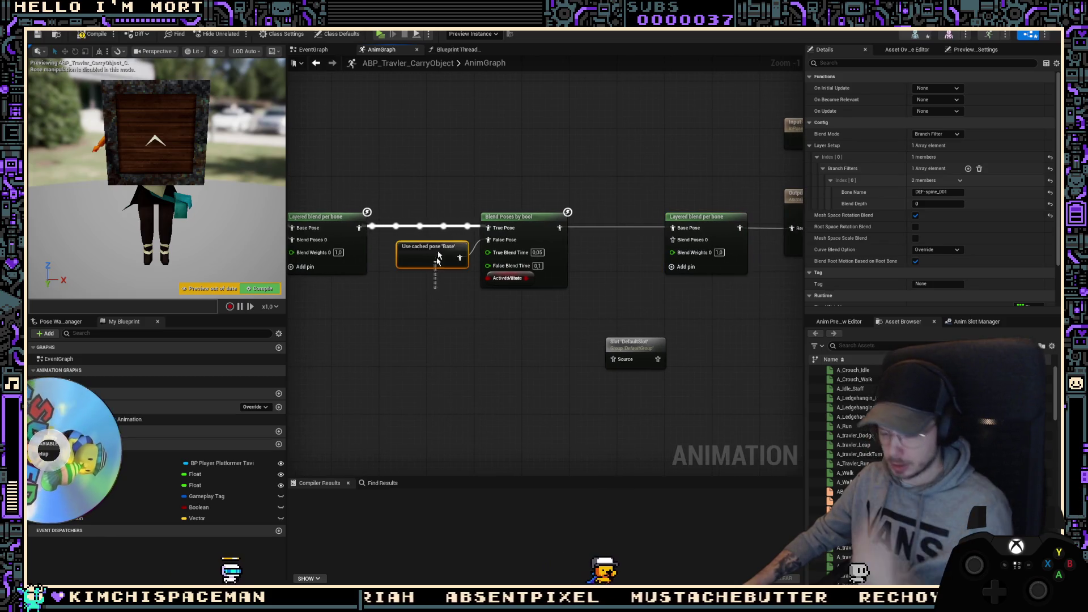
key("ctrl+v")
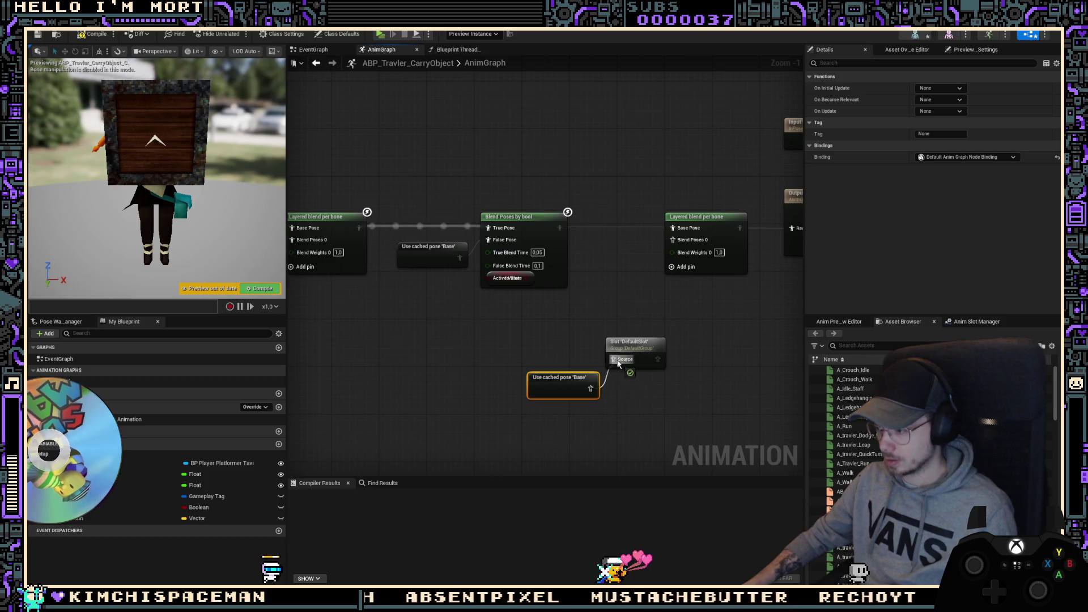
left_click_drag(618, 364, 618, 364)
right_click_drag(672, 359, 537, 352)
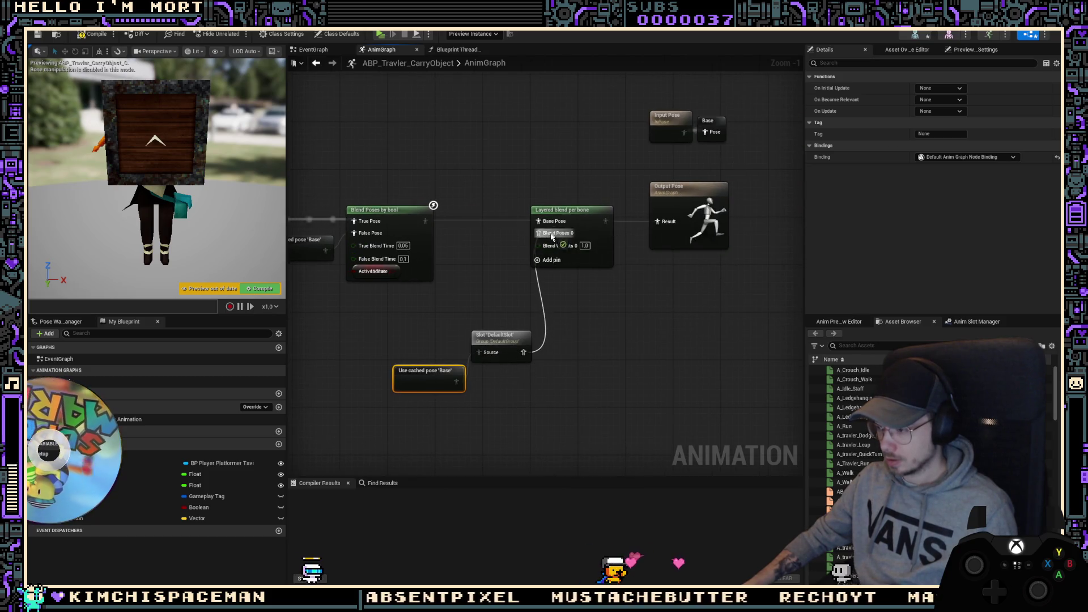
right_click_drag(551, 237, 425, 270)
left_click_drag(396, 302, 666, 108)
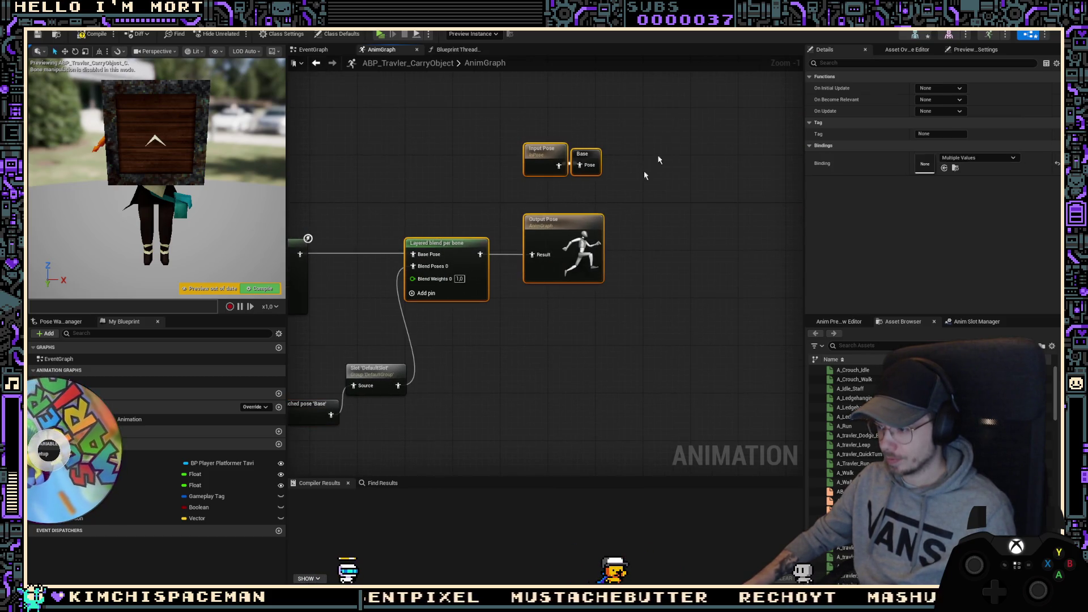
left_click_drag(564, 222, 655, 222)
right_click_drag(567, 340, 649, 352)
Step: Set the slot node to DefaultGroup.CarryObject, save, and open the character's skeleton
mouse_move(520, 375)
left_mouse_down()
mouse_move(446, 408)
mouse_move(524, 303)
left_mouse_up()
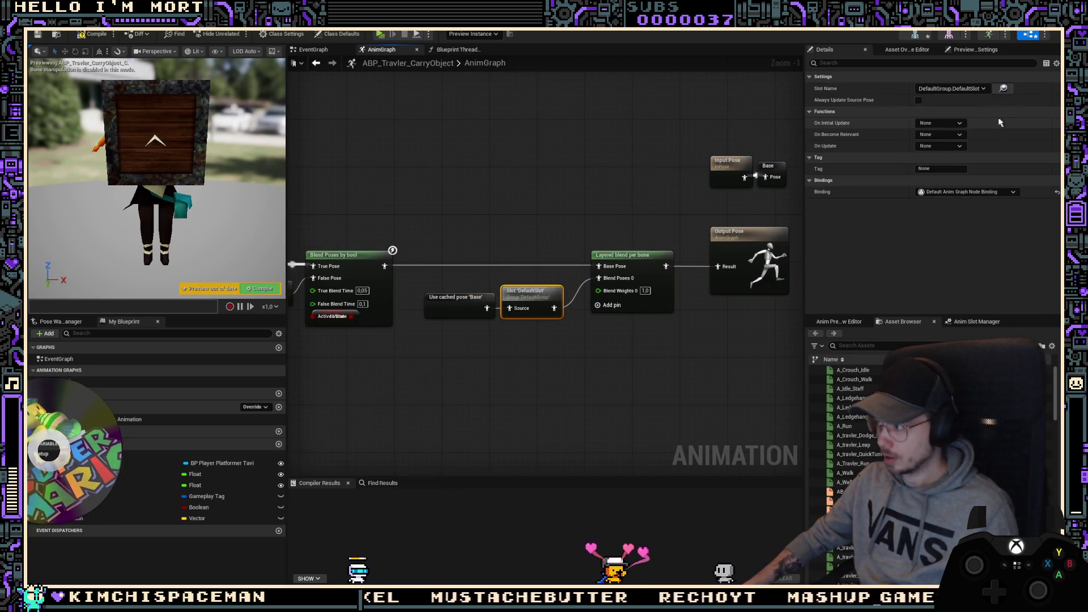
left_click(949, 116)
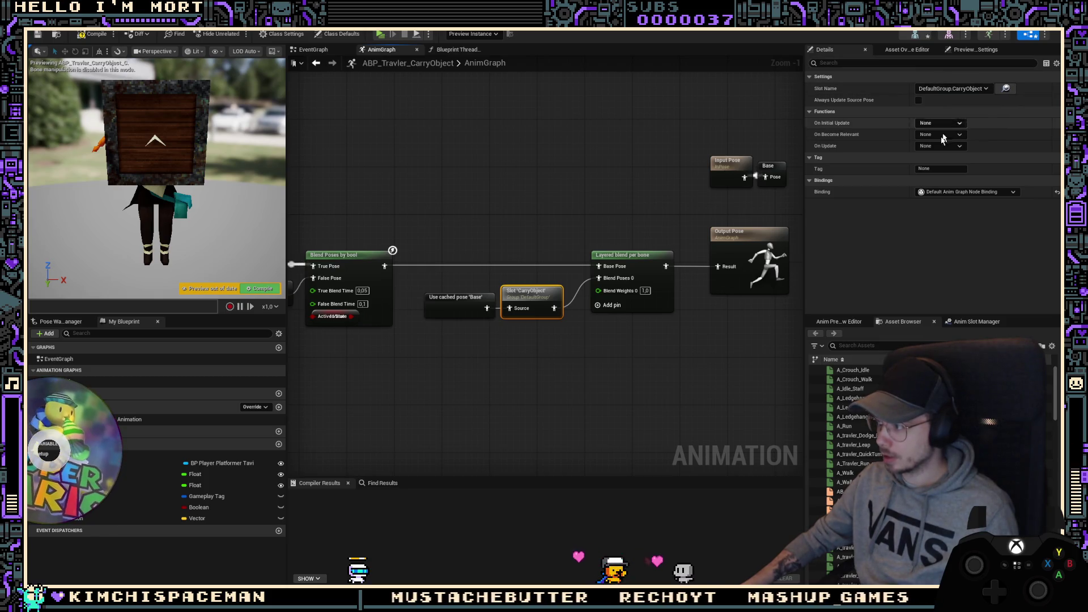
right_click_drag(639, 267, 607, 252)
left_click(607, 251)
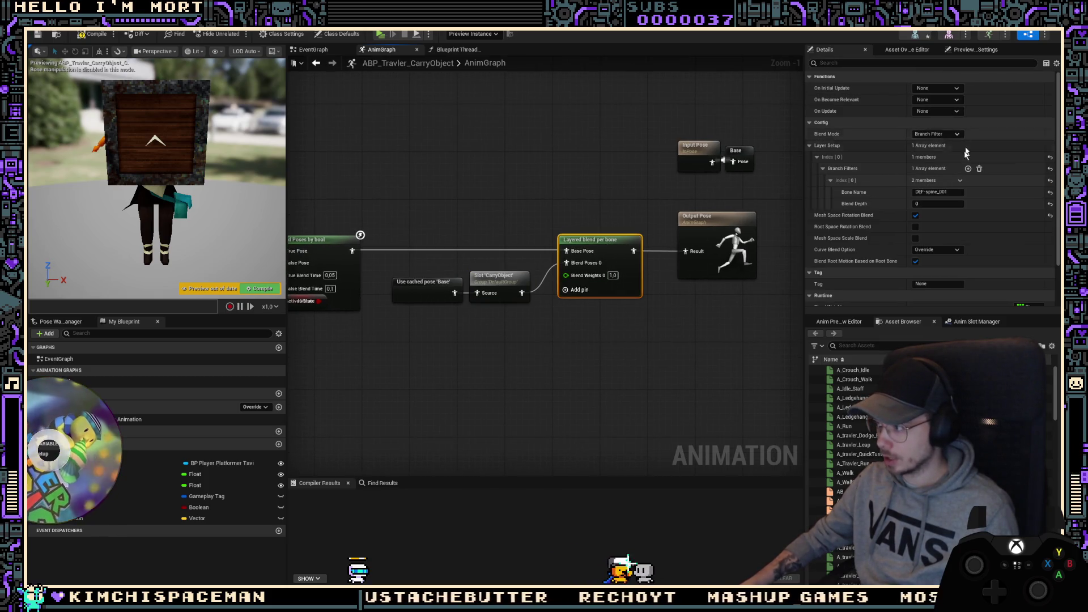
key("ctrl+s")
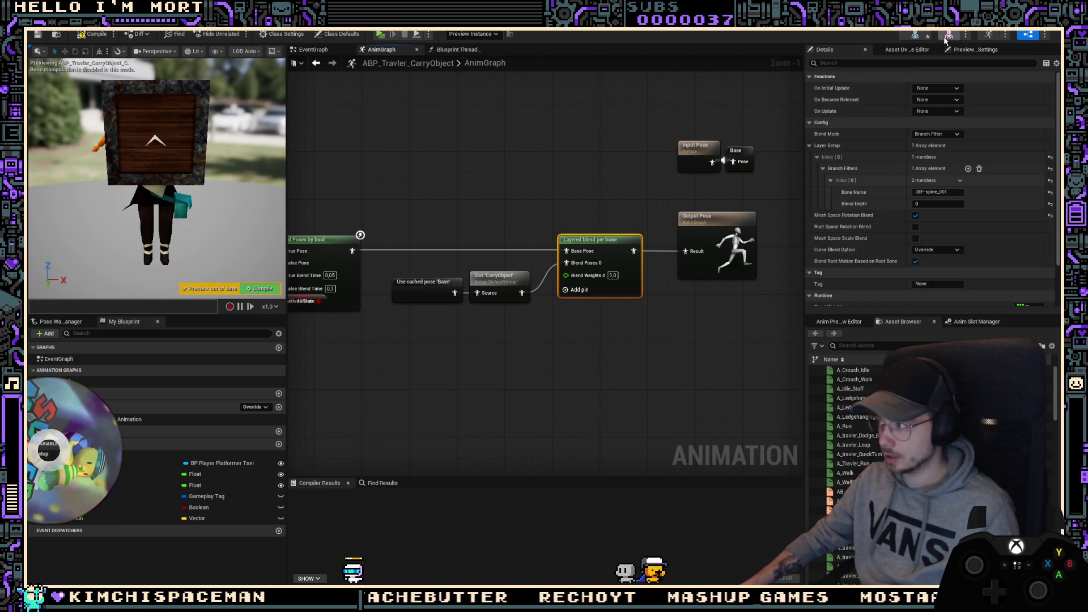
left_click(916, 35)
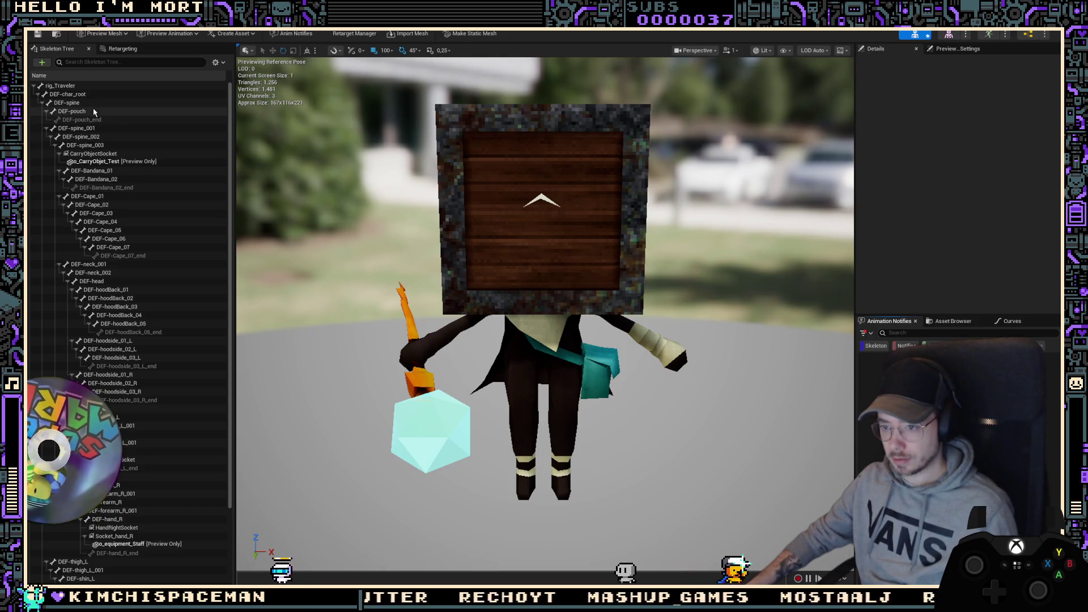
Step: Confirm the DEF-spine bone in the skeleton and enter it as the layered blend's branch filter bone
left_click(42, 104)
left_click(67, 103)
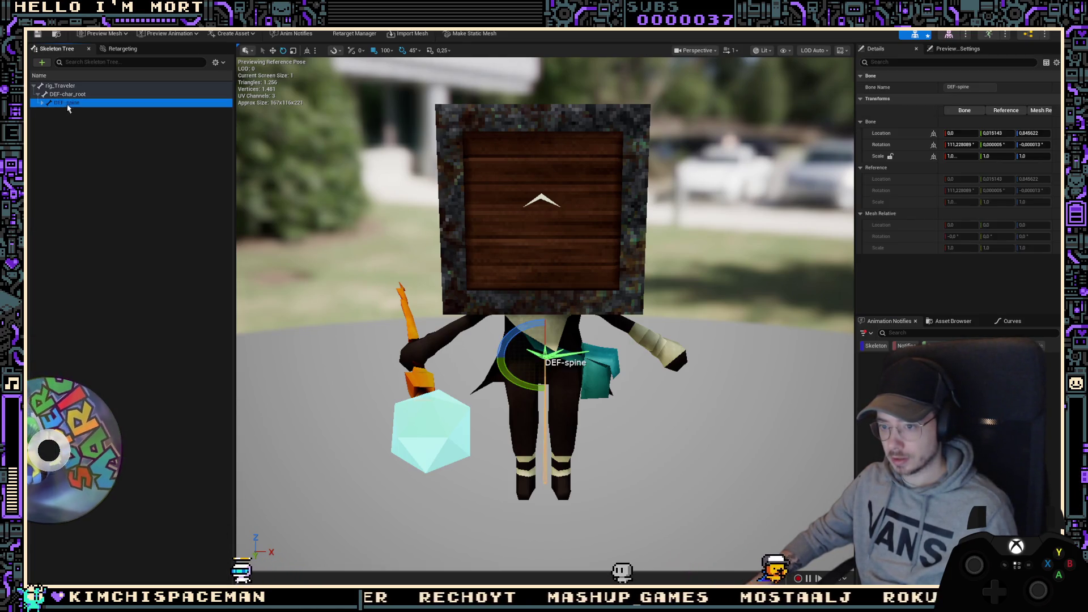
left_click(1029, 35)
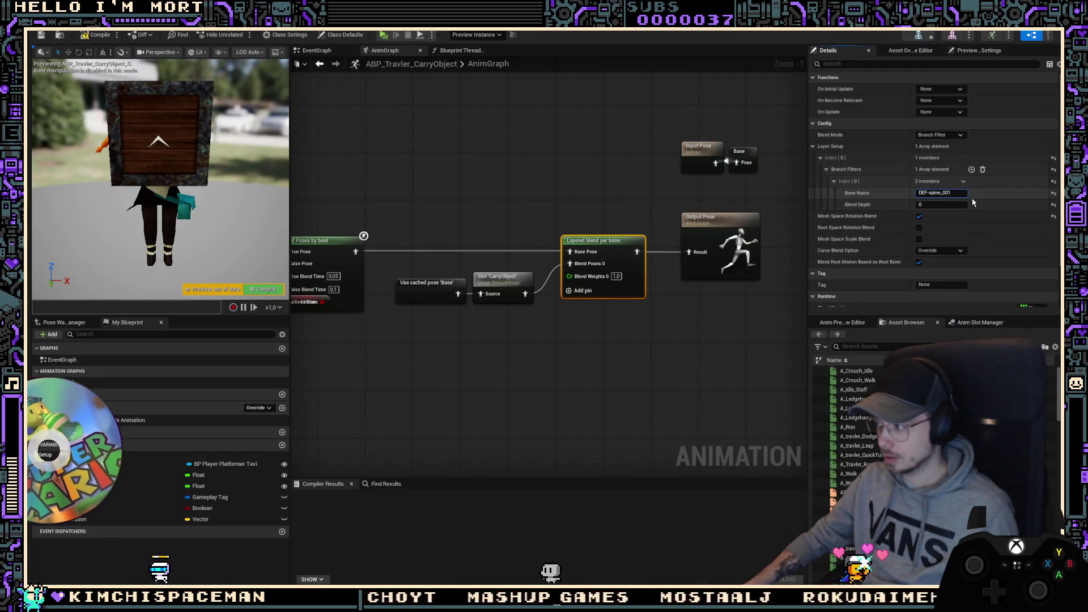
key("Return")
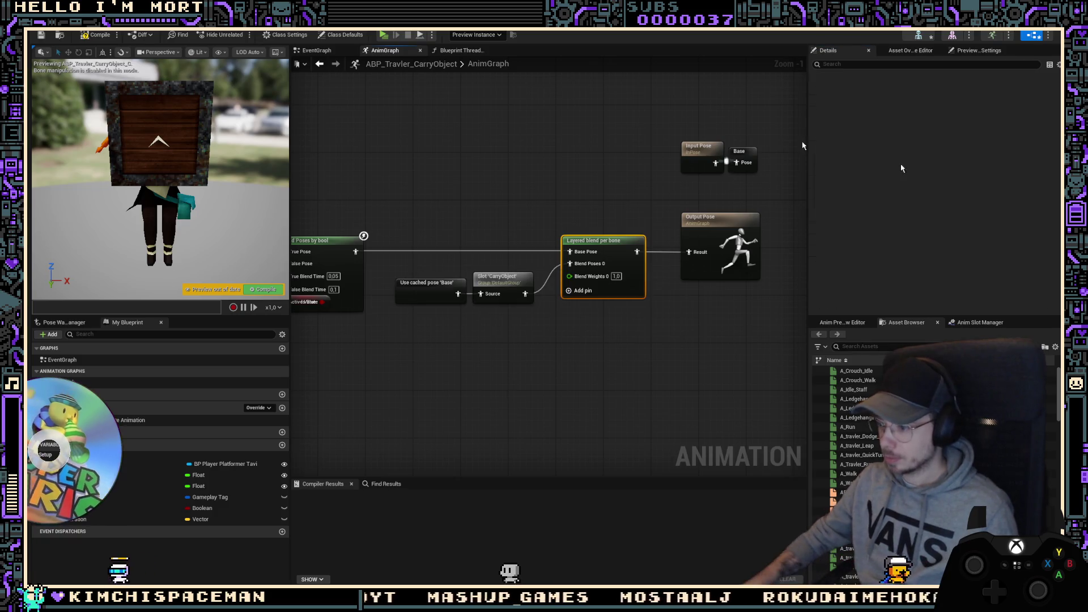
Step: Compile ABP_Travler_CarryObject and play-test picking up the wooden crate
key("F7")
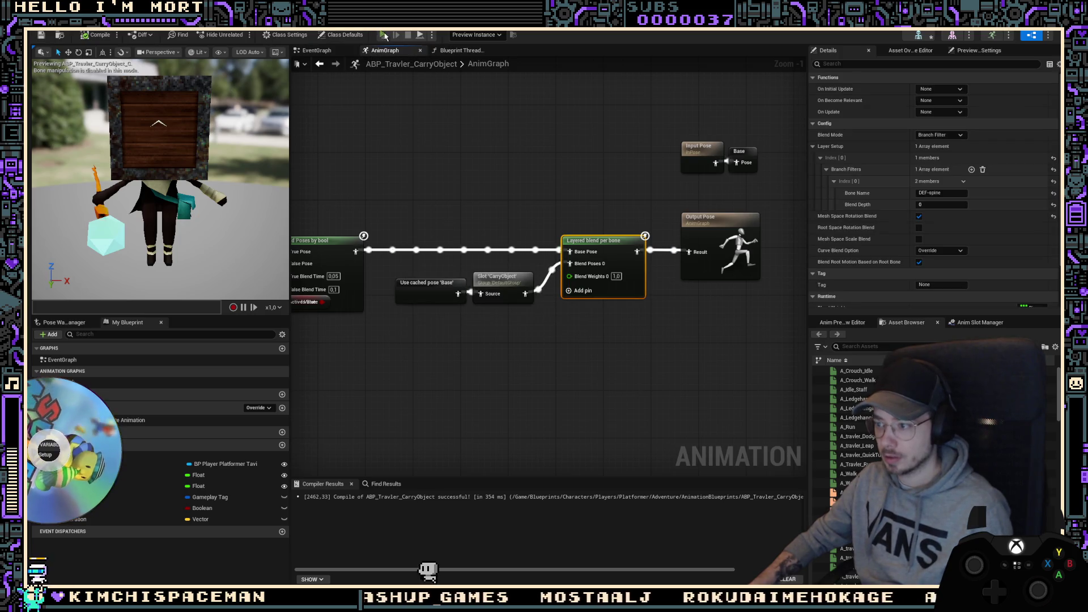
key("alt+Tab")
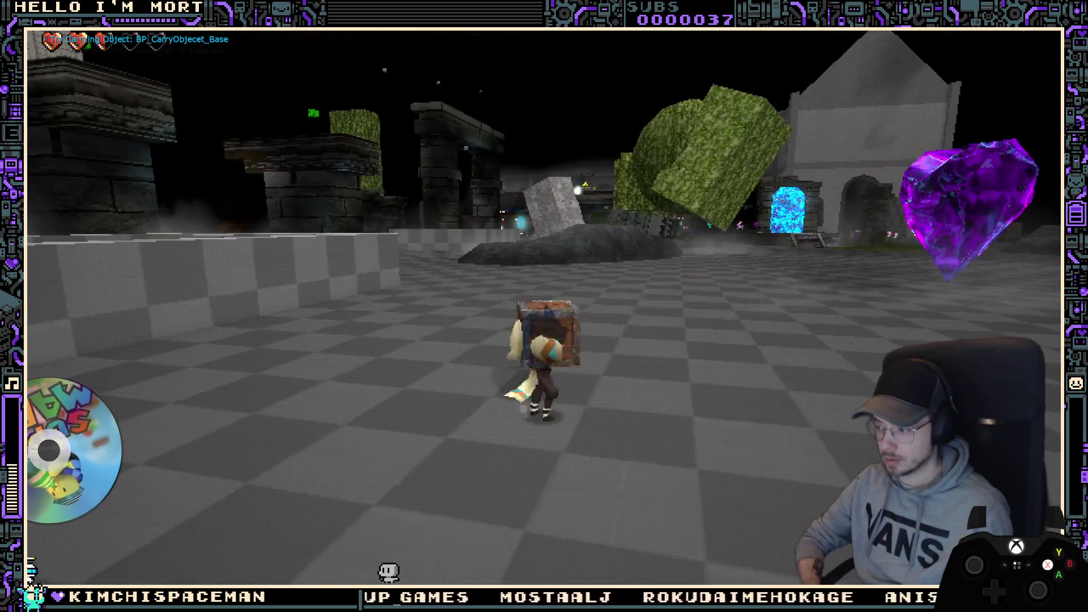
key("e")
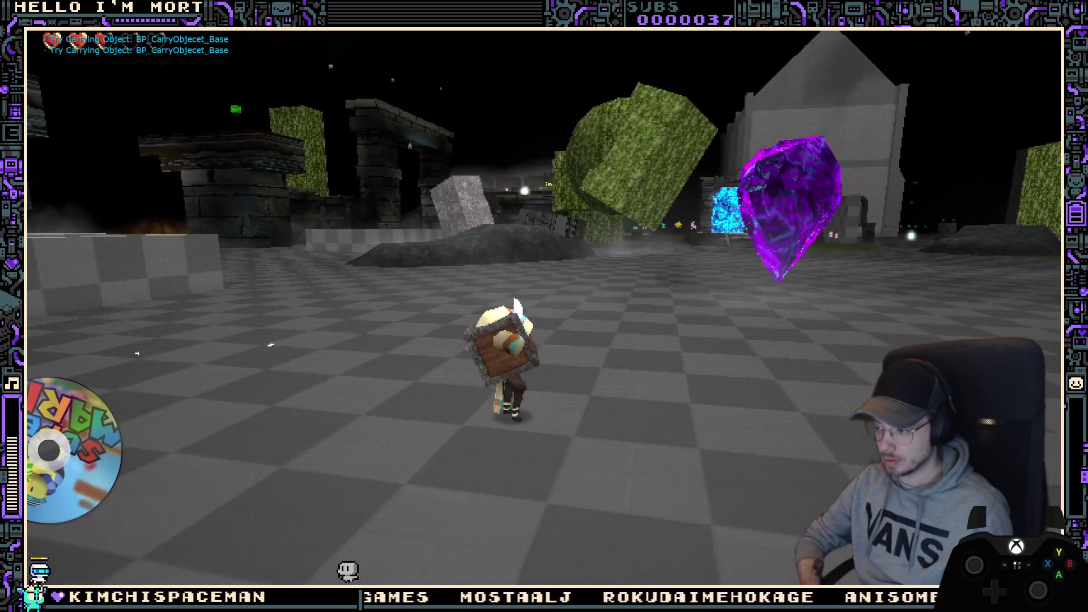
key("Escape")
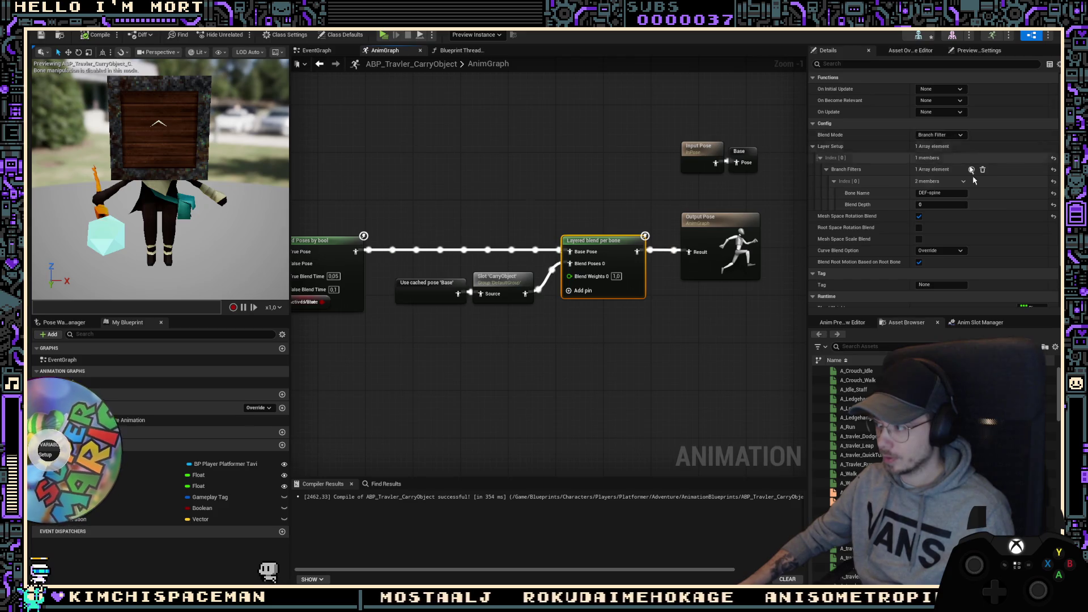
Step: Set the Layered blend per bone node's curve blending to Do Not Override
scroll(960, 205, "down", 2)
left_click(959, 198)
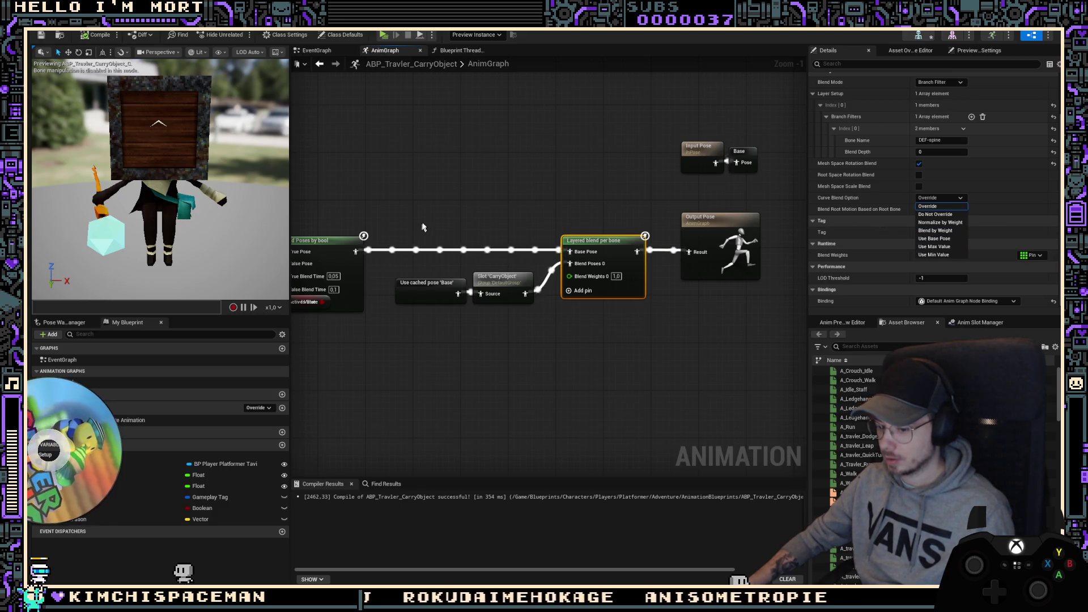
left_click(419, 240)
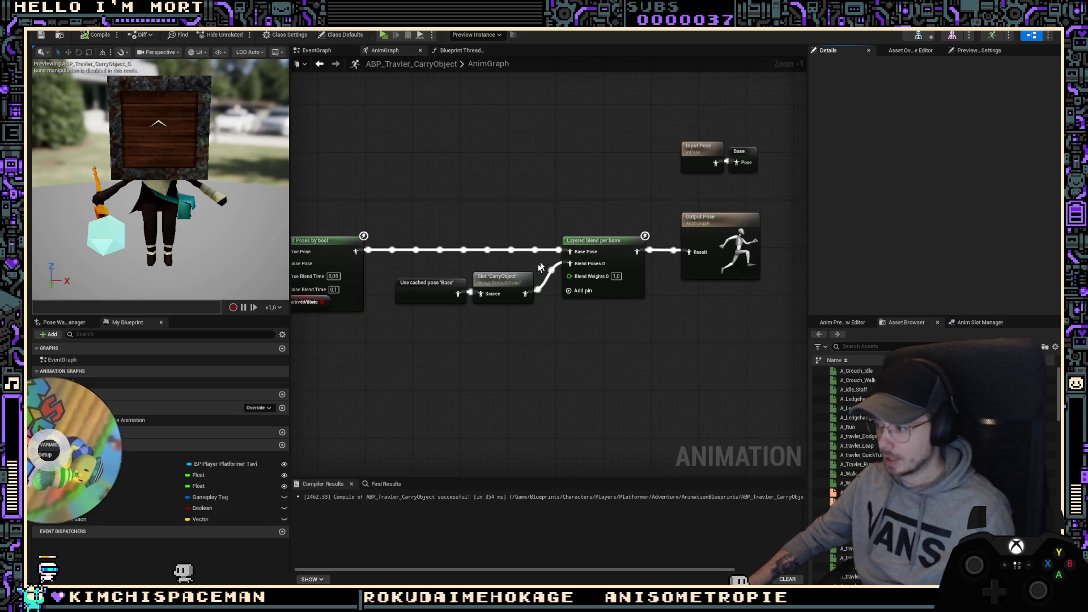
left_click(499, 280)
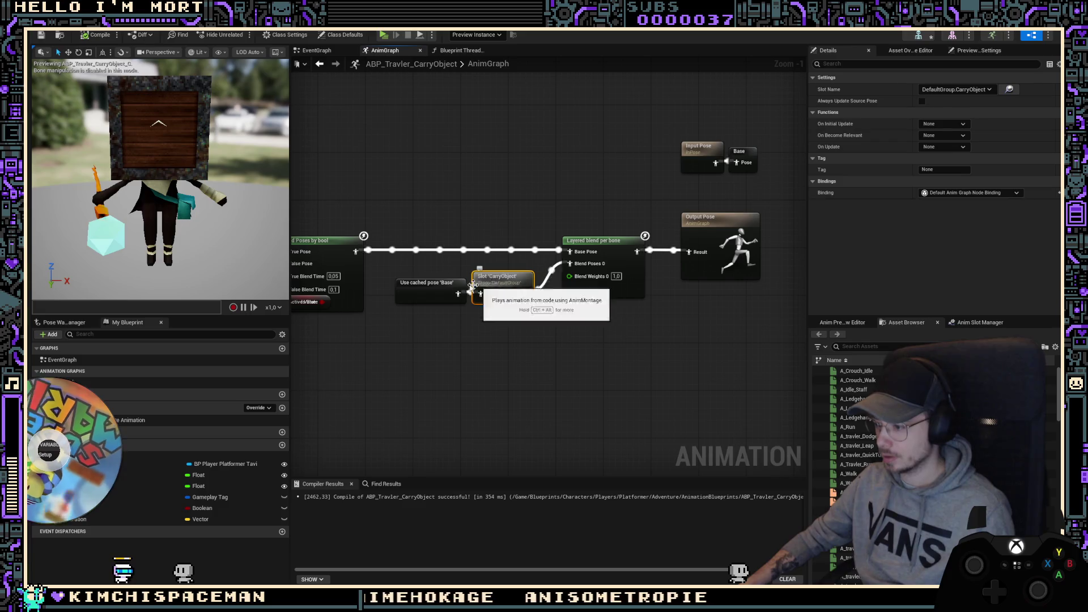
left_click(607, 250)
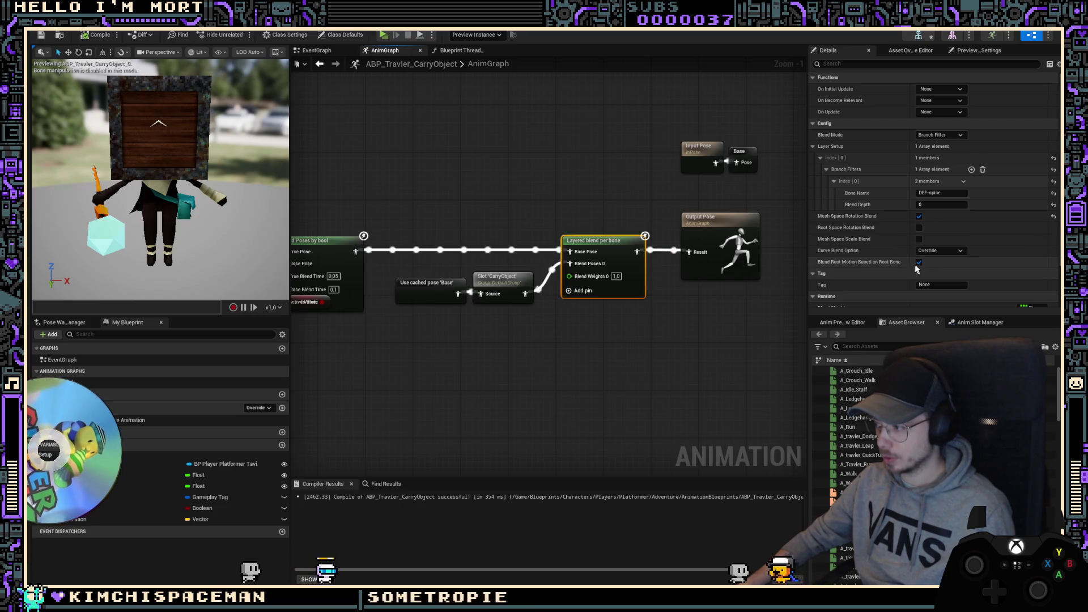
left_click(939, 250)
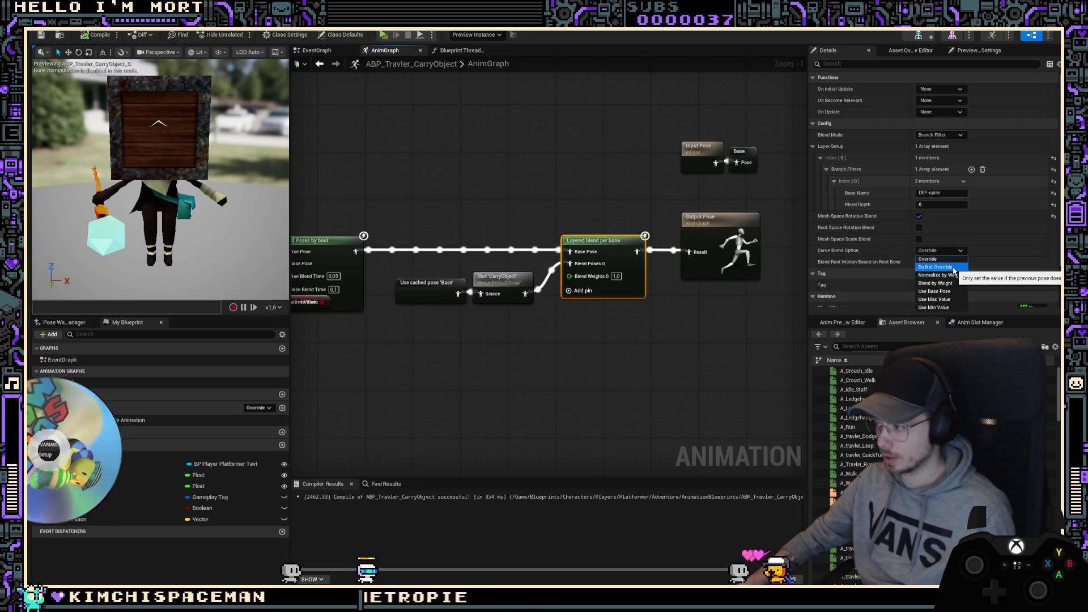
left_click(954, 268)
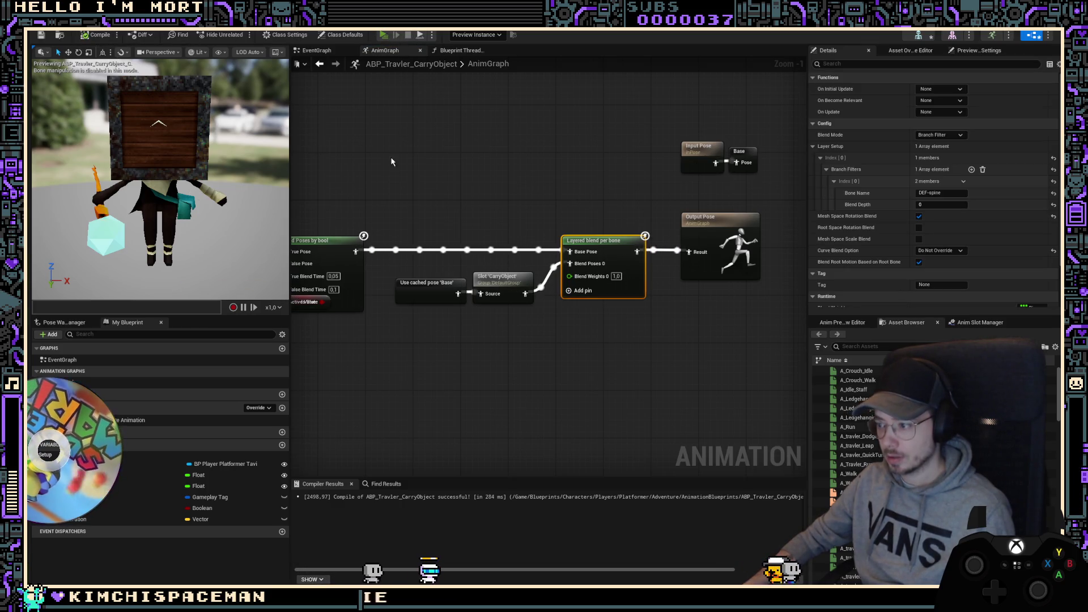
Step: Recompile and play-test carrying repeatedly, changing the branch filter bone to DEF-spine_001
key("alt+Tab")
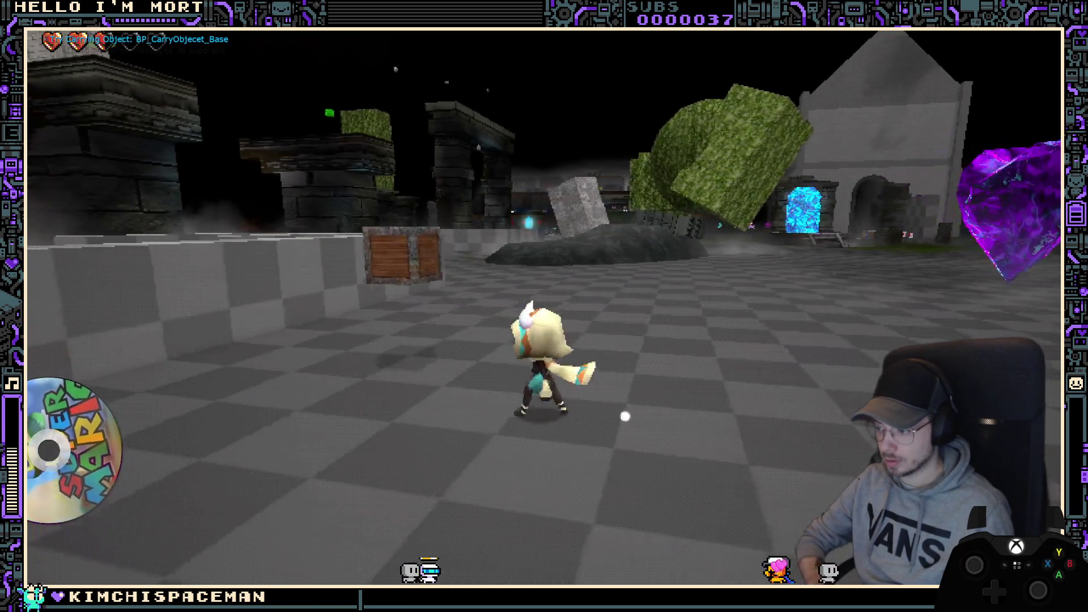
key("alt+Tab")
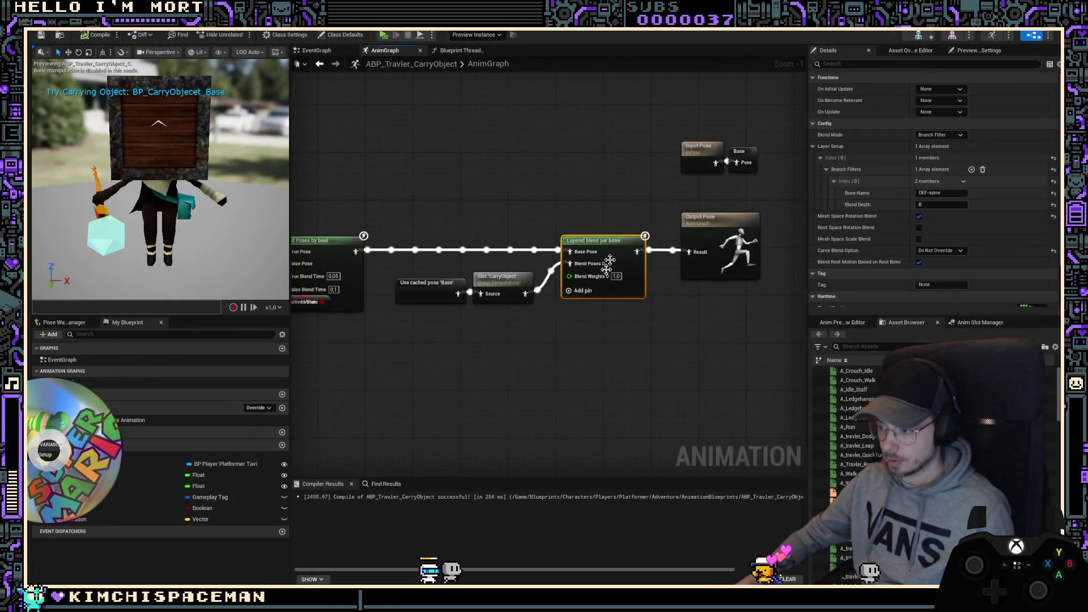
left_click(106, 35)
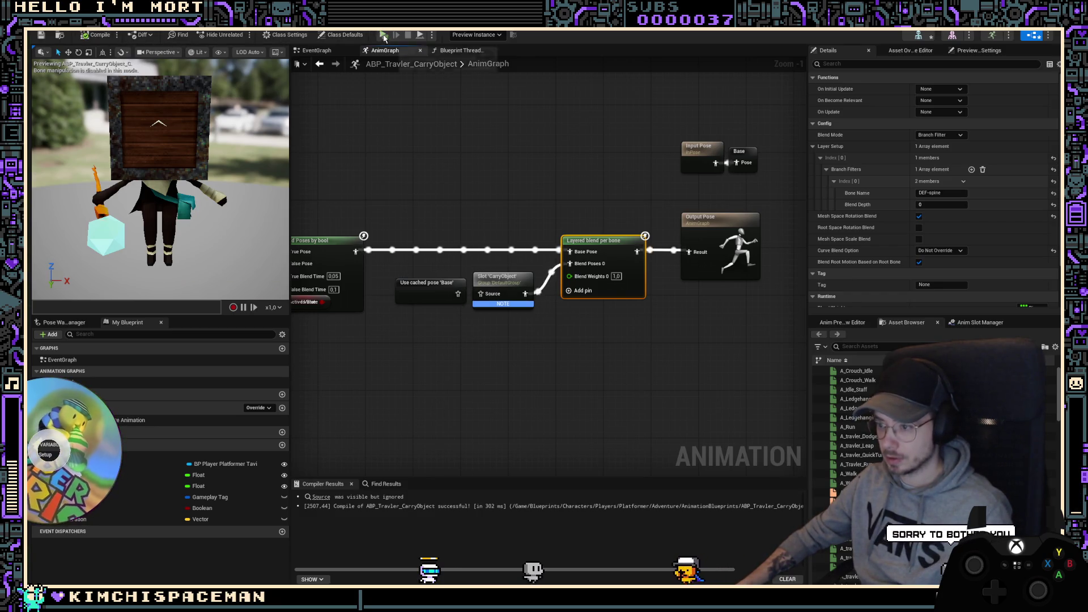
key("alt+Tab")
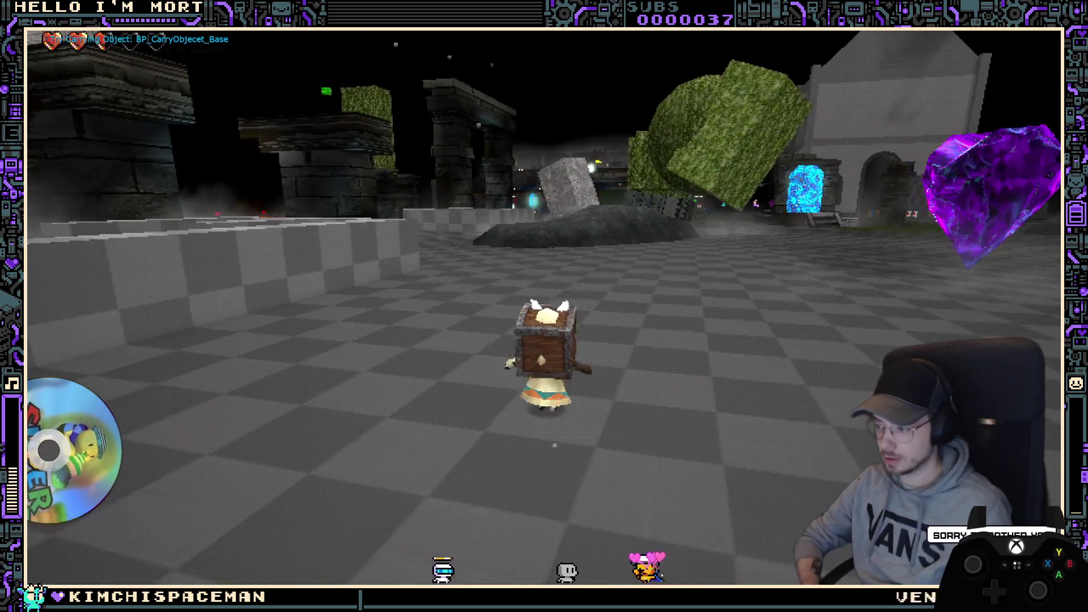
key("alt+Tab")
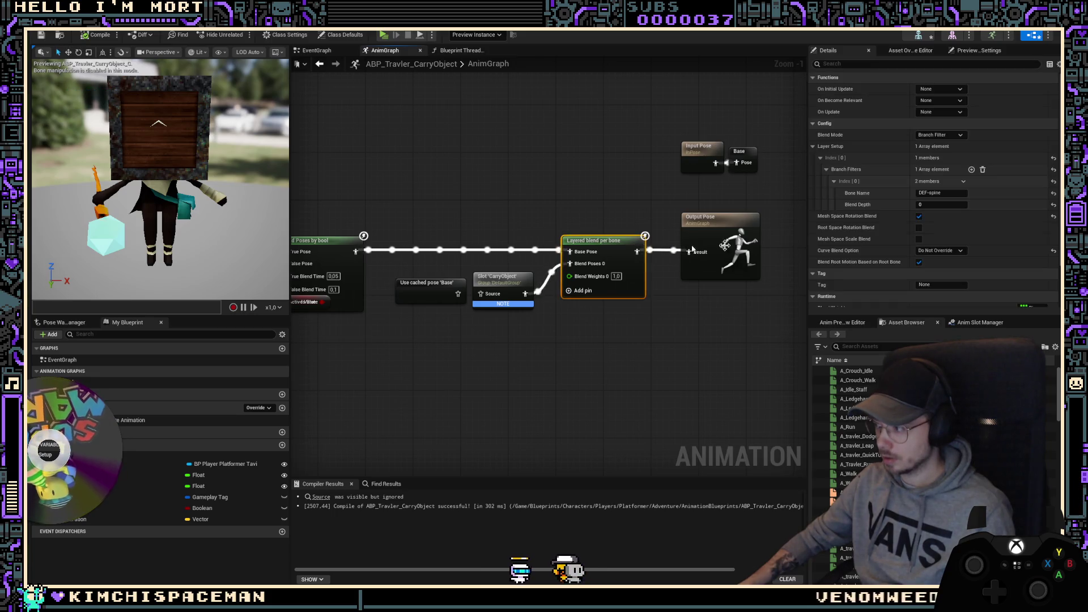
left_click(958, 194)
type("_001")
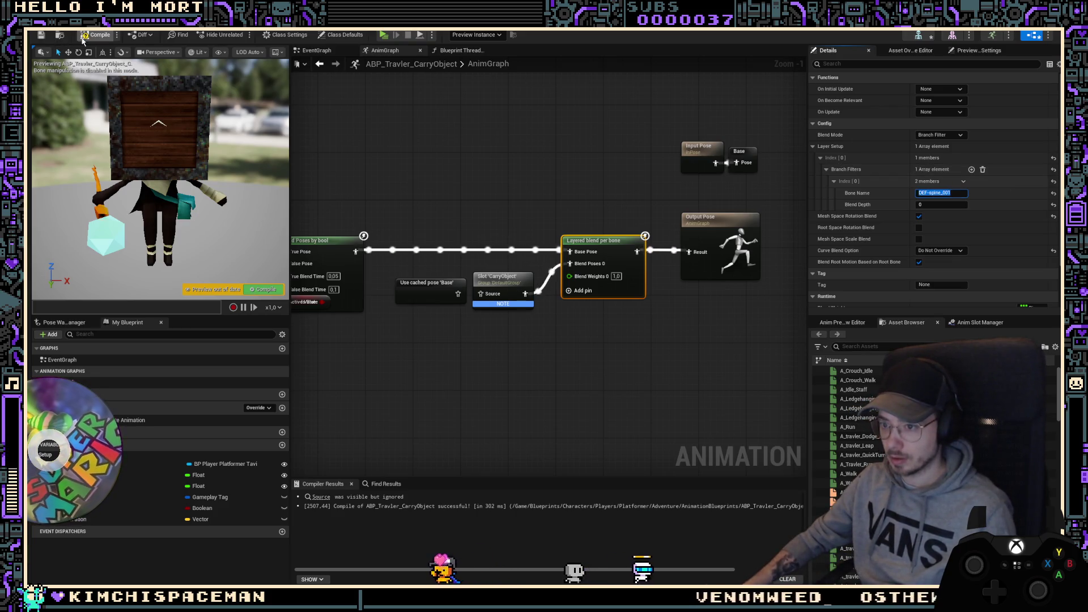
left_click(385, 35)
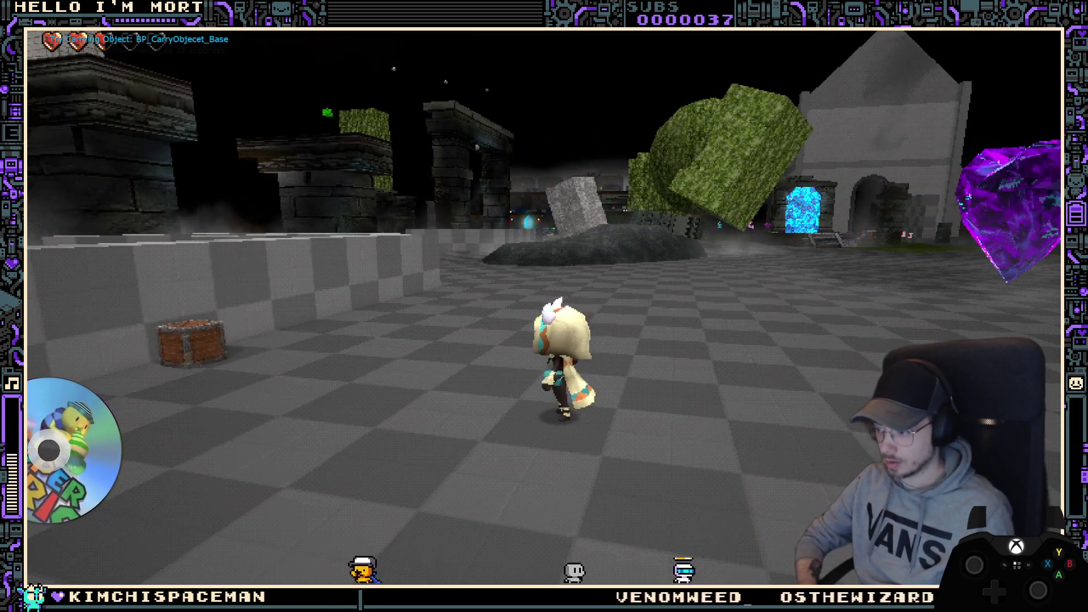
key("Escape")
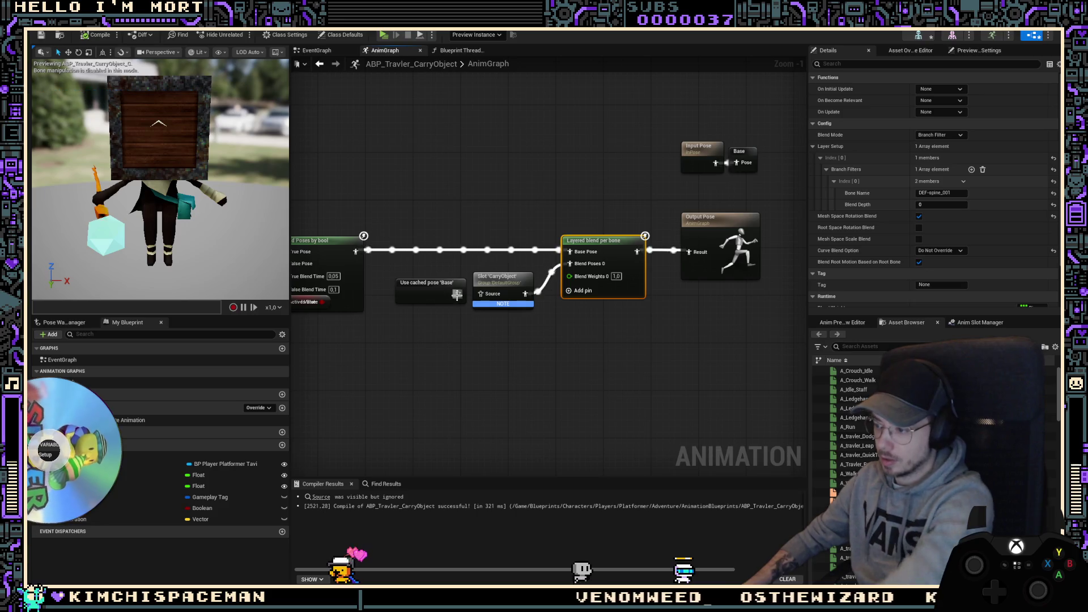
Step: Connect the cached Base pose output to the CarryObject slot's Source pin
left_click_drag(457, 294, 480, 294)
left_click(486, 162)
right_click_drag(470, 182, 506, 186)
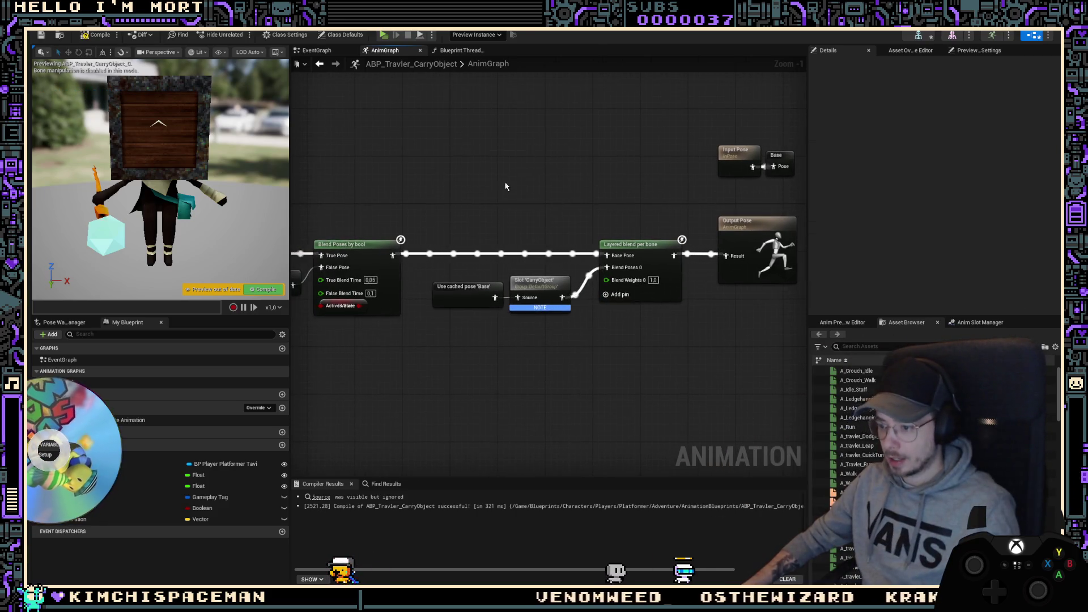
Step: Open the AniBP_Traveler3D anim blueprint from the Adventure folder
key("ctrl+space")
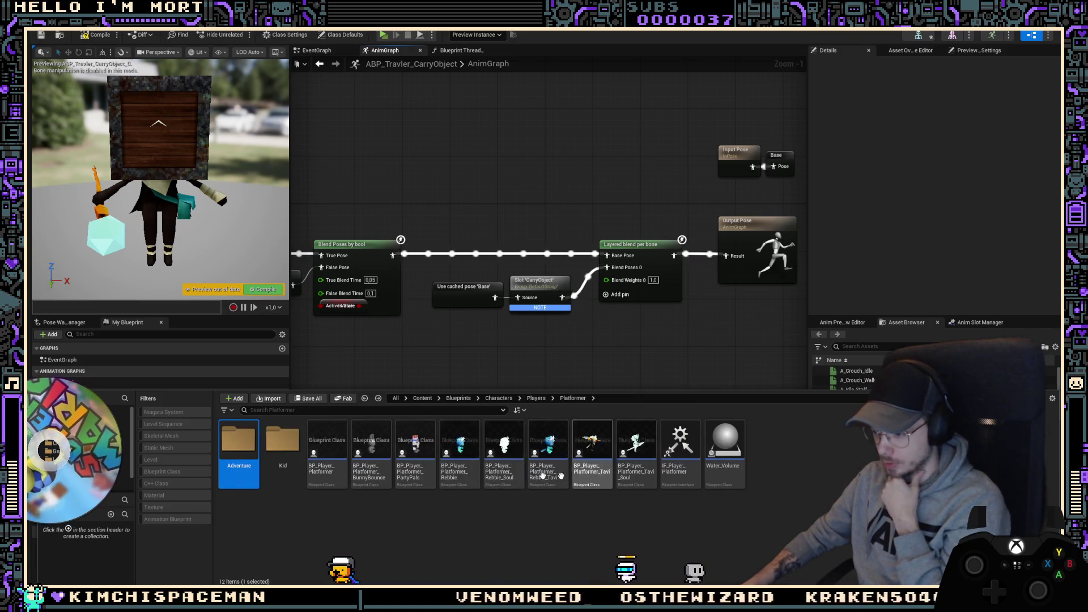
left_click(573, 399)
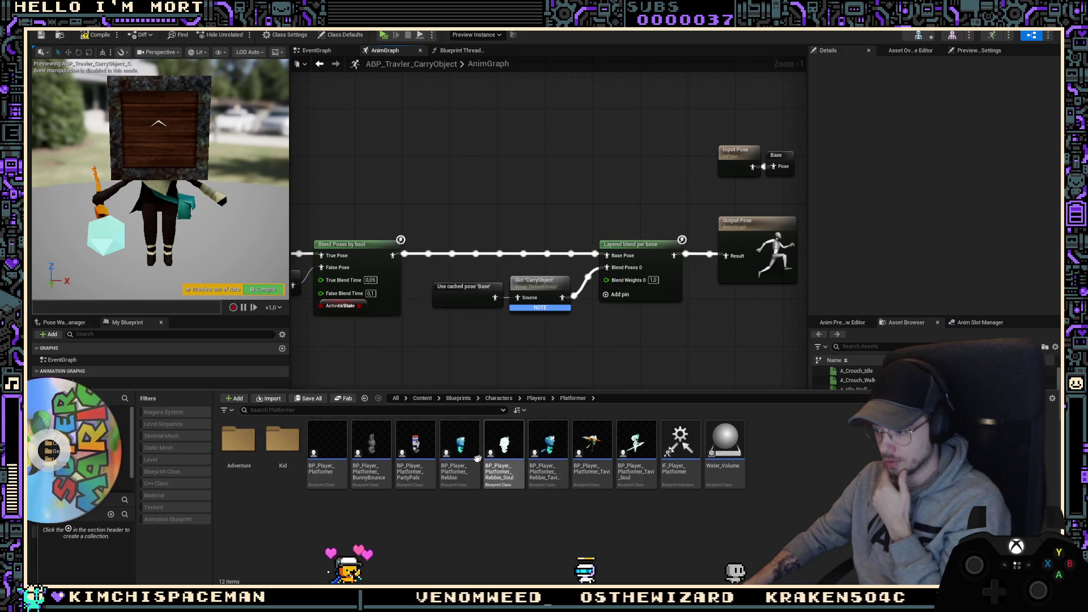
key("alt+Left")
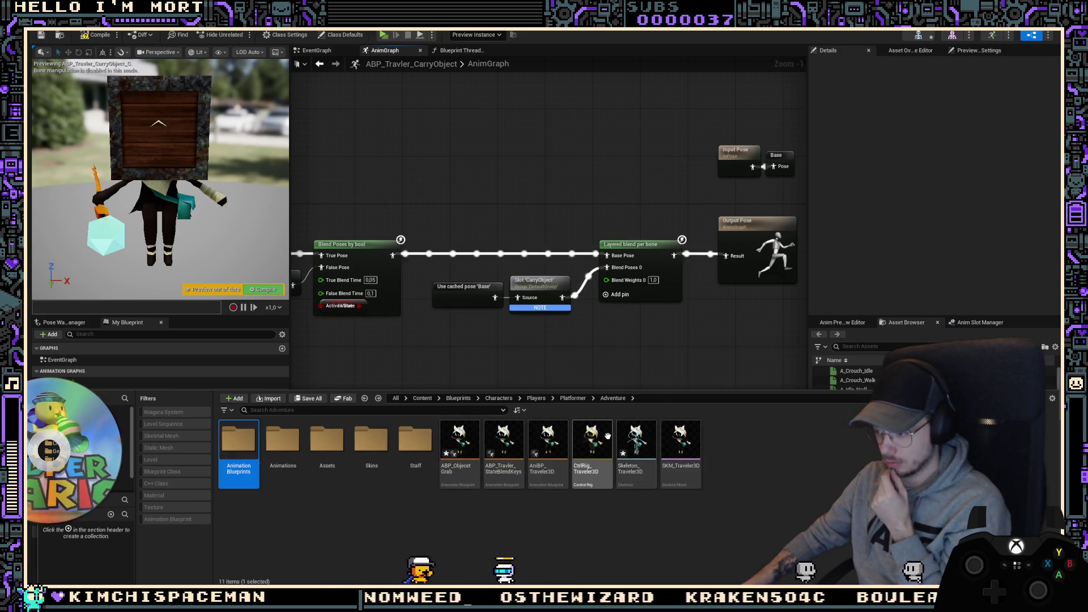
left_click(548, 436)
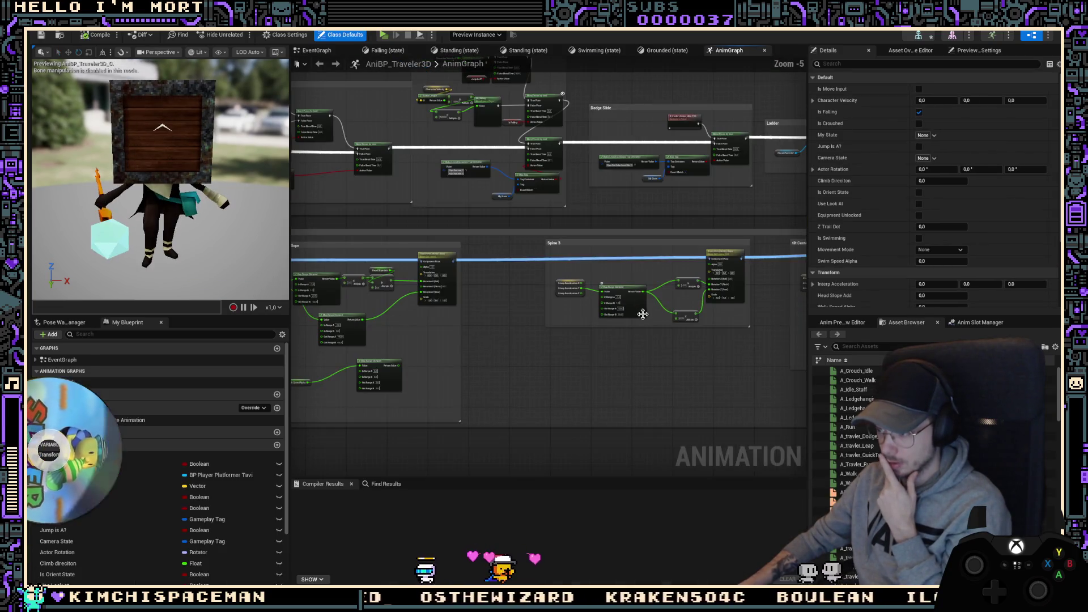
Step: Select the Look At section's Layered blend per bone node, then return to the CarryObject graph
mouse_move(656, 352)
right_mouse_down()
mouse_move(453, 365)
mouse_move(418, 379)
mouse_move(719, 328)
mouse_move(583, 338)
mouse_move(553, 282)
right_mouse_up()
scroll(553, 282, "up", 3)
right_click_drag(352, 392, 599, 372)
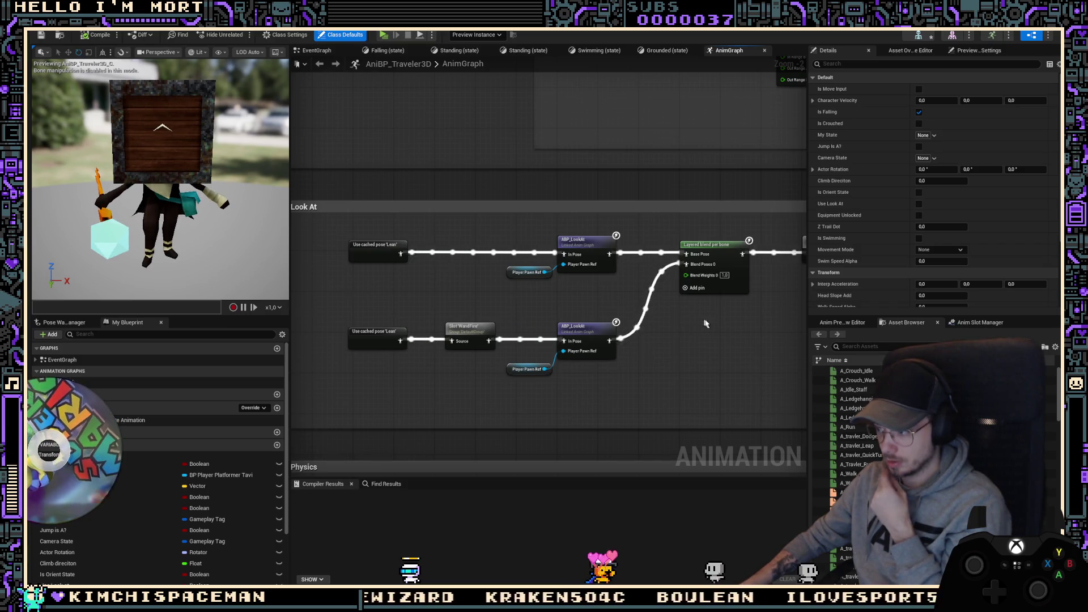
left_click(732, 287)
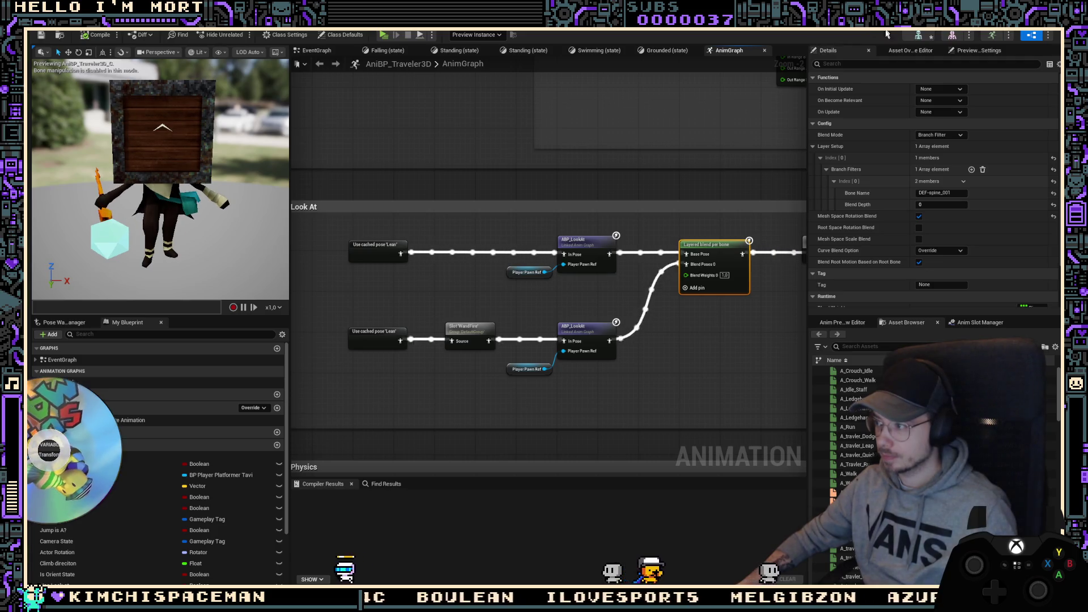
key("ctrl+tab")
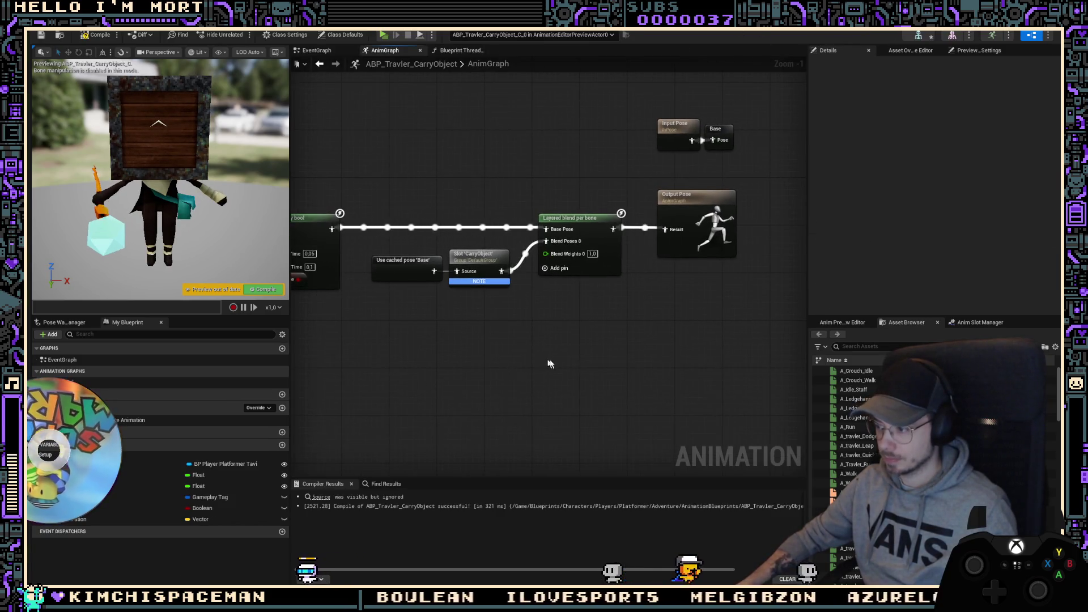
Step: Paste the copied layered blend node, rewire Blend Poses by bool into the slot, and replace the old blend
key("ctrl+v")
left_click_drag(564, 381, 575, 363)
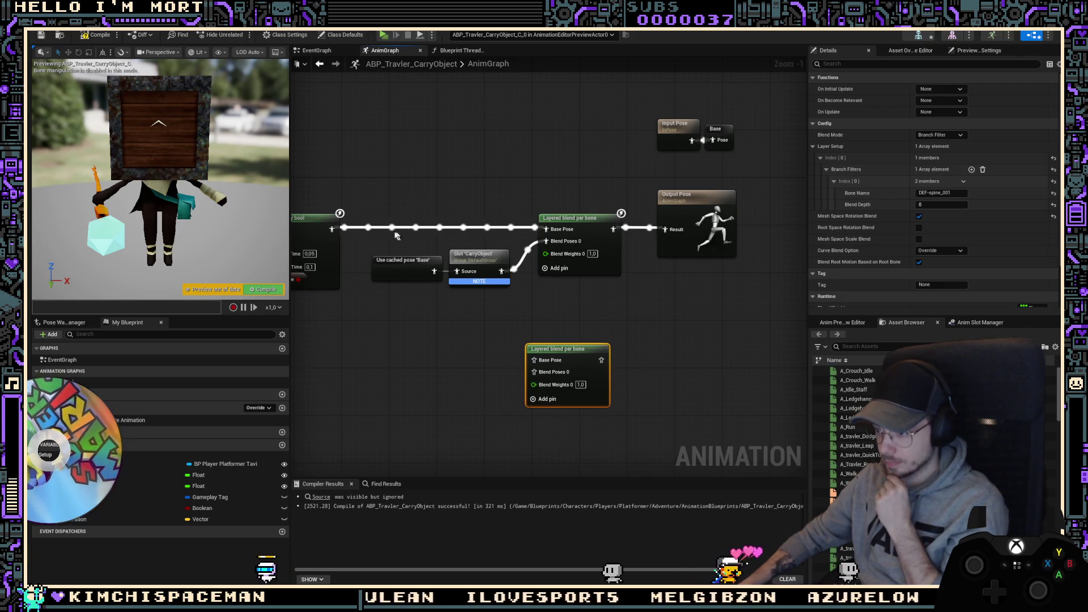
right_click_drag(519, 306, 596, 323)
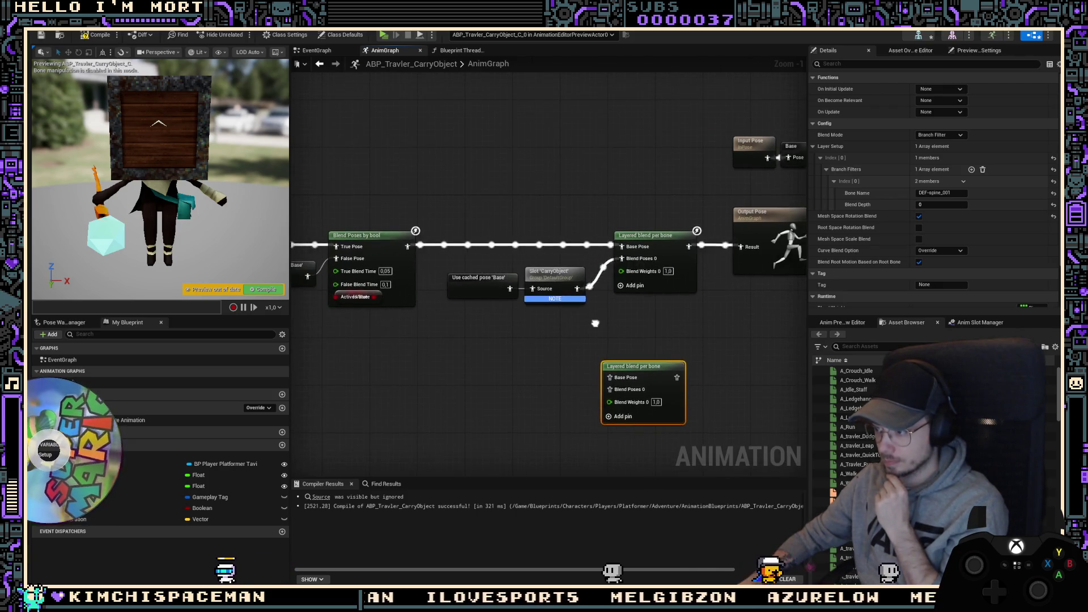
right_click_drag(475, 288, 503, 287)
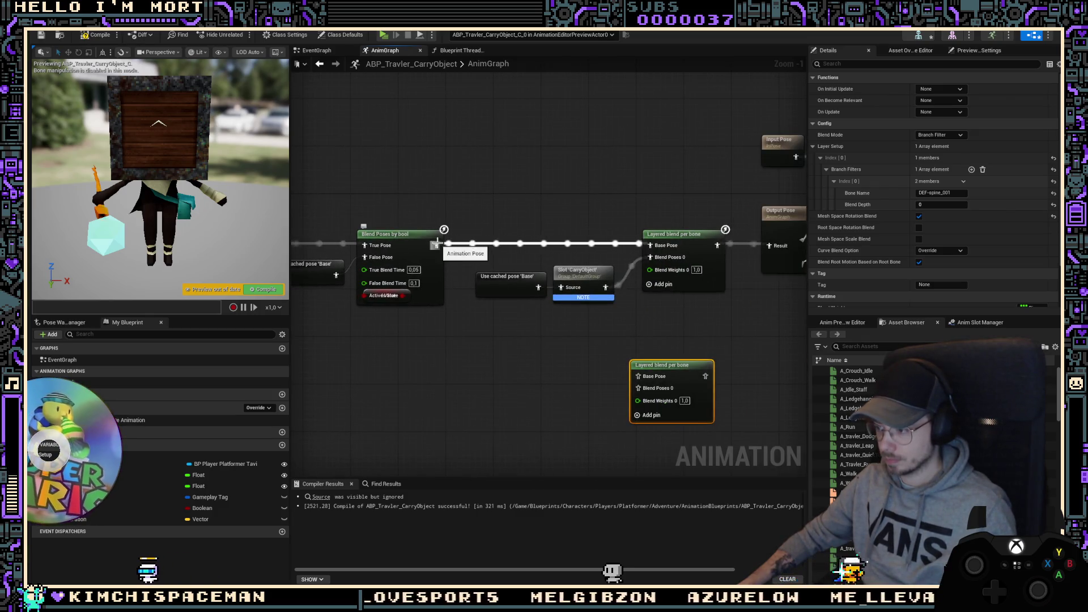
mouse_move(436, 245)
left_mouse_down("ctrl")
mouse_move(558, 287)
mouse_move(586, 282)
left_mouse_up("ctrl")
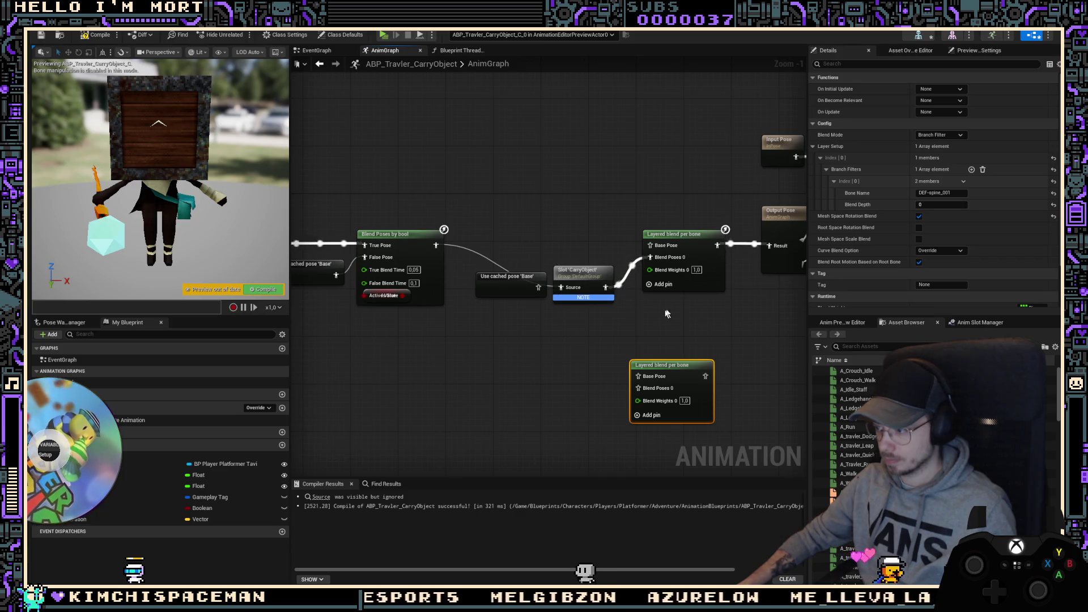
right_click_drag(666, 313, 591, 334)
left_click(601, 255)
key("Delete")
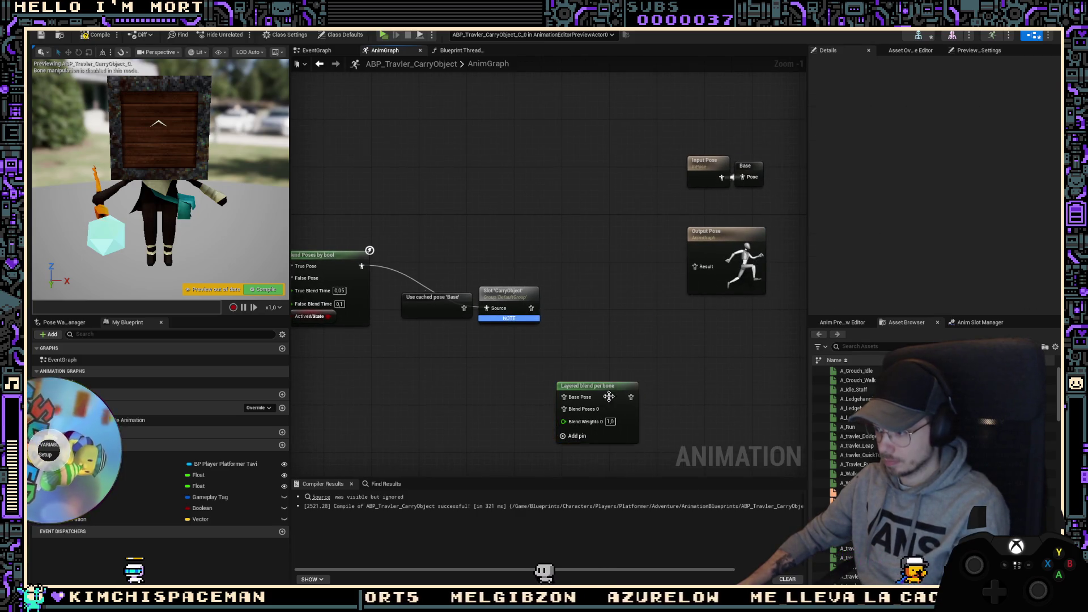
mouse_move(590, 386)
left_mouse_down()
mouse_move(601, 267)
mouse_move(708, 249)
mouse_move(649, 280)
mouse_move(660, 262)
left_mouse_up()
Step: Select the five-node chain and shift it right and down to tidy the graph
scroll(710, 269, "down", 3)
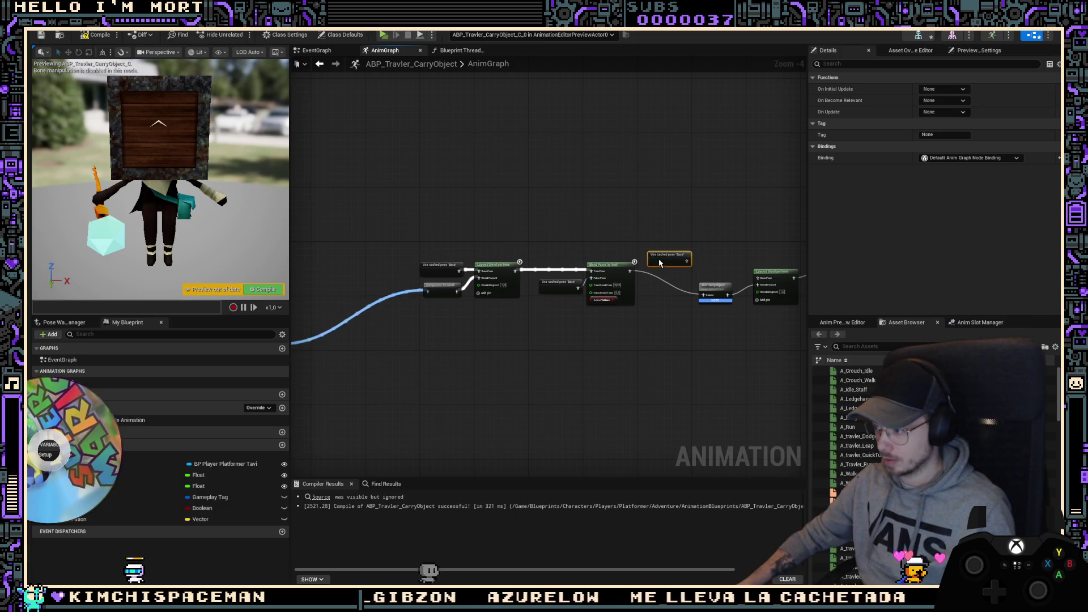
left_click_drag(721, 336, 418, 255)
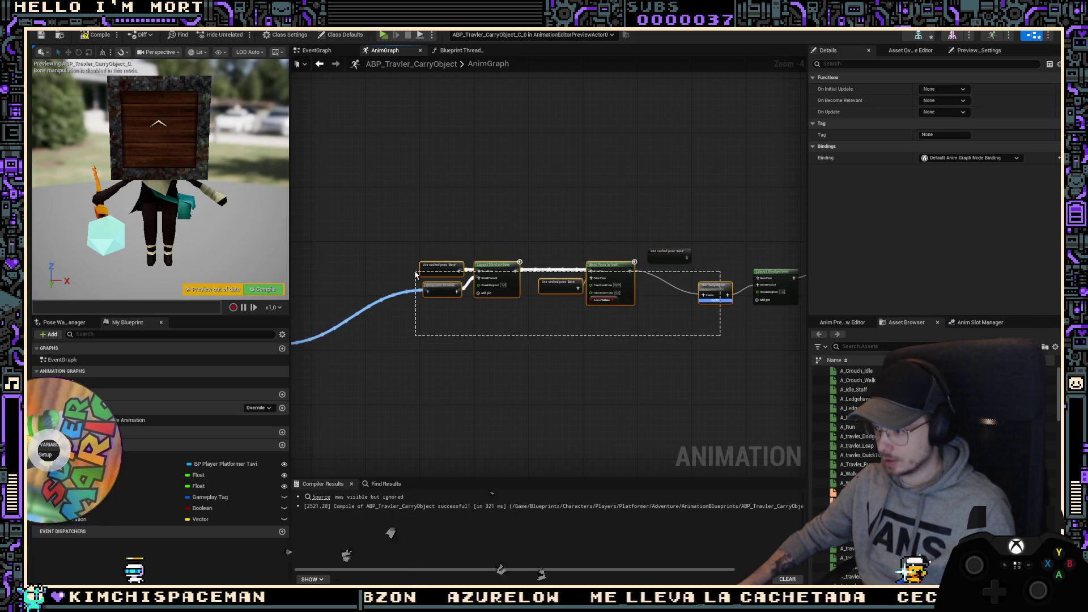
mouse_move(613, 276)
left_mouse_down()
mouse_move(642, 299)
mouse_move(614, 257)
left_mouse_up()
left_click(615, 326)
left_click_drag(615, 325, 420, 247)
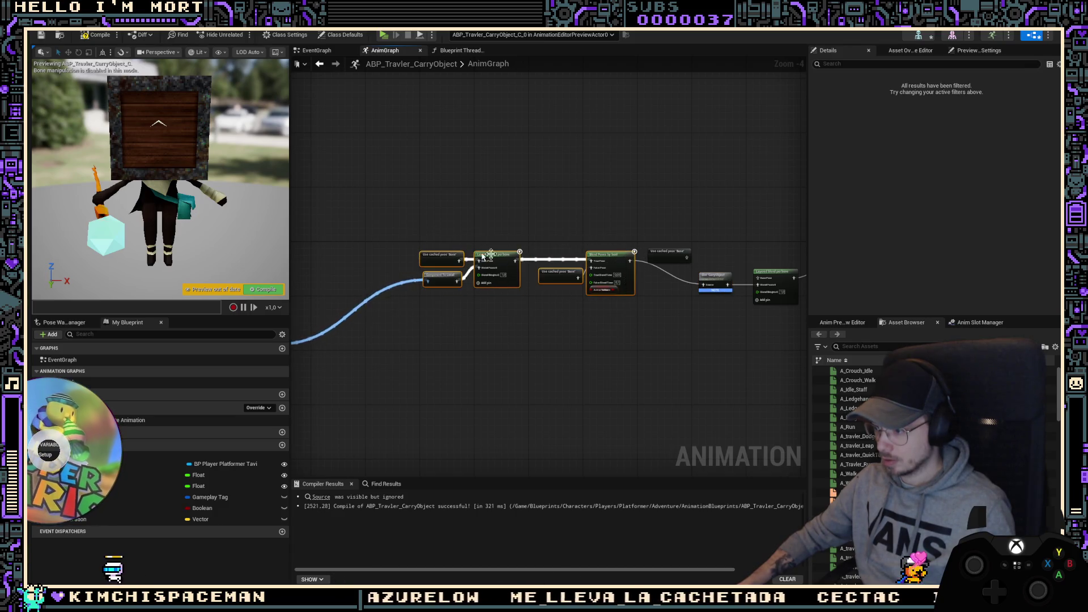
left_click_drag(616, 257, 678, 285)
scroll(659, 281, "up", 3)
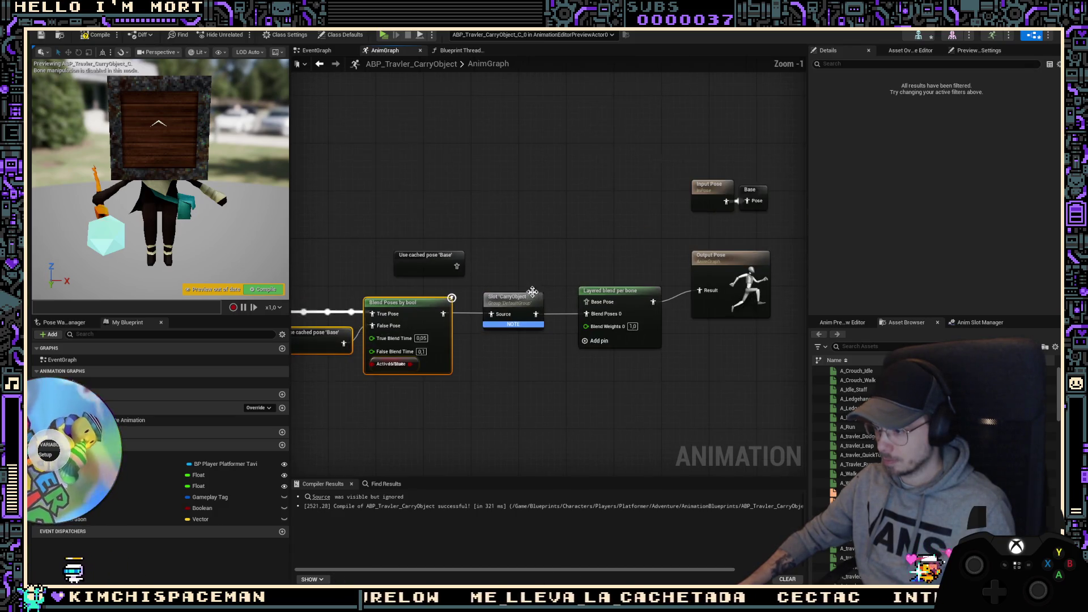
Step: Duplicate the CarryObject slot node and move the cached Base pose node up
left_click(513, 297)
key("ctrl+c")
key("ctrl+v")
left_click_drag(443, 258, 444, 247)
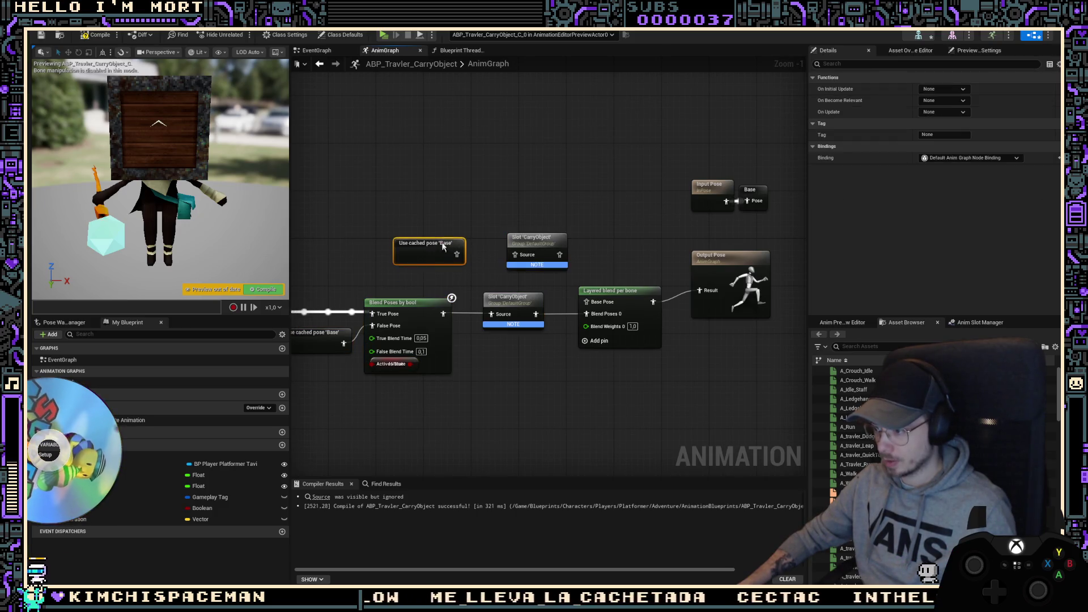
Step: Feed the new CarryObject slot into the layered blend's Base Pose, compile the anim Blueprint, and start the game
left_click_drag(559, 254, 590, 312)
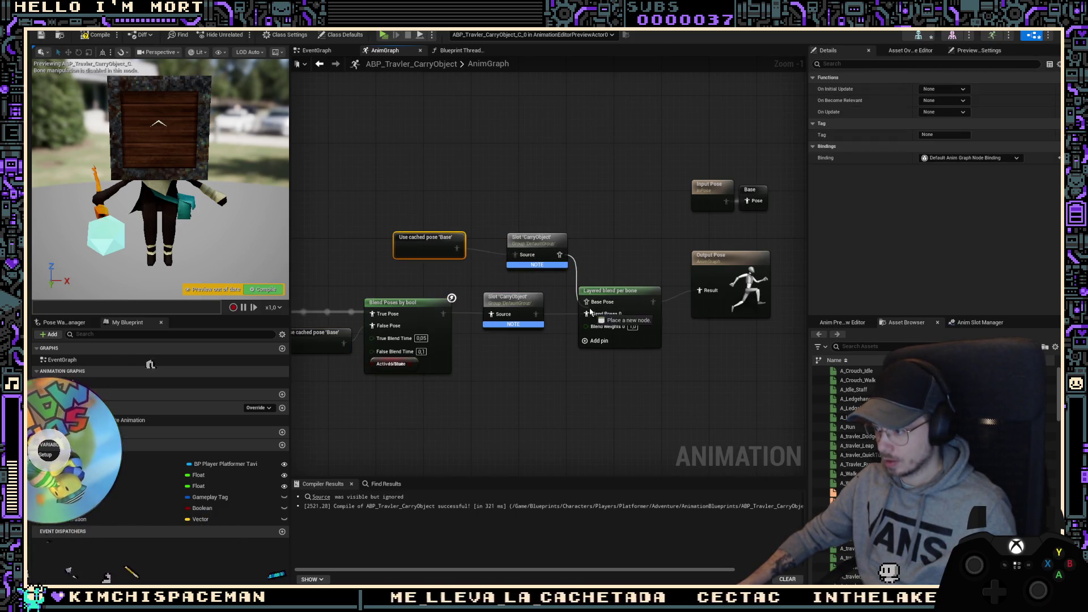
left_click_drag(537, 238, 513, 238)
left_click(536, 324, "ctrl")
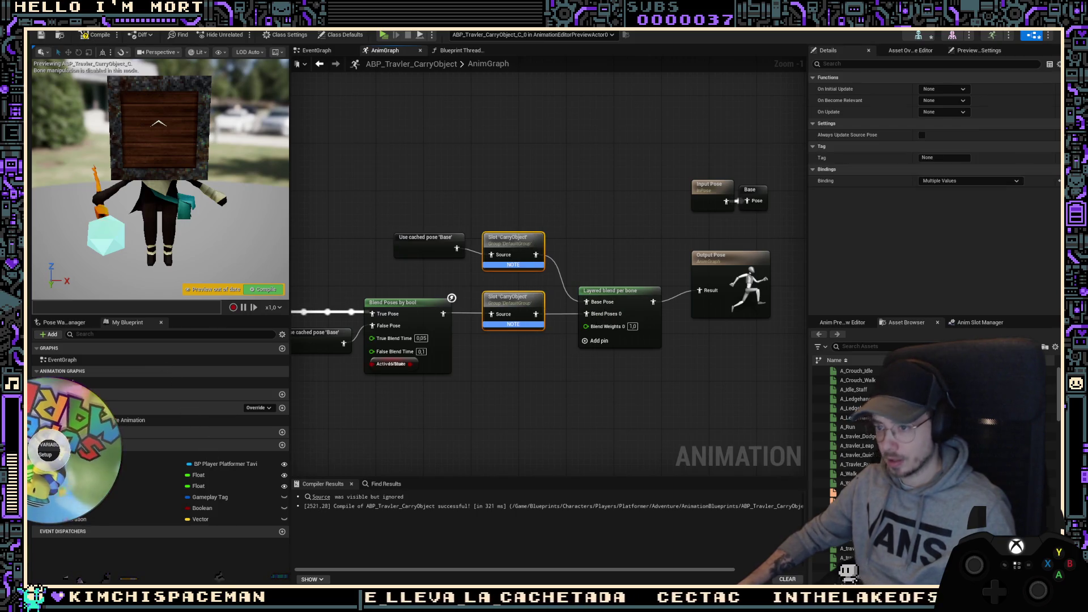
left_click(91, 39)
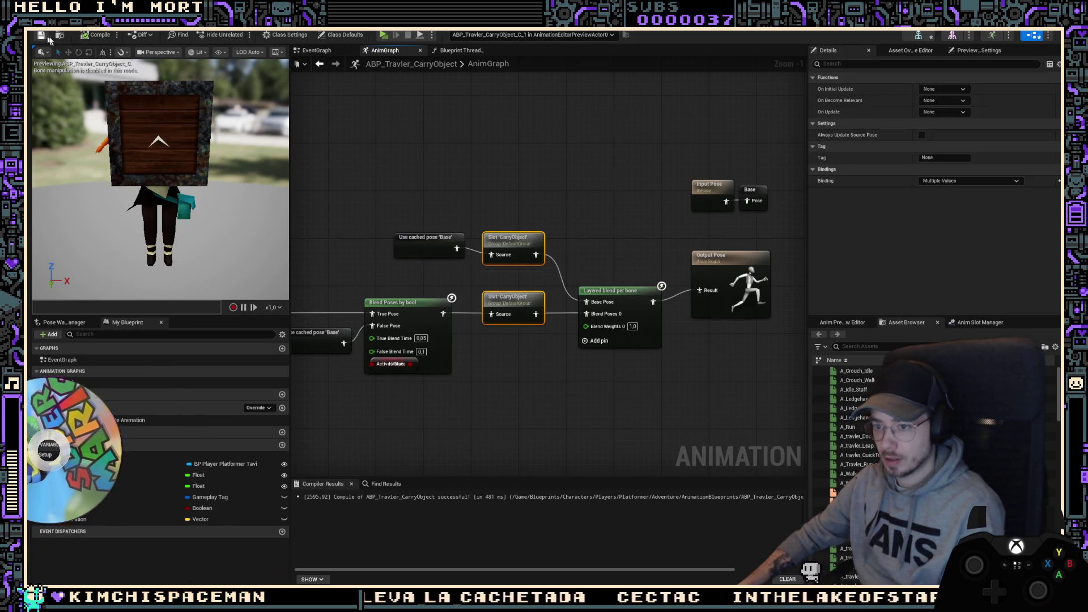
key("alt+Tab")
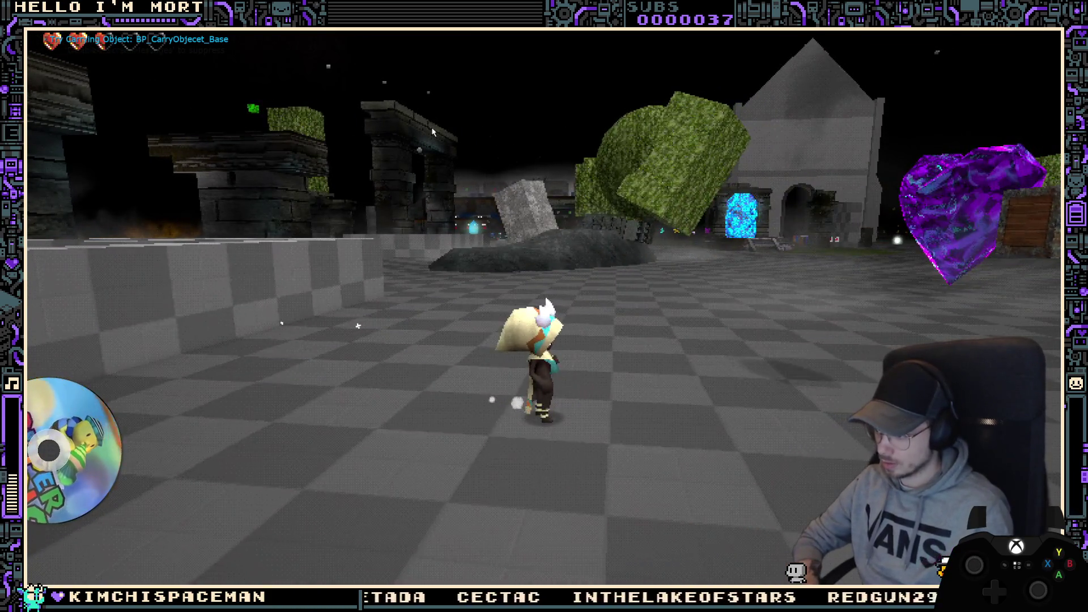
Step: Extend the Overhead_Throw montage segment's end time to 0.827399
key("alt+Tab")
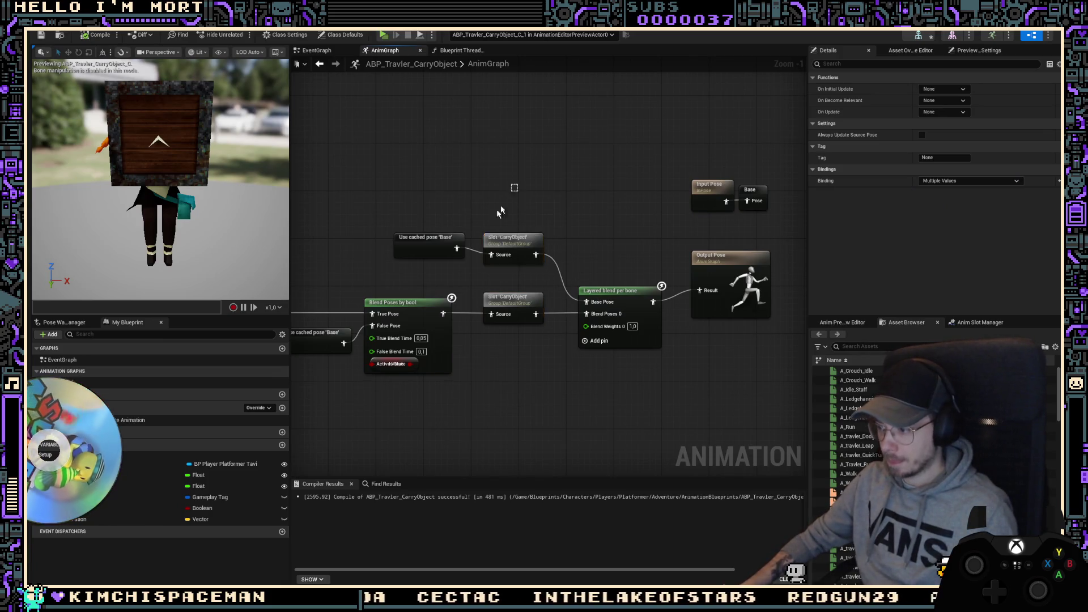
left_click_drag(501, 211, 448, 249)
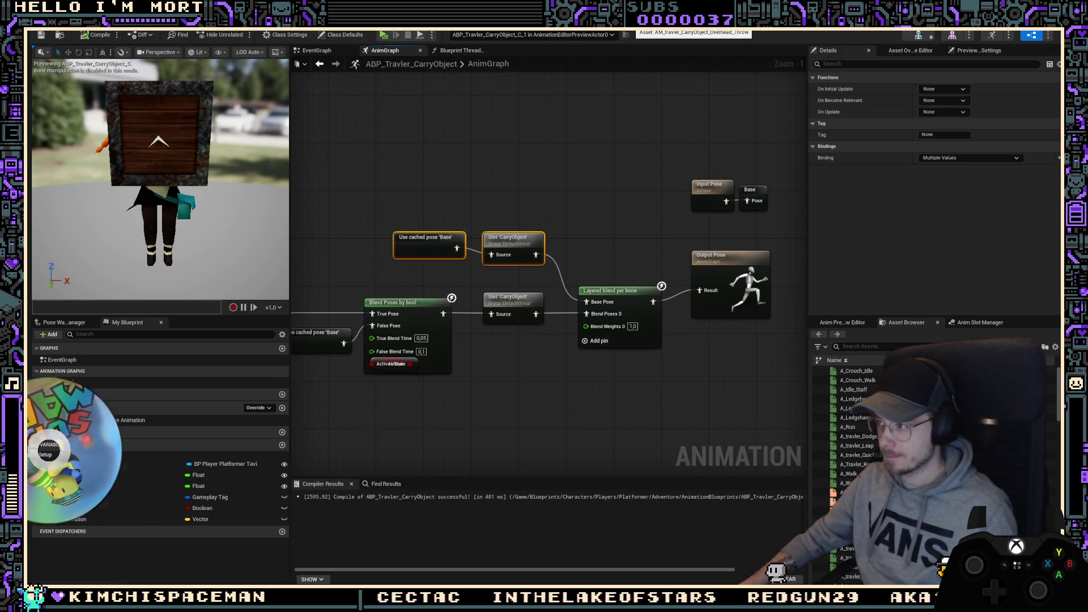
left_click(694, 25)
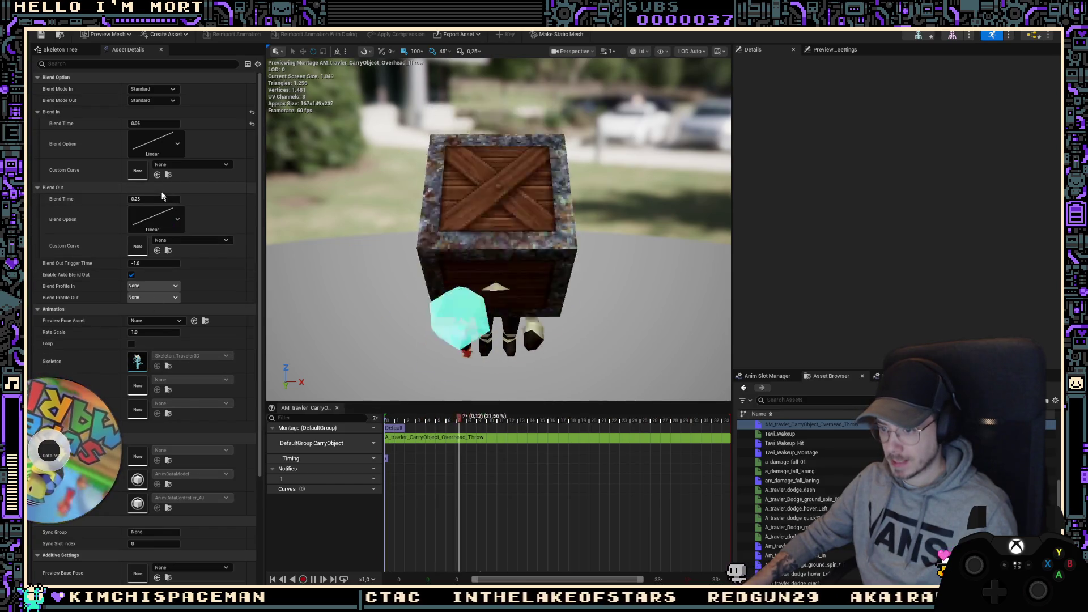
left_click(634, 438)
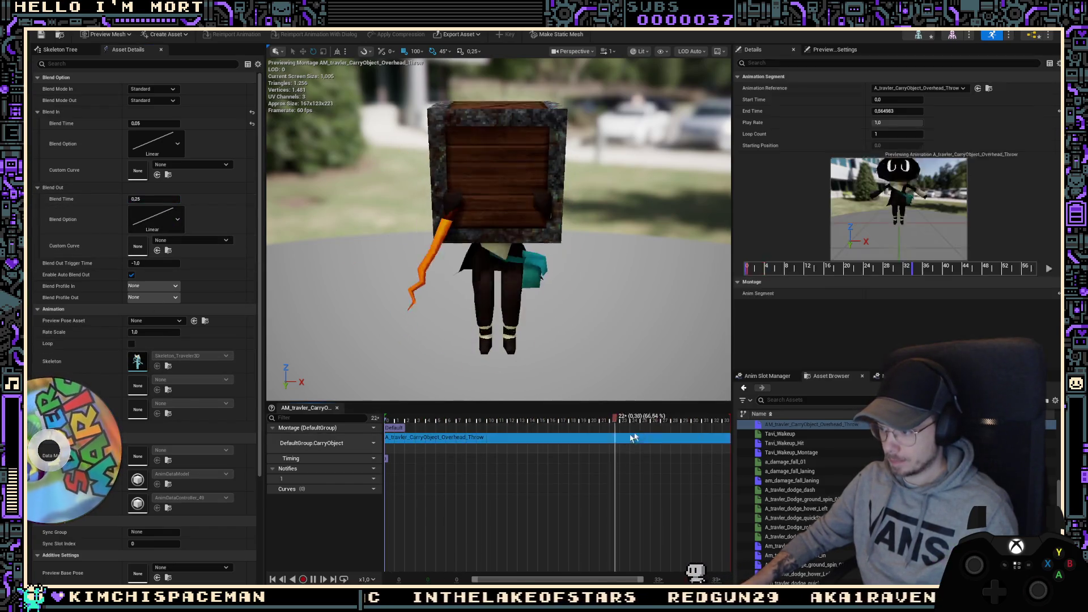
left_click_drag(912, 274, 989, 274)
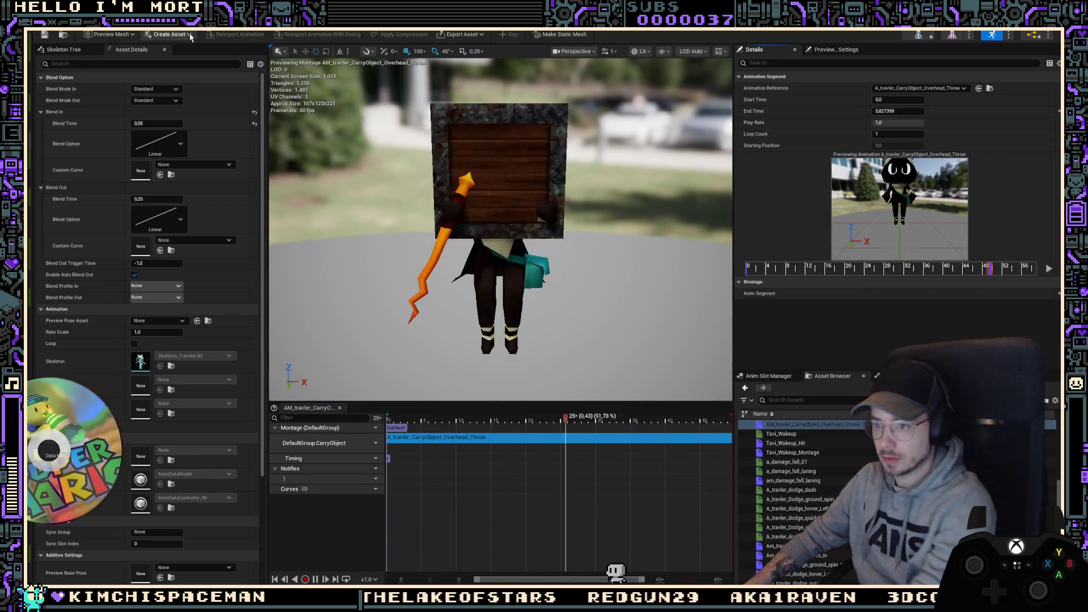
Step: Play-test the crate pickup and throw, then return to the CarryObject anim graph
key("alt+p")
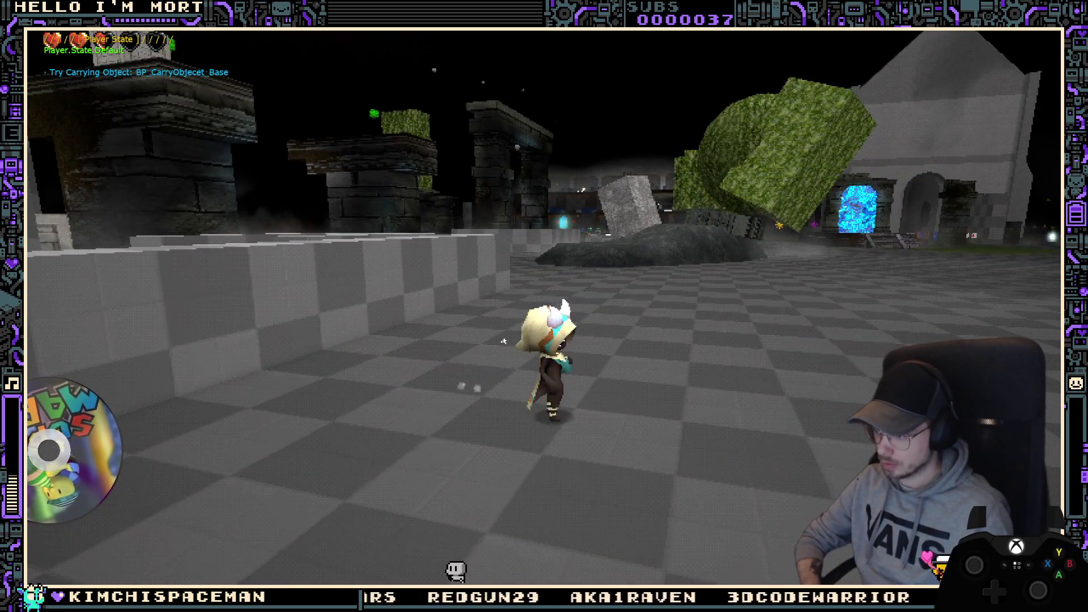
key("Escape")
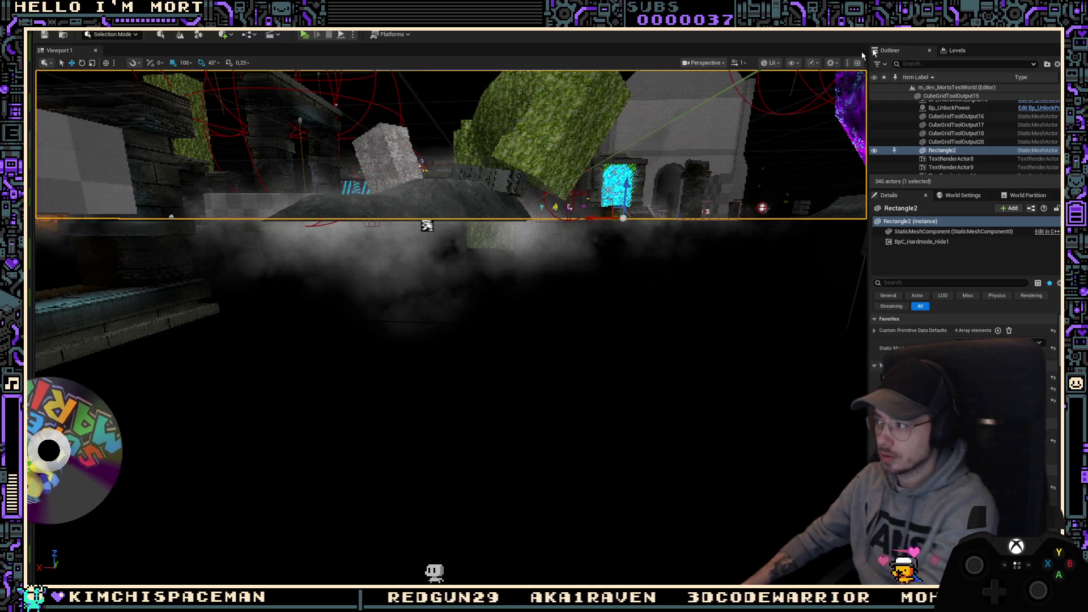
key("alt+Tab")
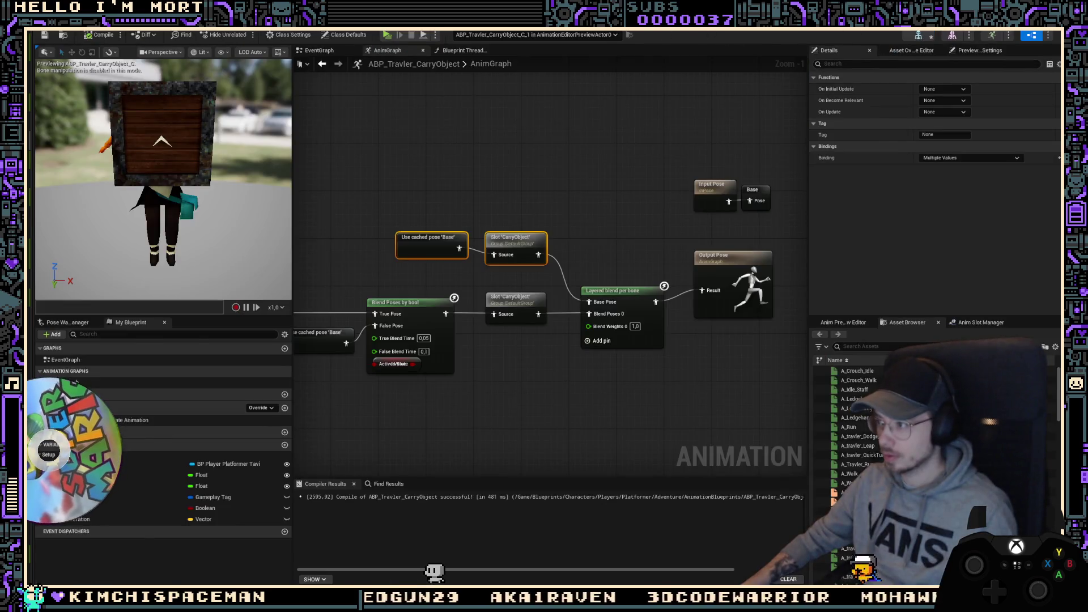
Step: Set the overhead throw montage's Play Rate to 0.5 and play-test the throw
key("alt+Tab")
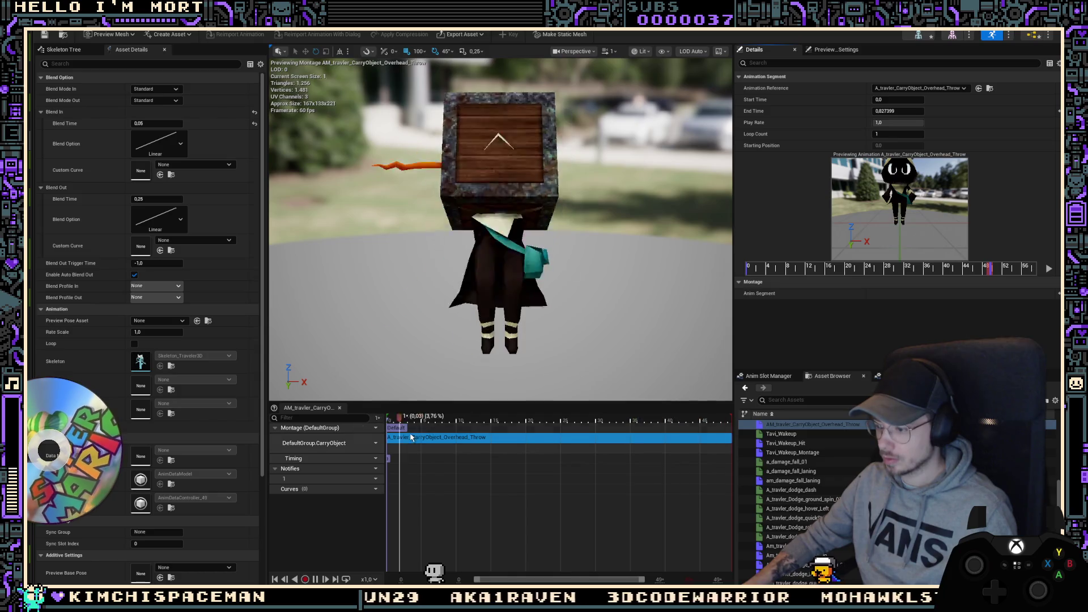
left_click(898, 122)
type("0.5")
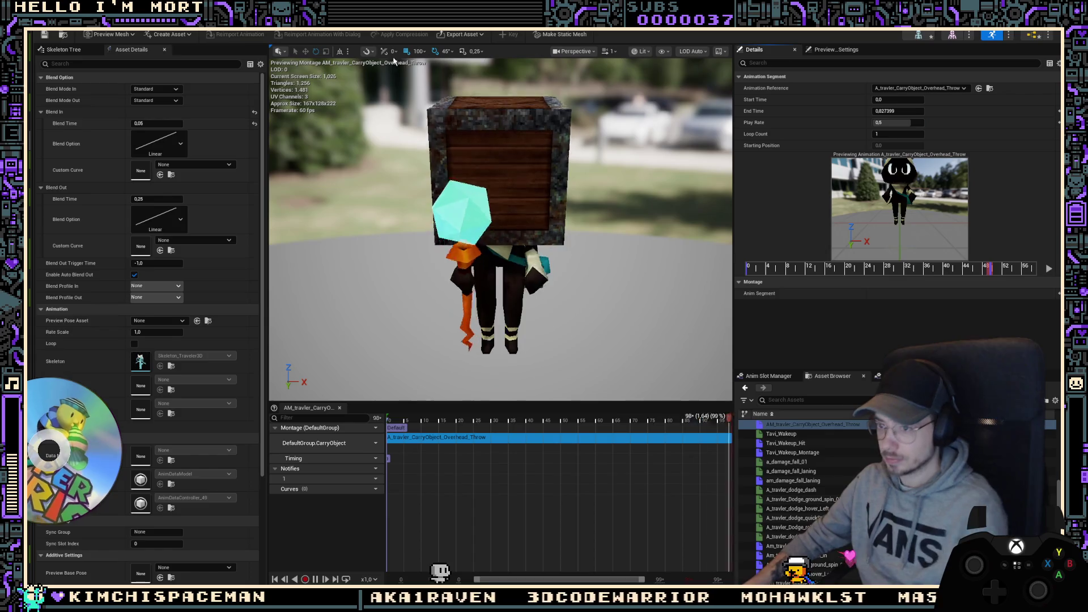
key("alt+Tab")
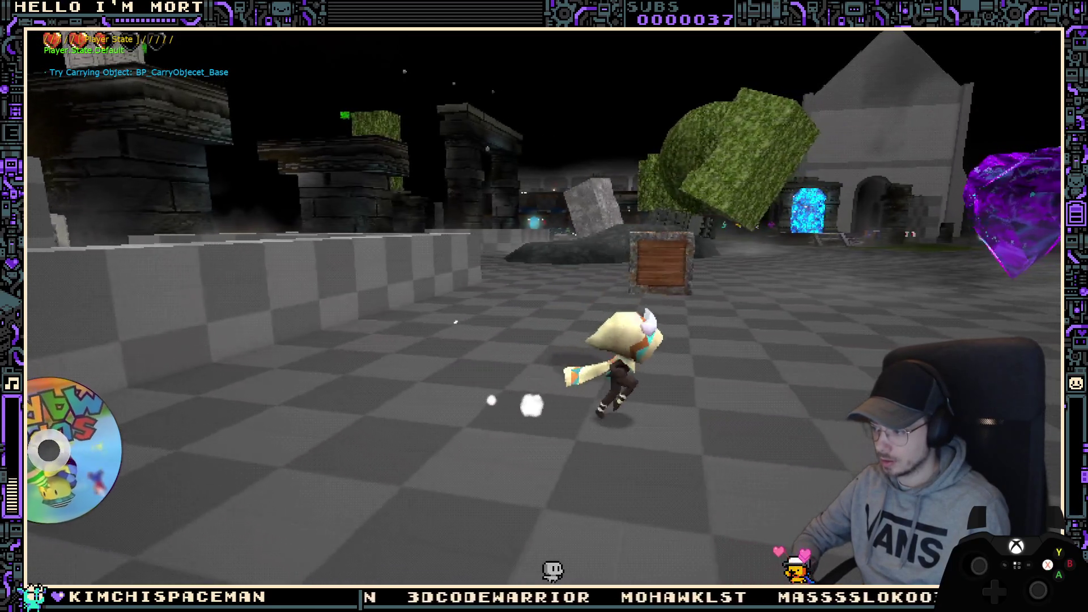
key("Escape")
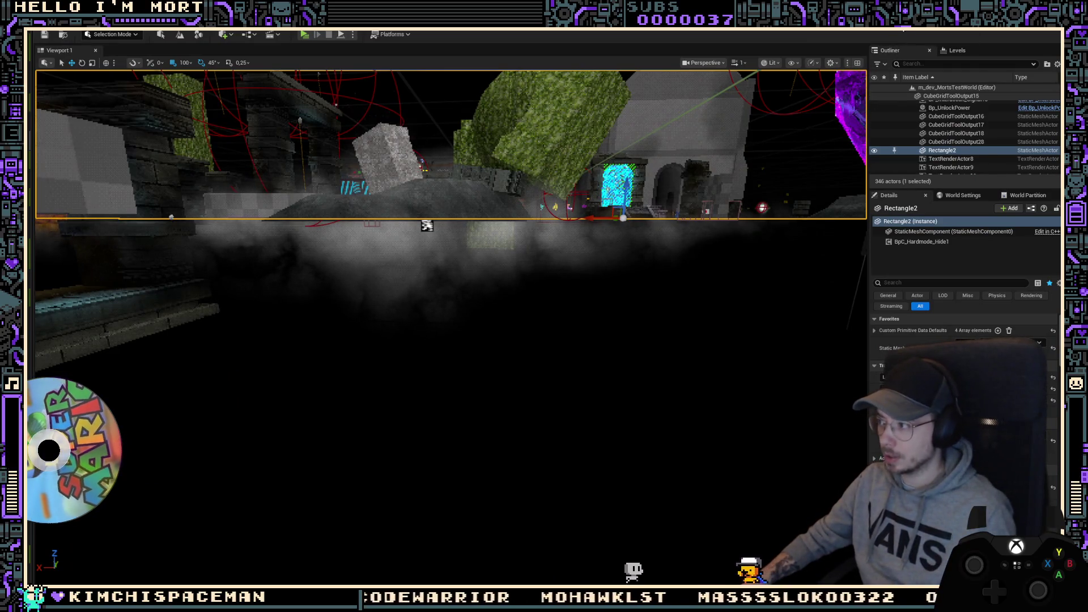
Step: Cycle through the main anim Blueprint and Traveler skeleton back to the CarryObject anim graph
key("alt+Tab")
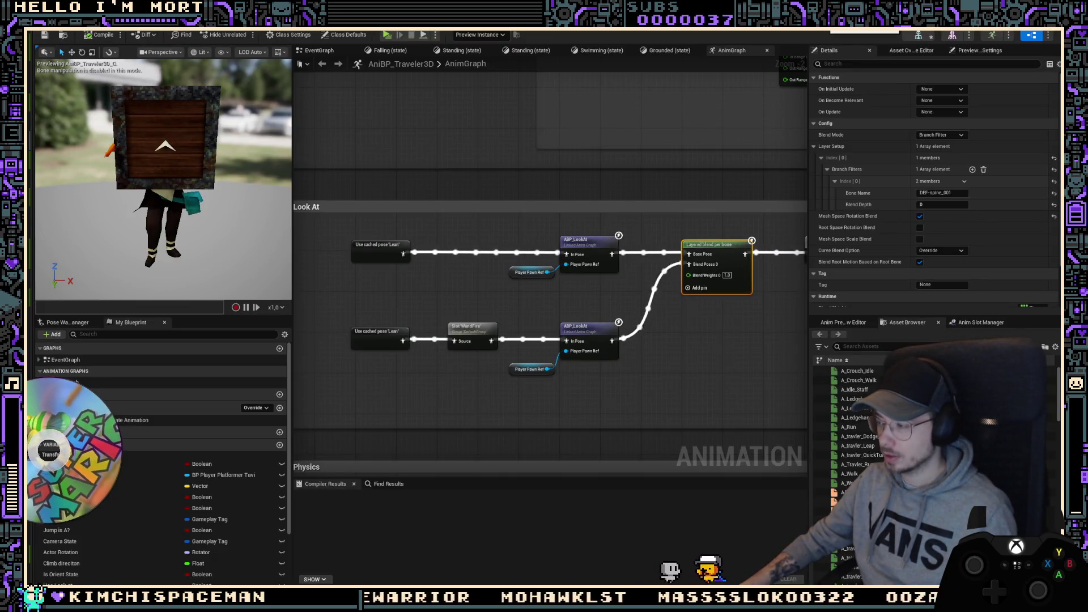
key("alt+Tab")
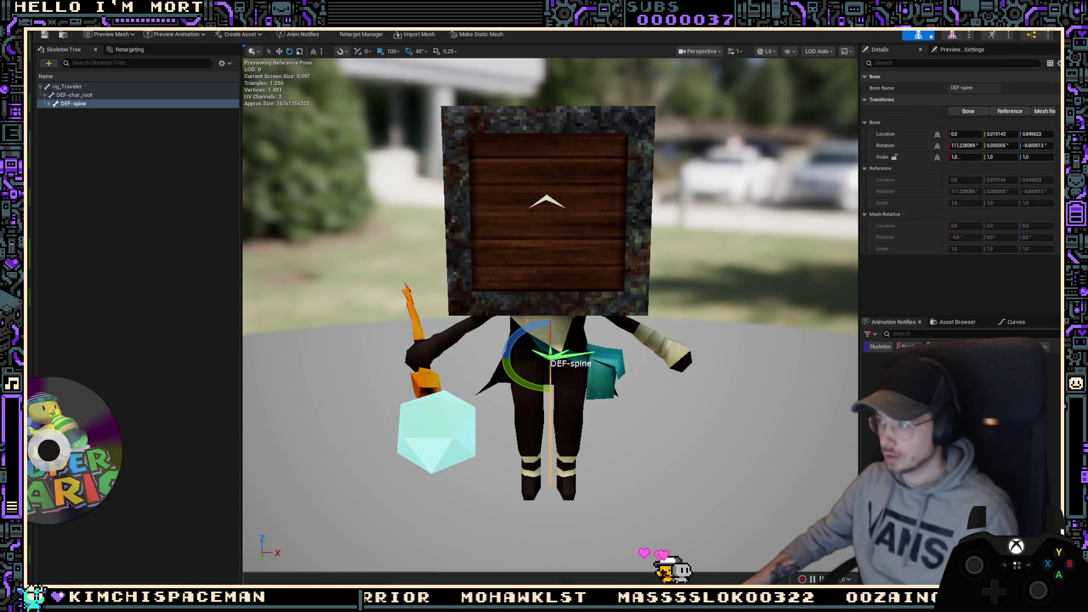
key("alt+Tab")
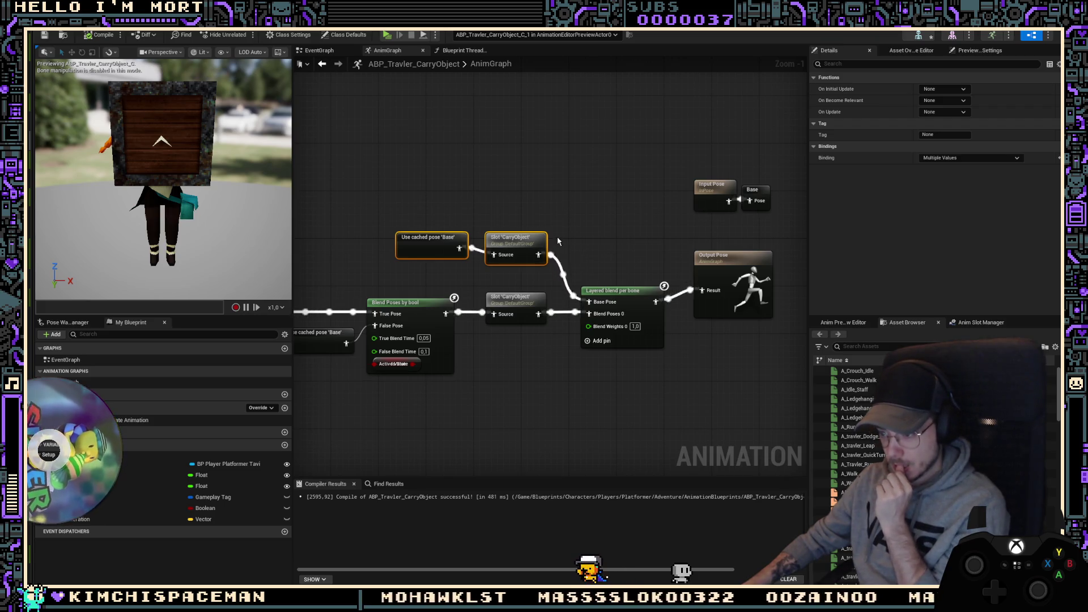
Step: Inspect the CarryObject slot and Layered blend per bone node settings across the graph
left_click(530, 240)
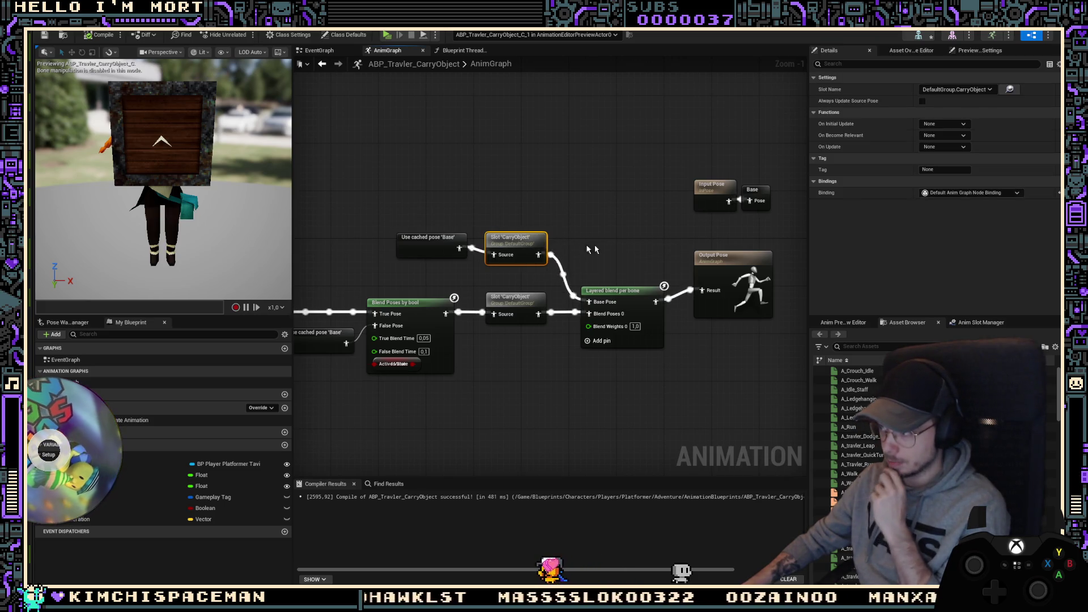
left_click(636, 292)
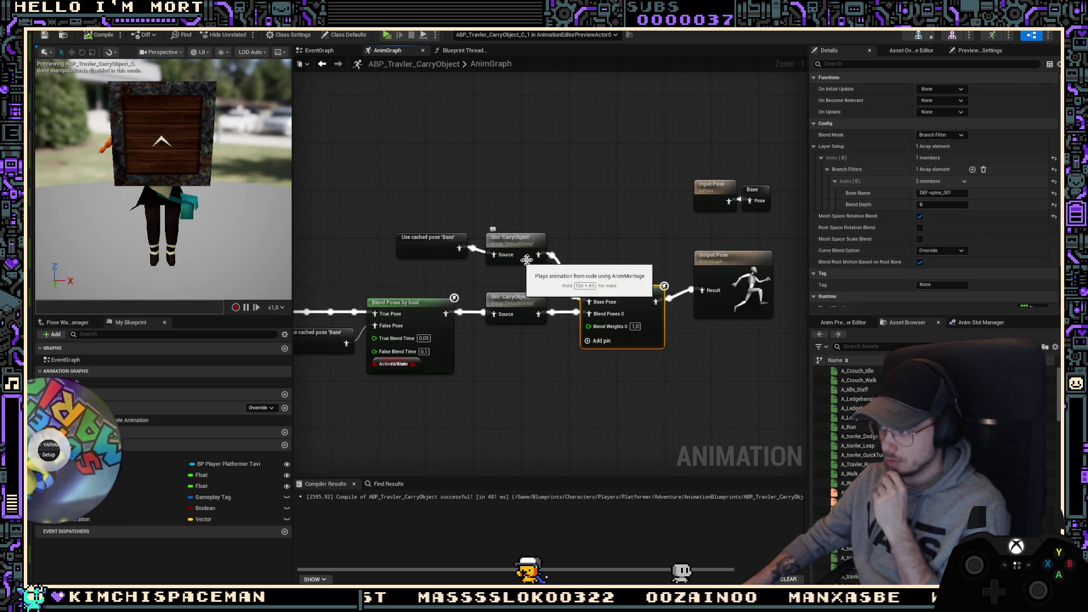
left_click(522, 296)
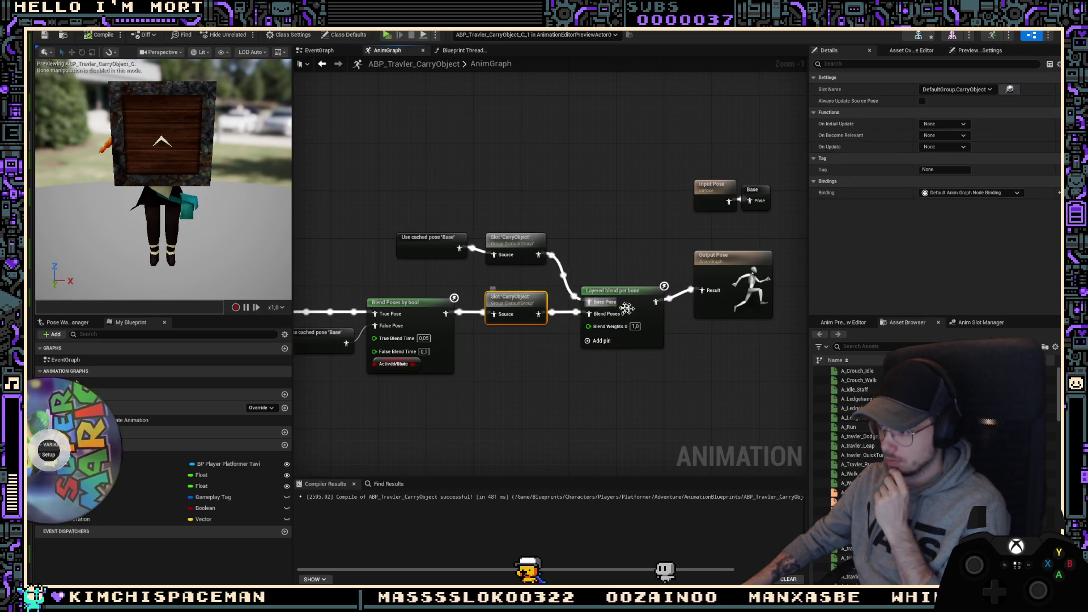
left_click(630, 309)
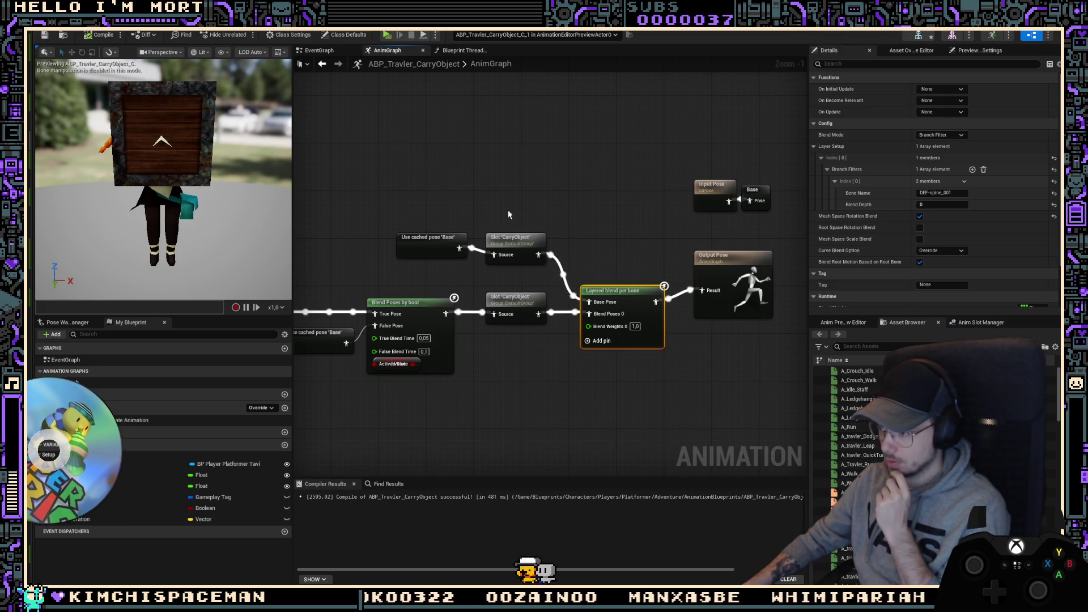
right_click_drag(521, 246, 559, 221)
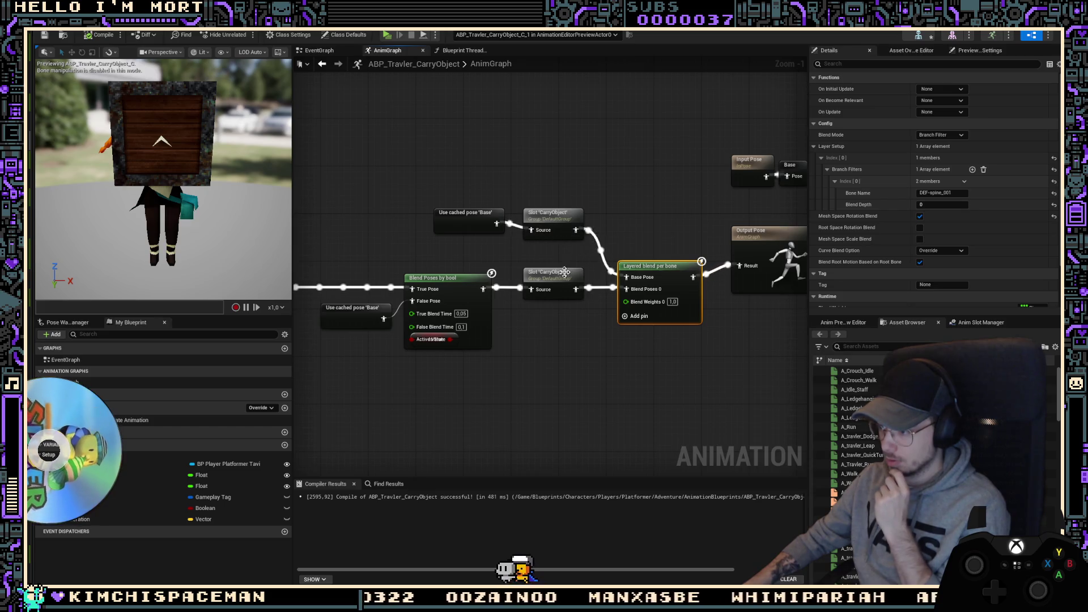
mouse_move(481, 196)
right_mouse_down()
mouse_move(773, 207)
mouse_move(598, 201)
right_mouse_up()
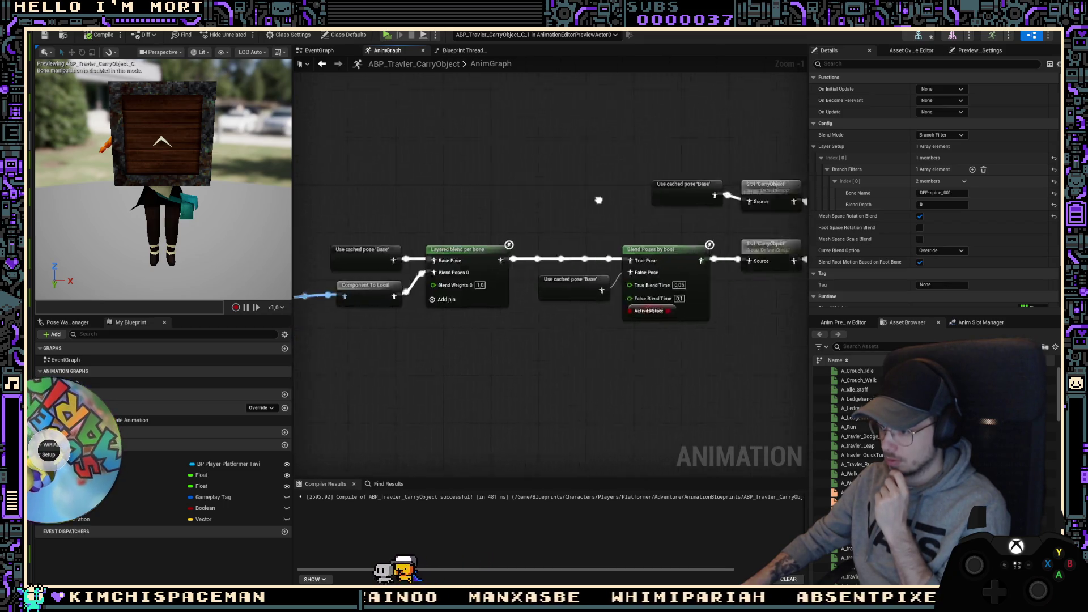
mouse_move(794, 210)
right_mouse_down()
mouse_move(632, 210)
mouse_move(659, 213)
right_mouse_up()
Step: Place the CarryObject slot after Input Pose, delete the lower slot and layered blend, and wire Blend Poses by bool to Output Pose
left_click_drag(679, 171, 523, 173)
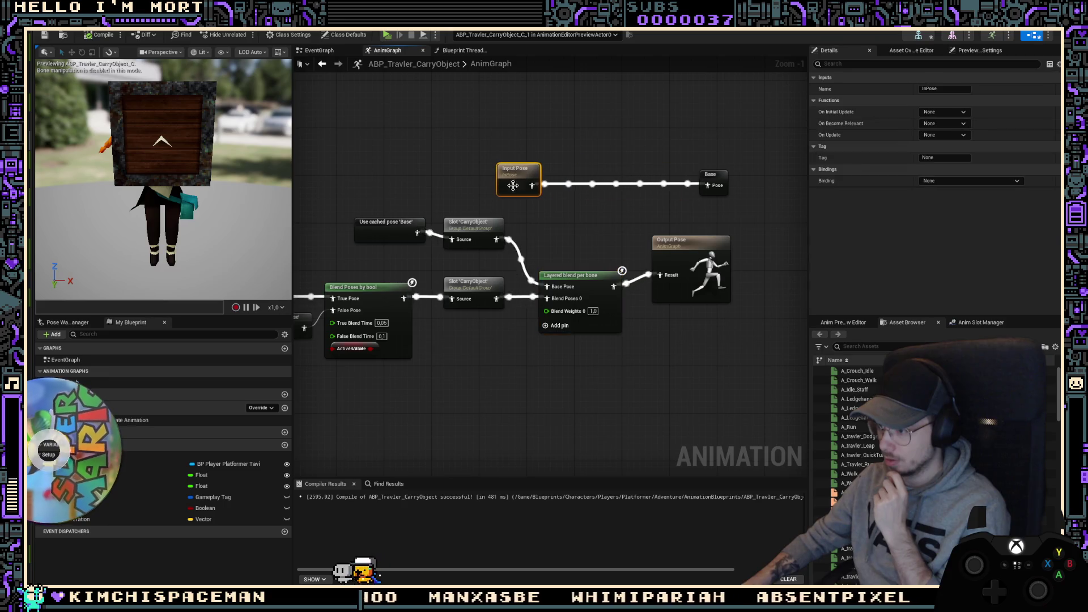
mouse_move(473, 223)
left_mouse_down()
mouse_move(599, 187)
mouse_move(577, 203)
mouse_move(707, 186)
left_mouse_up()
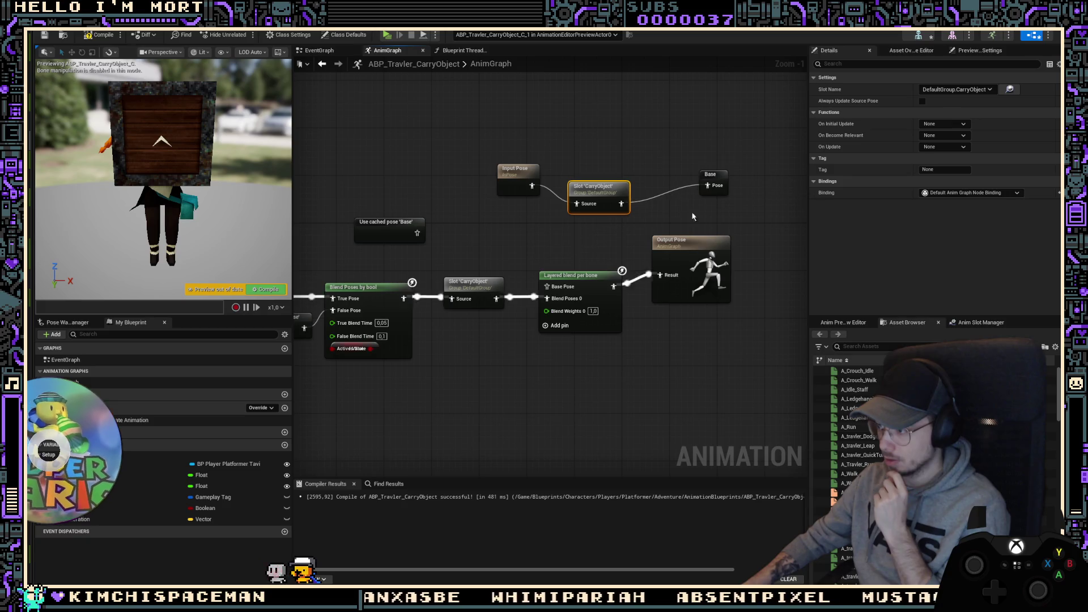
left_click_drag(567, 266, 427, 320)
key("Delete")
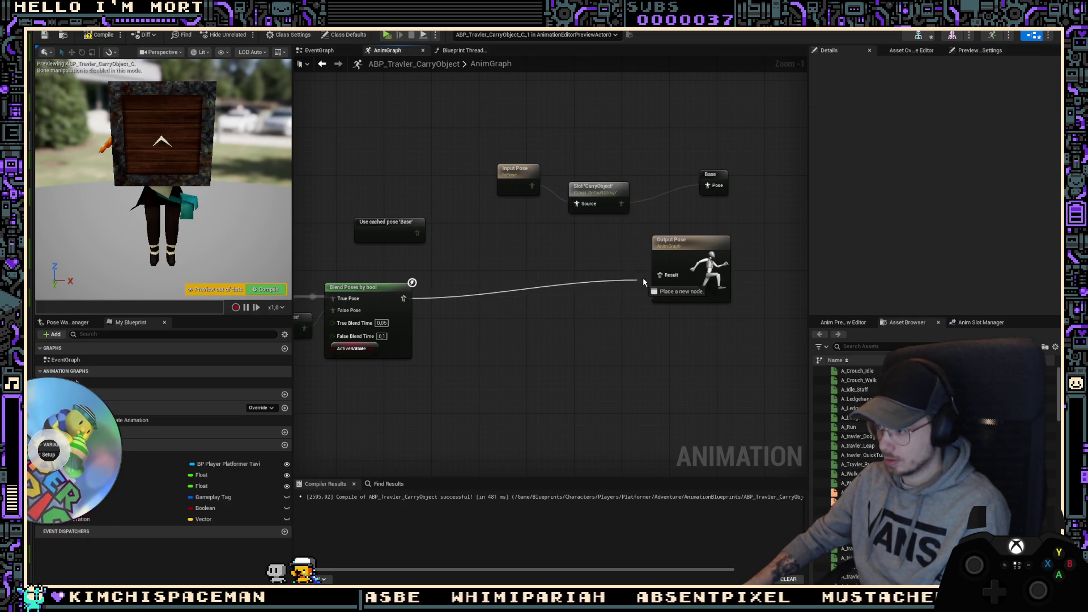
left_click_drag(759, 155, 494, 217)
Step: Check the leftover cached pose nodes, recompile with F7, and launch the game
left_click(396, 227)
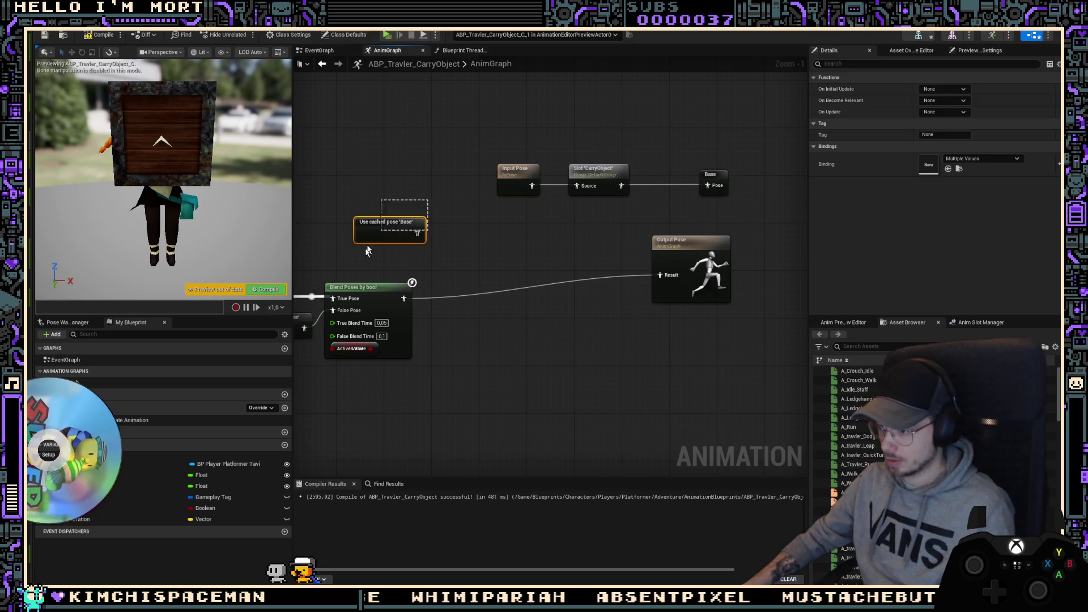
right_click_drag(385, 309, 684, 243)
scroll(684, 242, "down", 2)
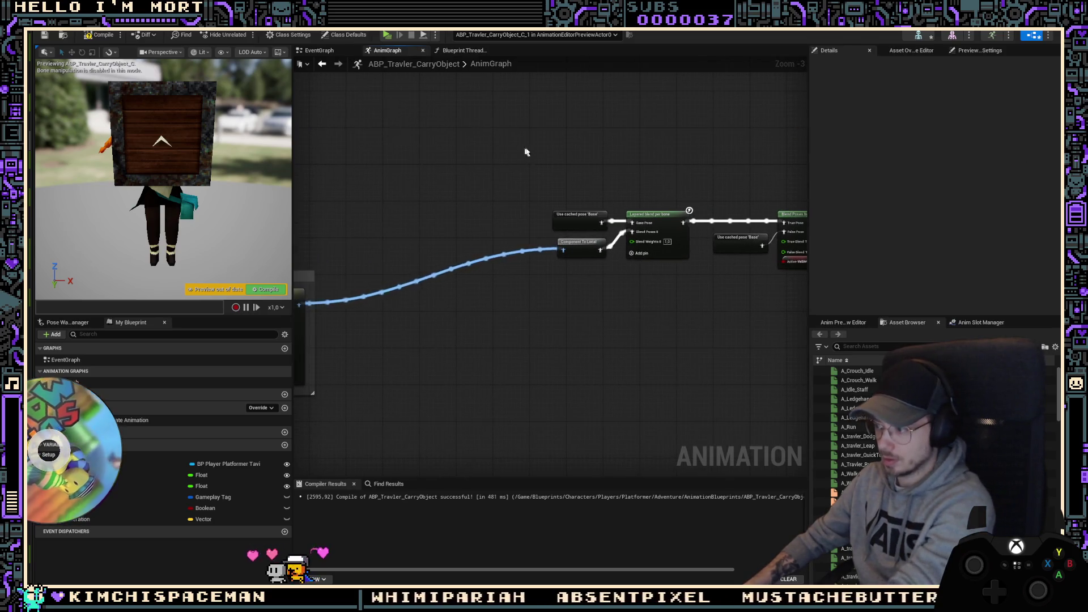
right_click_drag(525, 151, 295, 145)
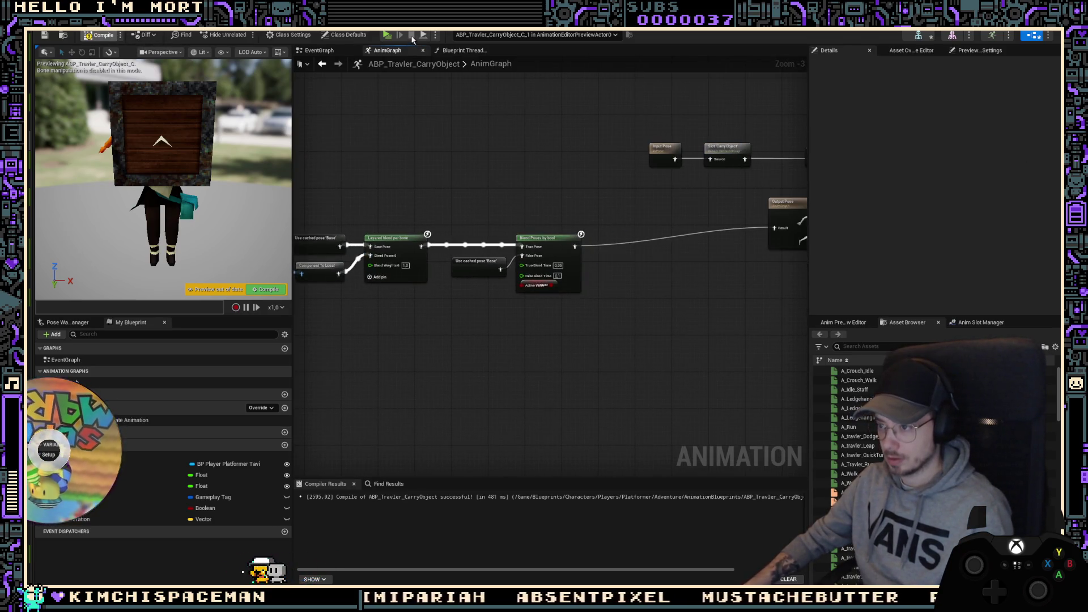
key("F7")
left_click(386, 34)
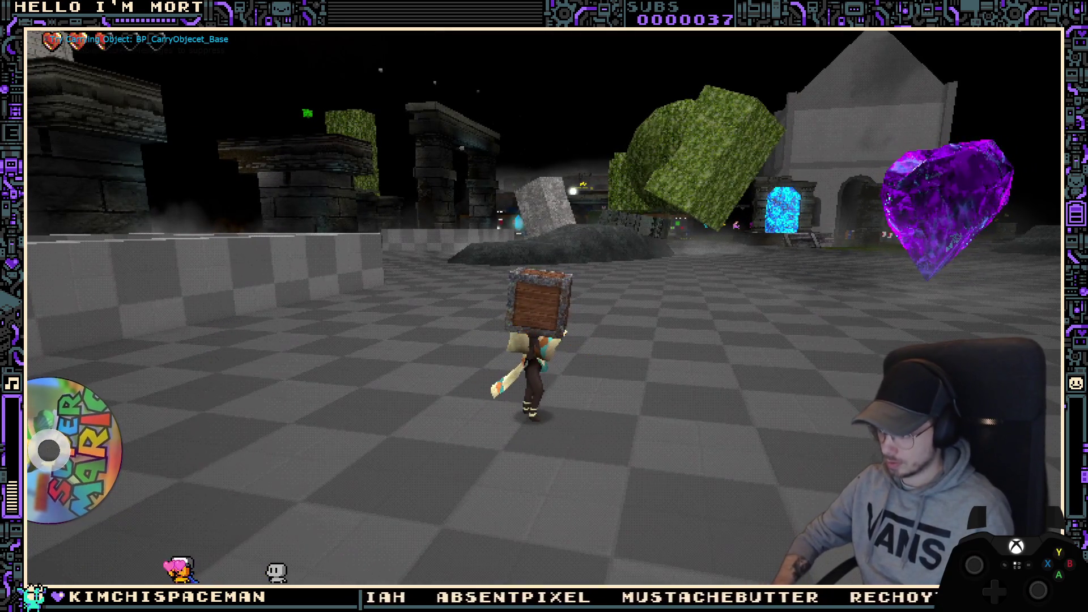
Step: Throw the crate to finish the test, then set the throw montage's Play Rate back to 1.0
key("e")
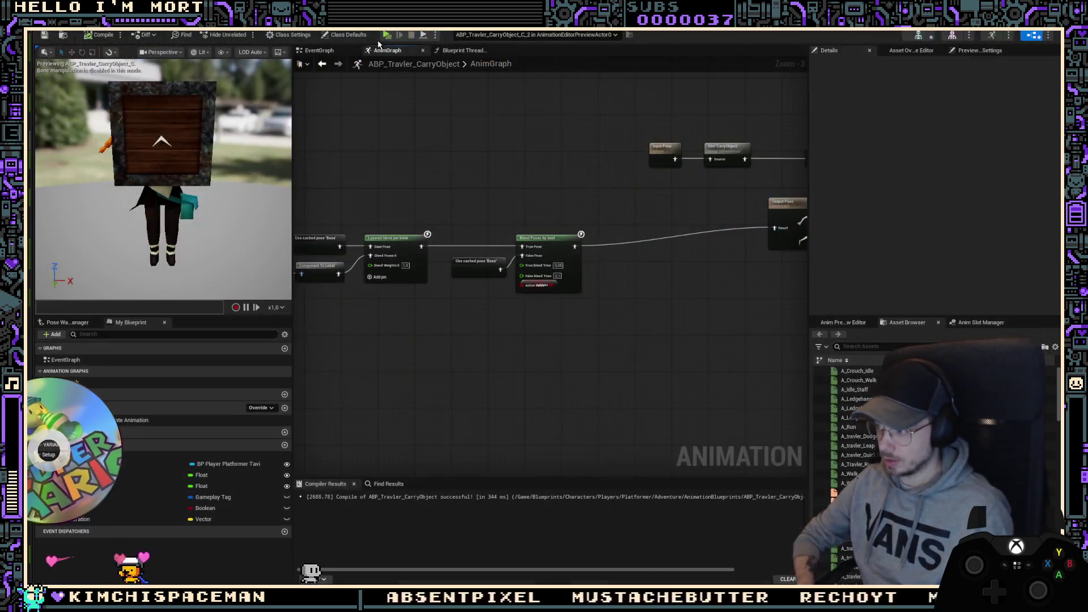
key("Escape")
right_click_drag(757, 85, 705, 101)
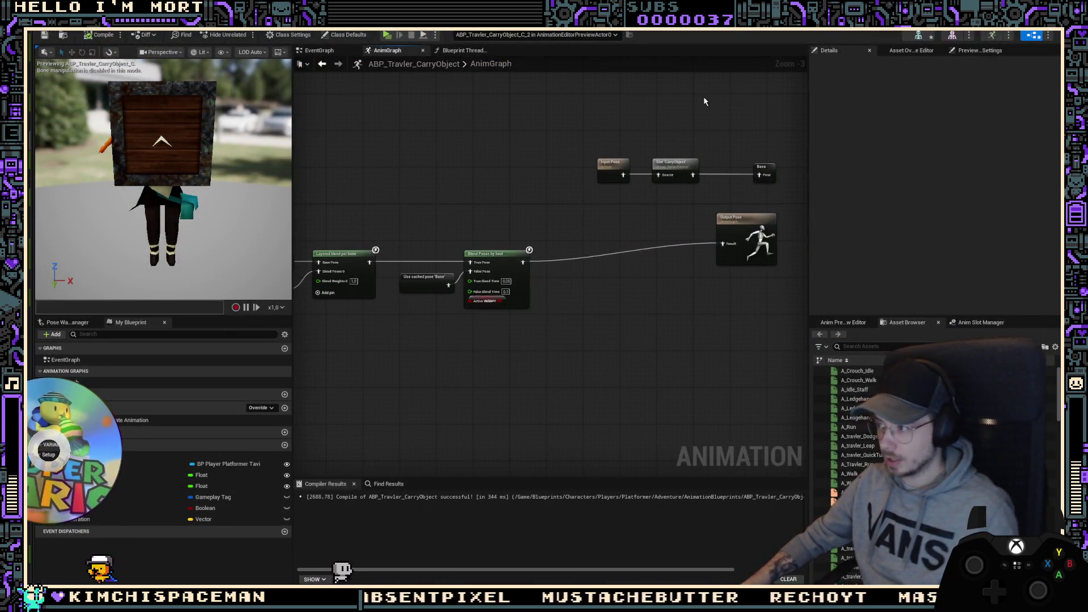
left_click(639, 32)
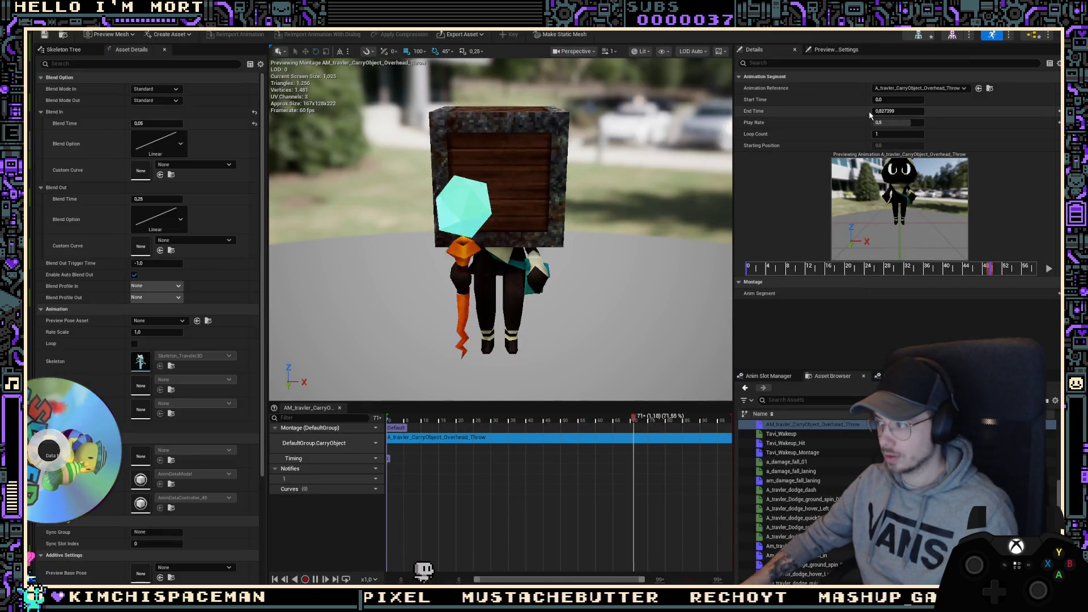
left_click(890, 122)
type("1")
key("Return")
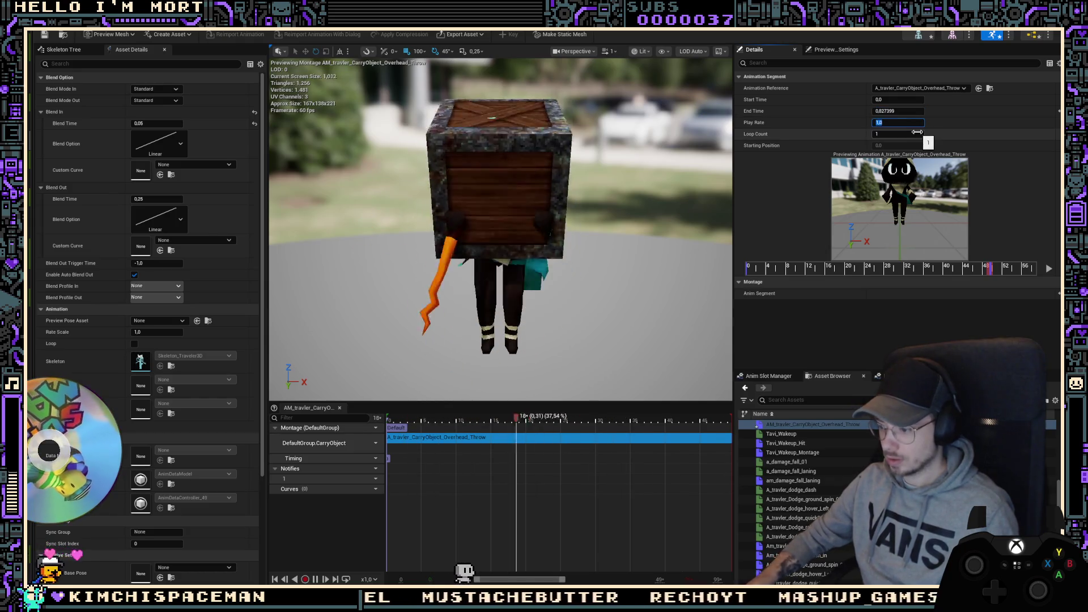
Step: Assign the montage track to the DefaultGroup.WandFire slot
left_click(371, 443)
mouse_move(390, 466)
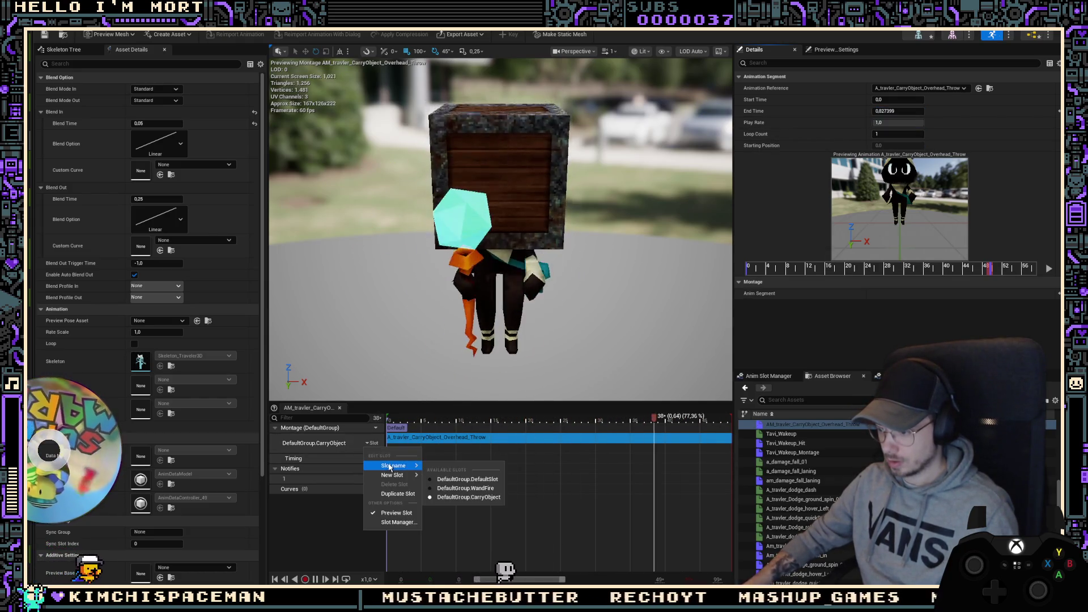
left_click(466, 488)
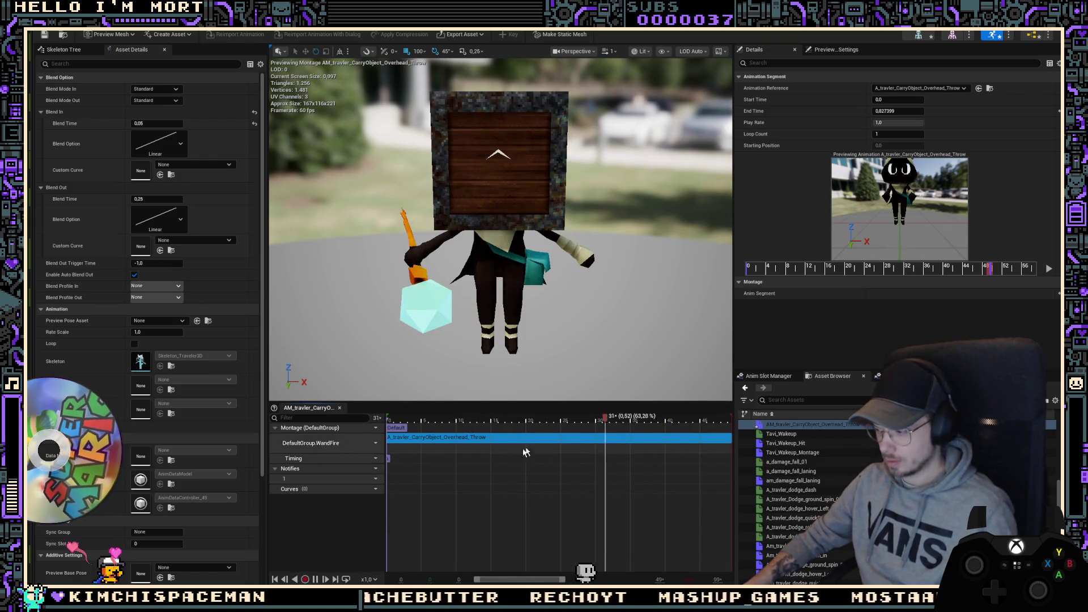
Step: Start renaming the WandFire slot in the Anim Slot Manager
left_click(760, 379)
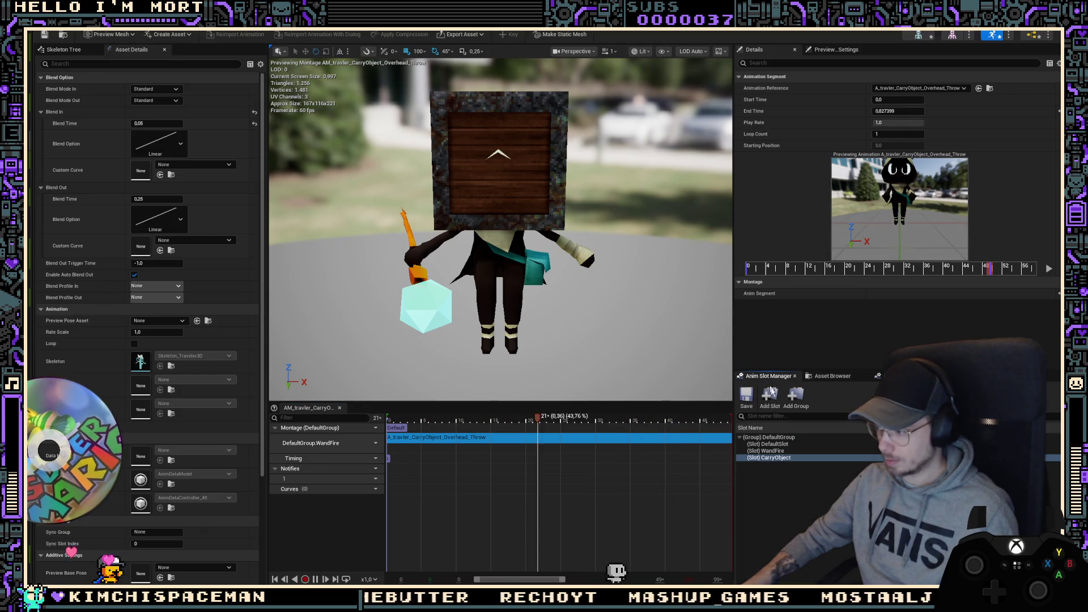
left_click(767, 452)
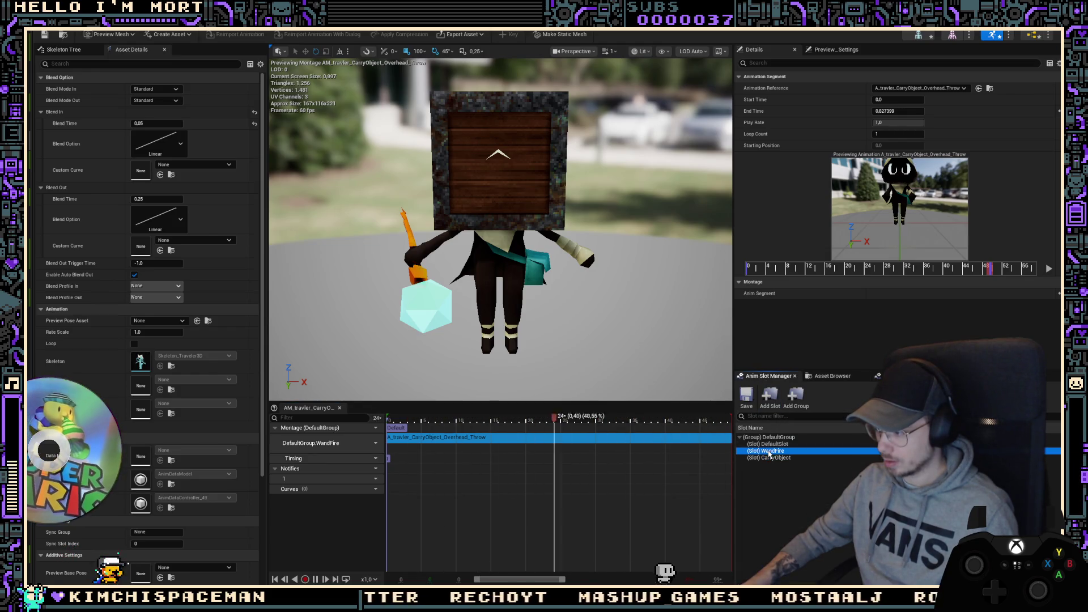
right_click(767, 451)
left_click(826, 479)
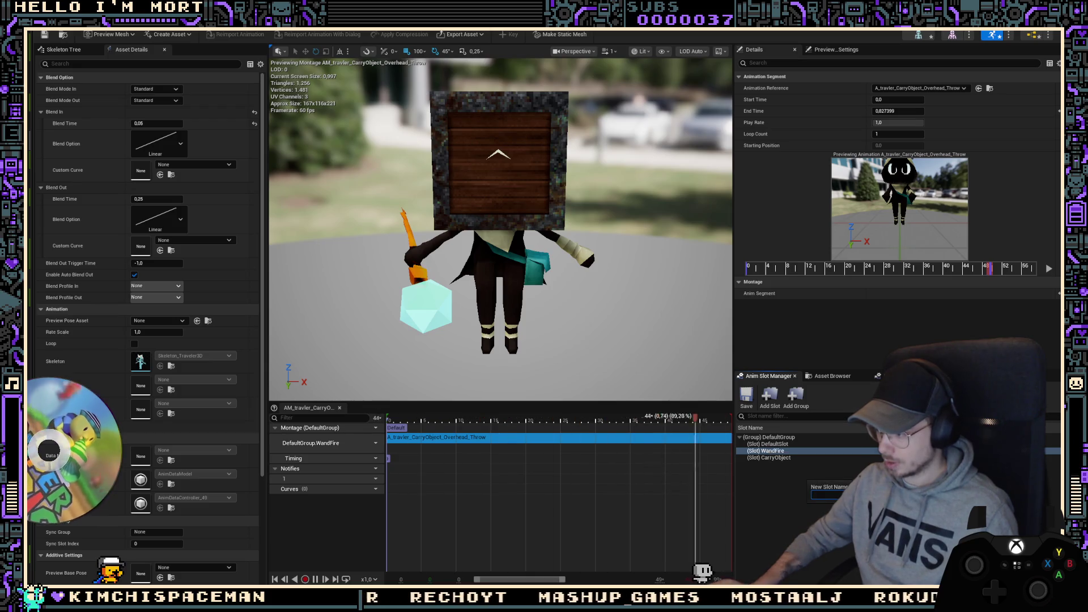
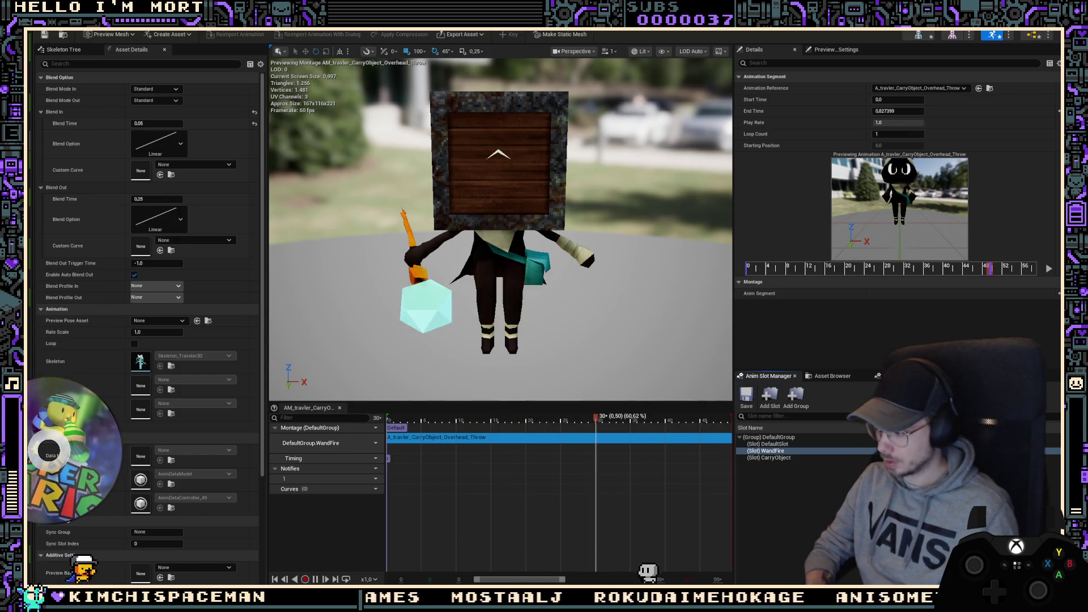
Step: Try renaming the WandFire slot, then dismiss its slot references lists
key("Return")
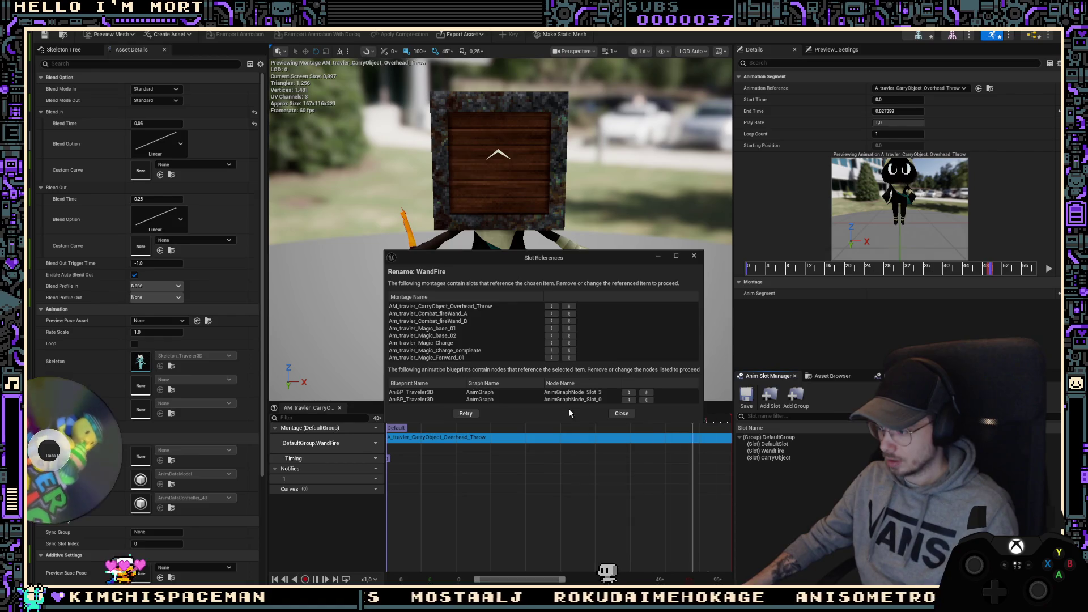
left_click(463, 415)
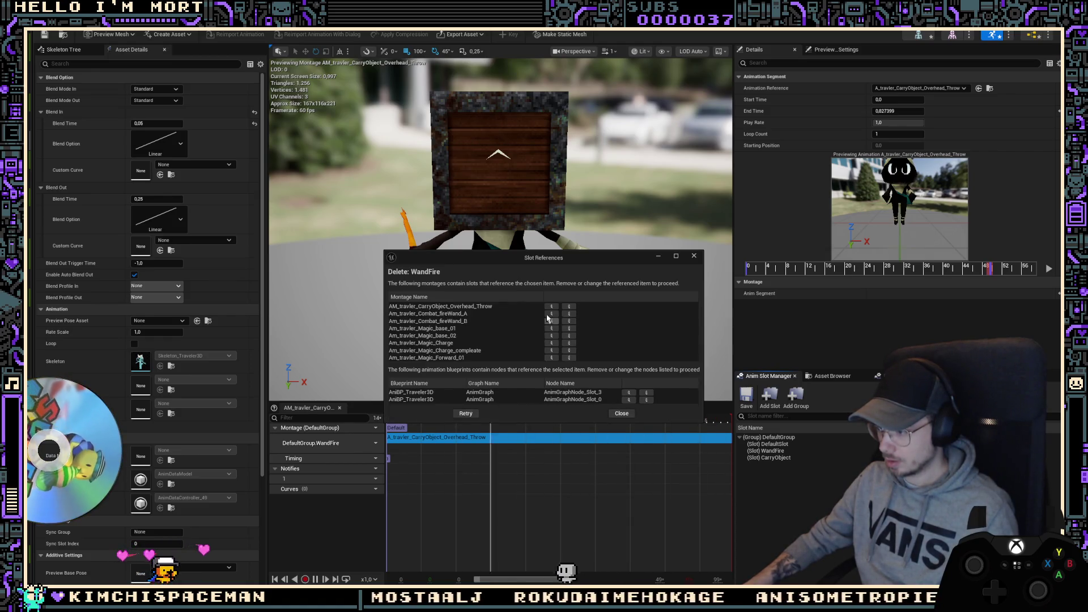
left_click(614, 413)
left_click(778, 452)
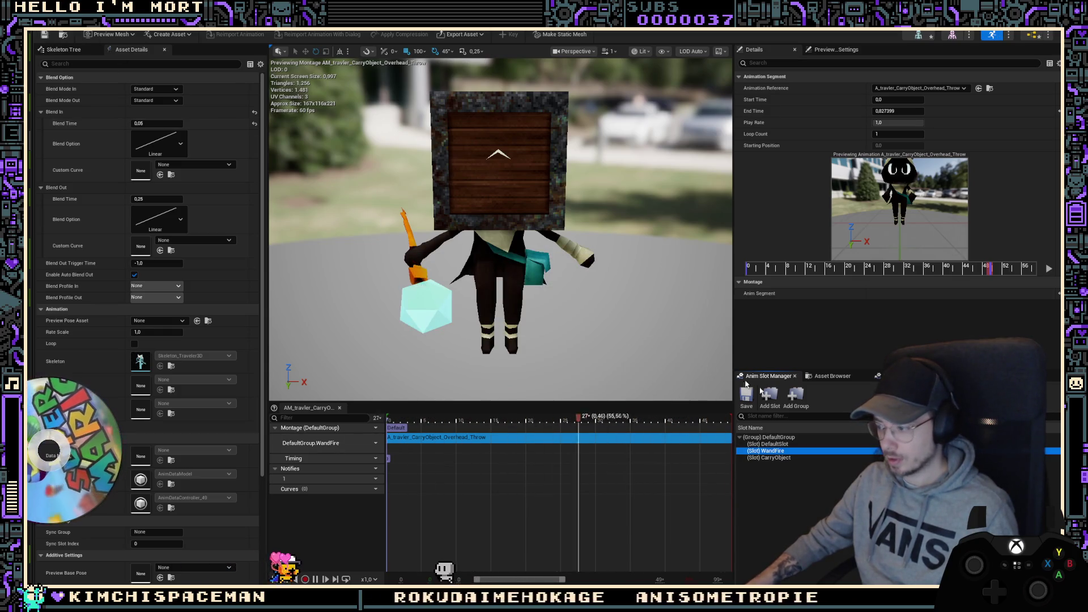
Step: Delete the CarryObject slot and browse to the blueprint still referencing it
right_click(787, 458)
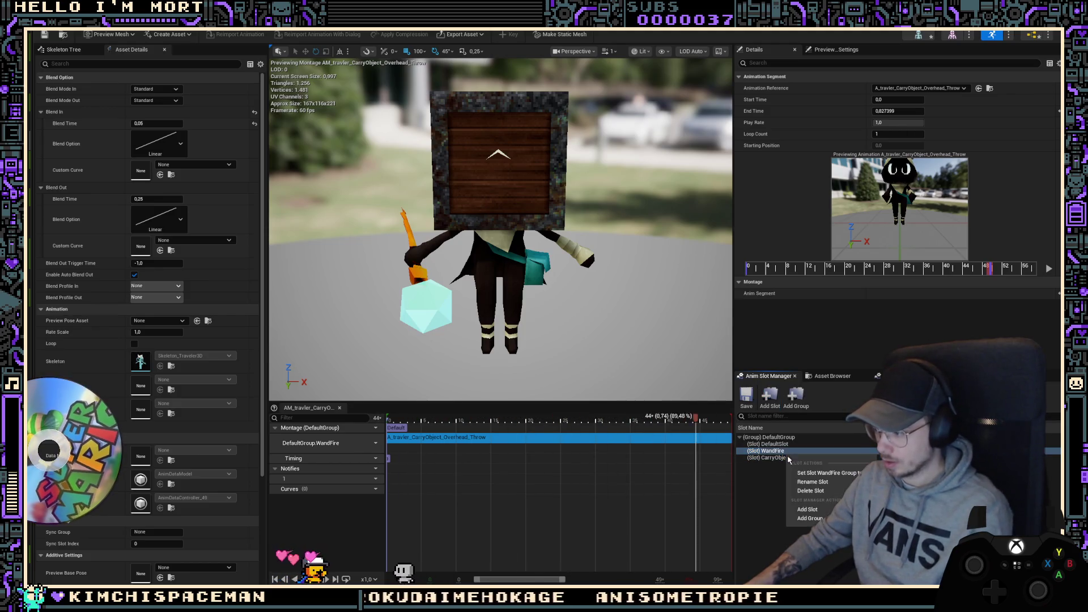
left_click(811, 491)
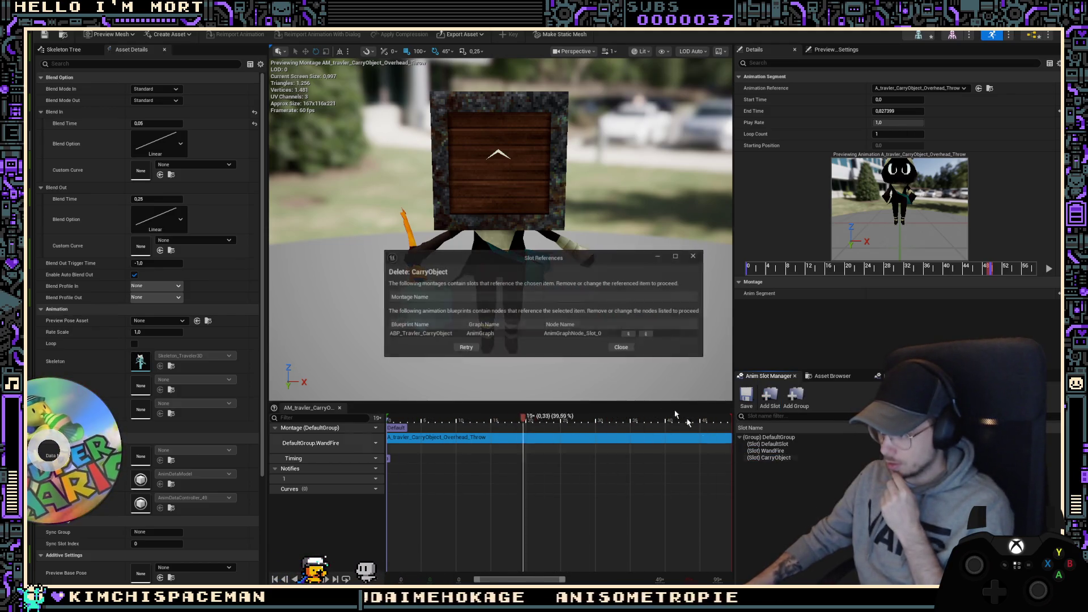
left_click(640, 332)
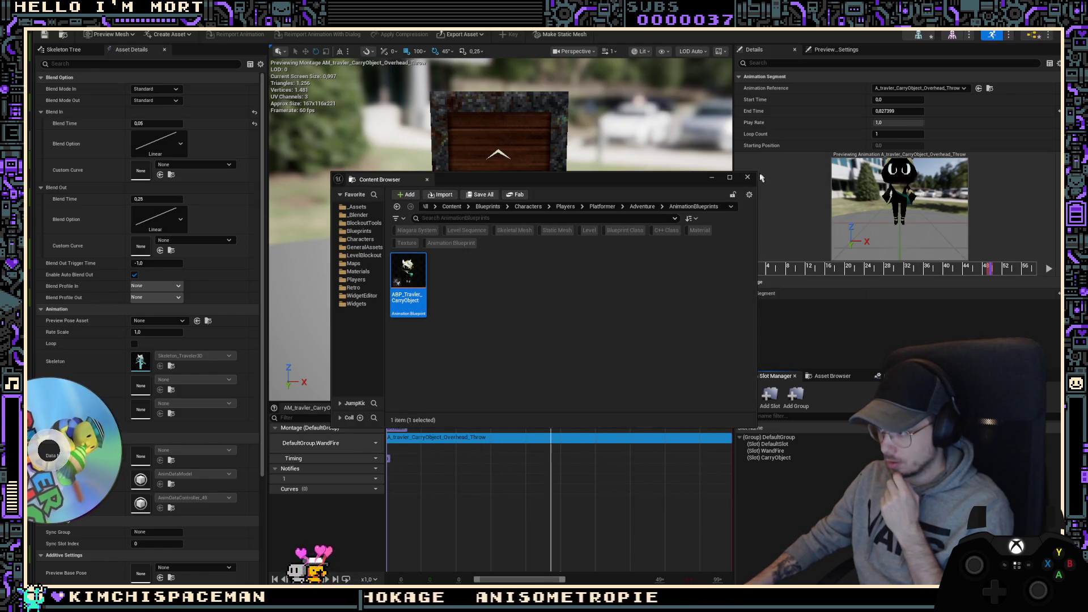
Step: In ABP_Travler_CarryObject's AnimGraph, delete the Slot 'CarryObject' node
left_click(742, 180)
left_click(647, 334)
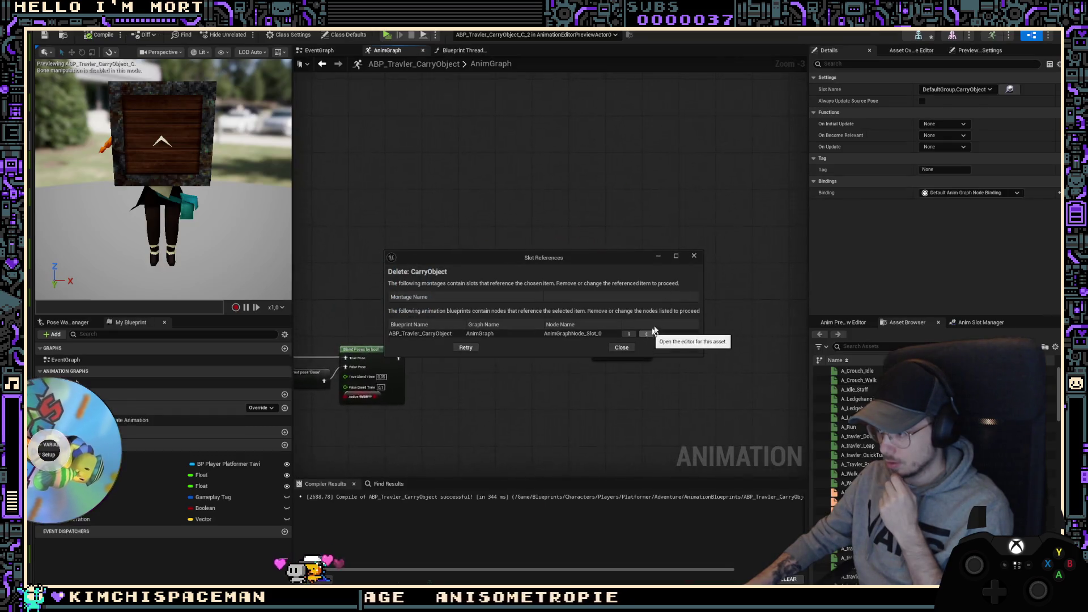
left_click(694, 257)
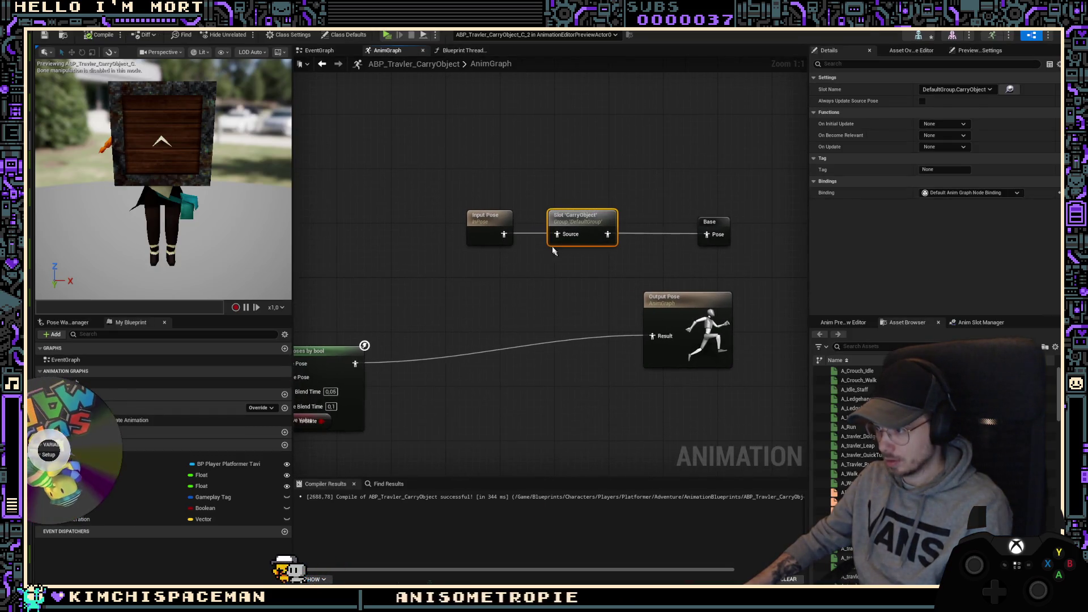
key("Delete")
Step: Wire Input Pose directly into the Base cached pose and recompile the blueprint
key("F7")
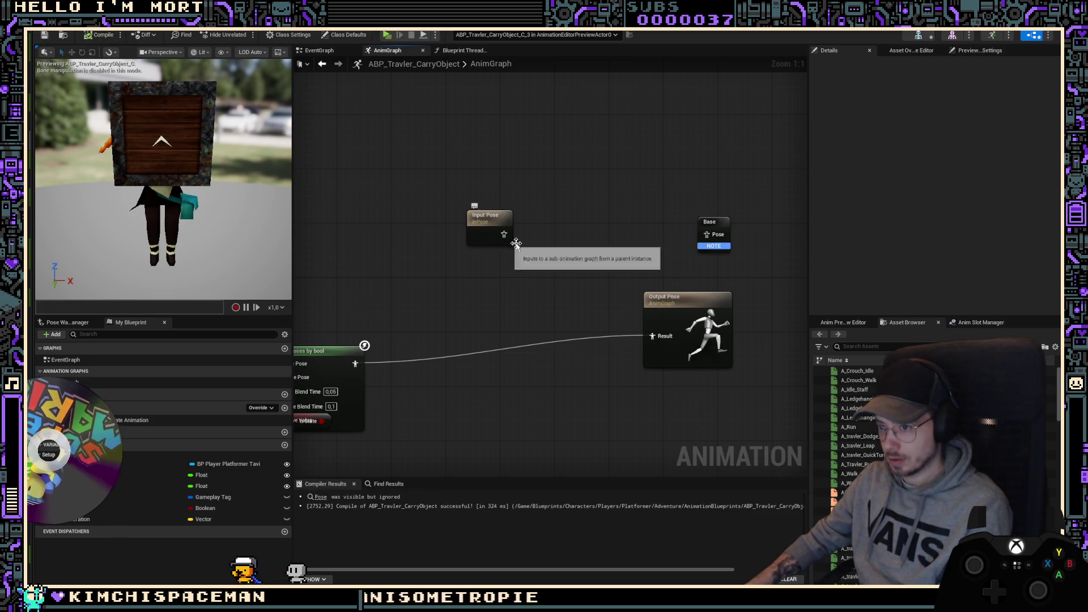
mouse_move(504, 234)
left_mouse_down()
mouse_move(713, 237)
mouse_move(617, 220)
left_mouse_up()
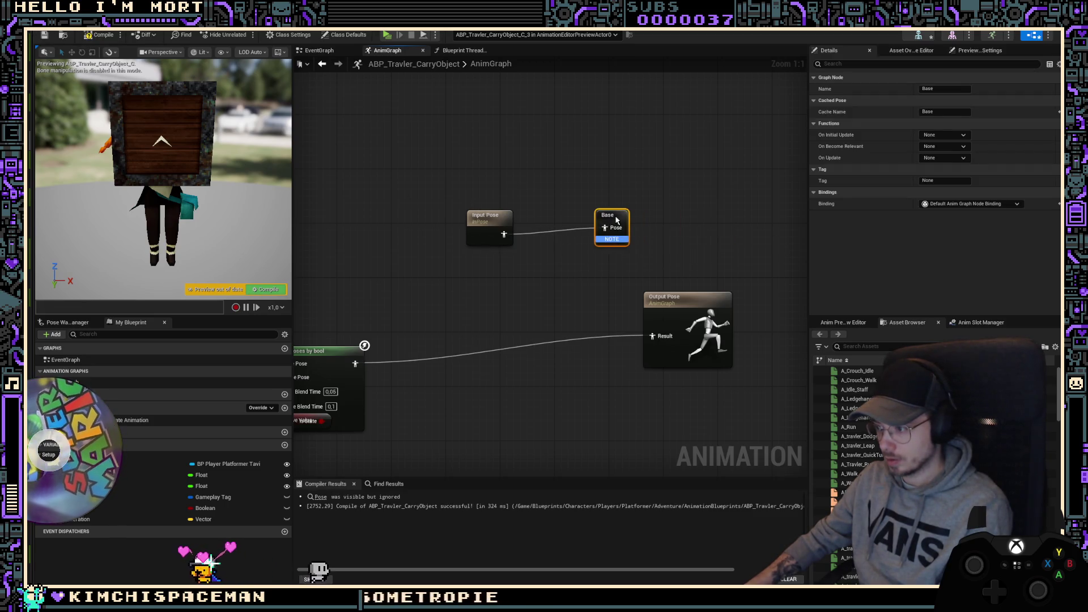
left_click(85, 35)
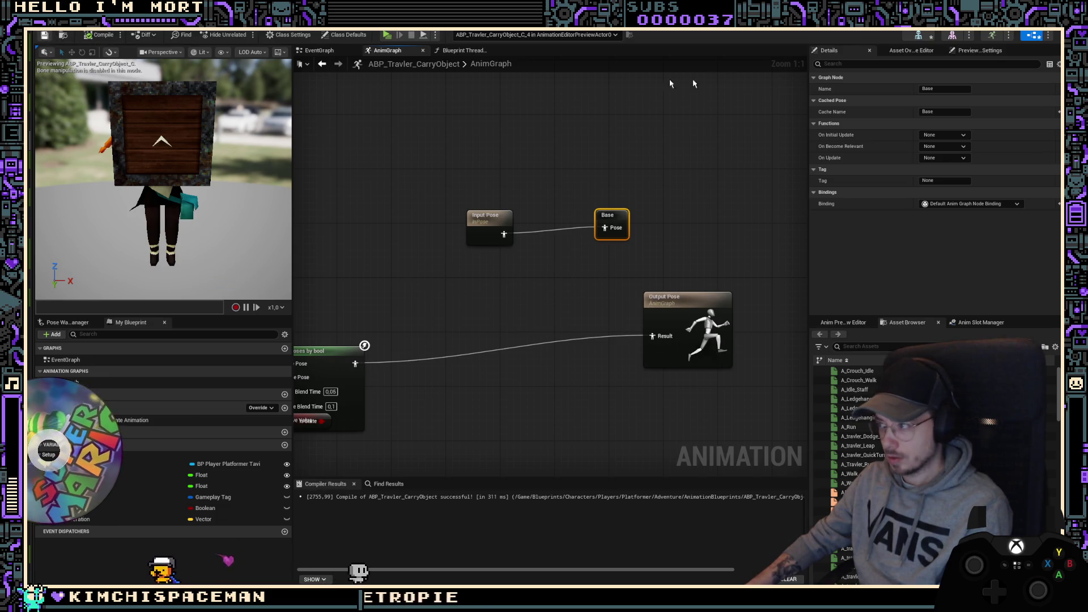
key("ctrl+space")
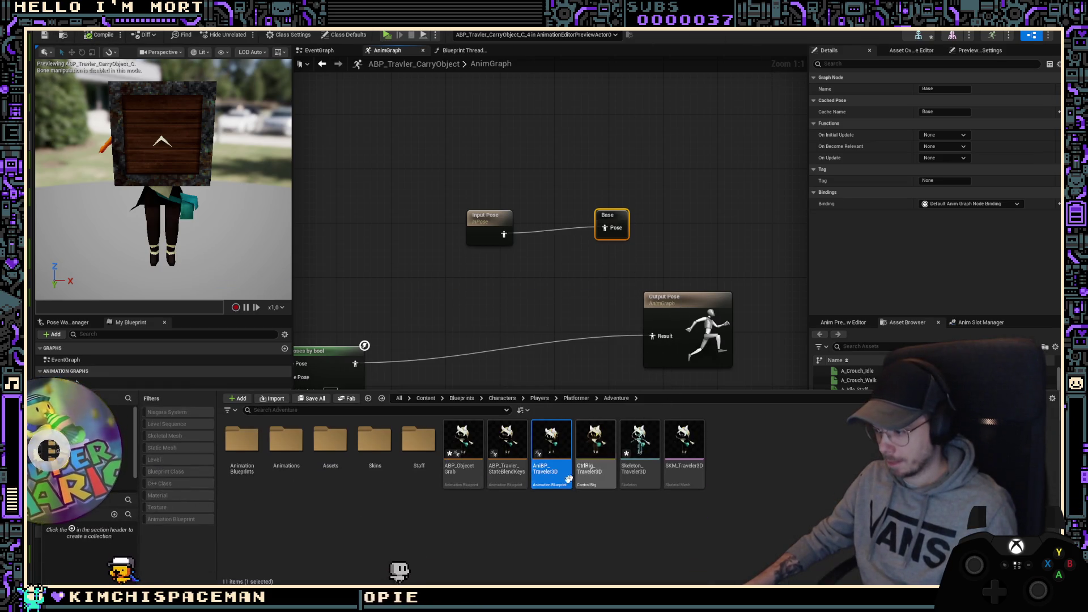
key("ctrl+Tab")
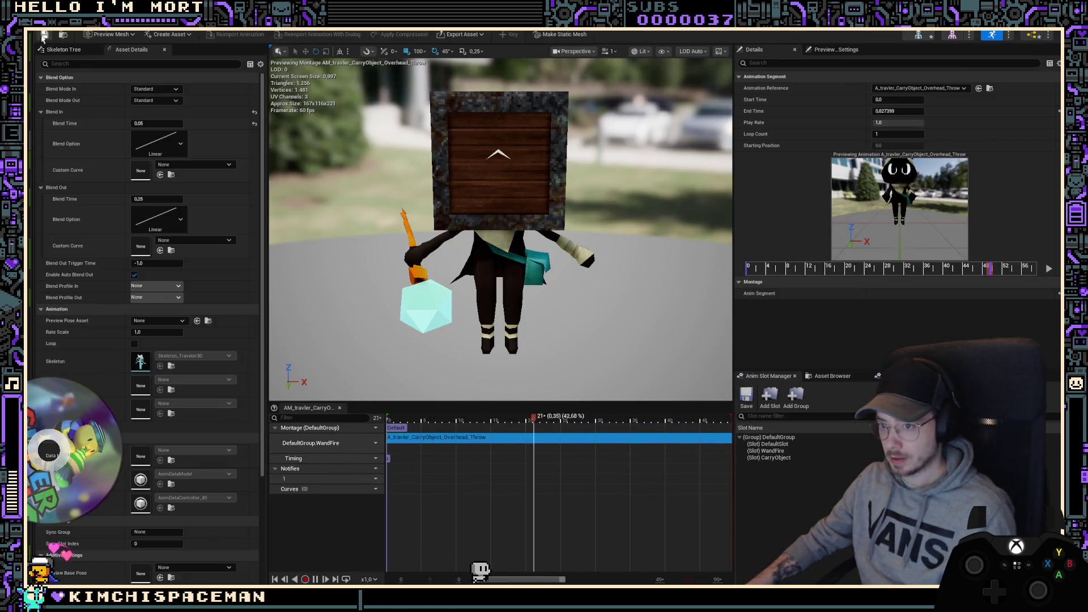
Step: Save all modified assets, confirming the two changed files
key("ctrl+space")
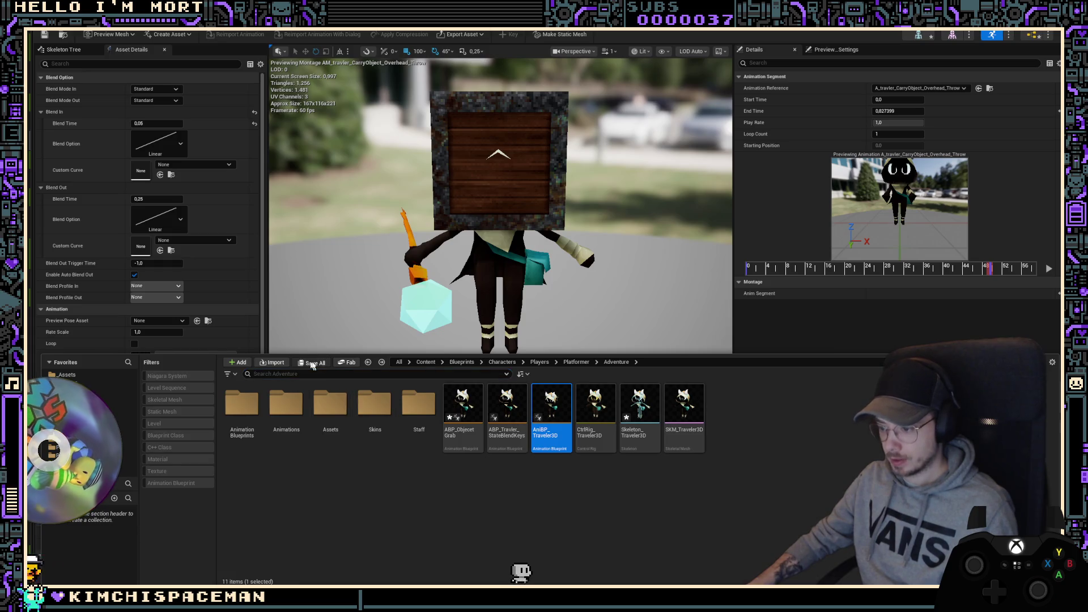
left_click(312, 363)
left_click(610, 401)
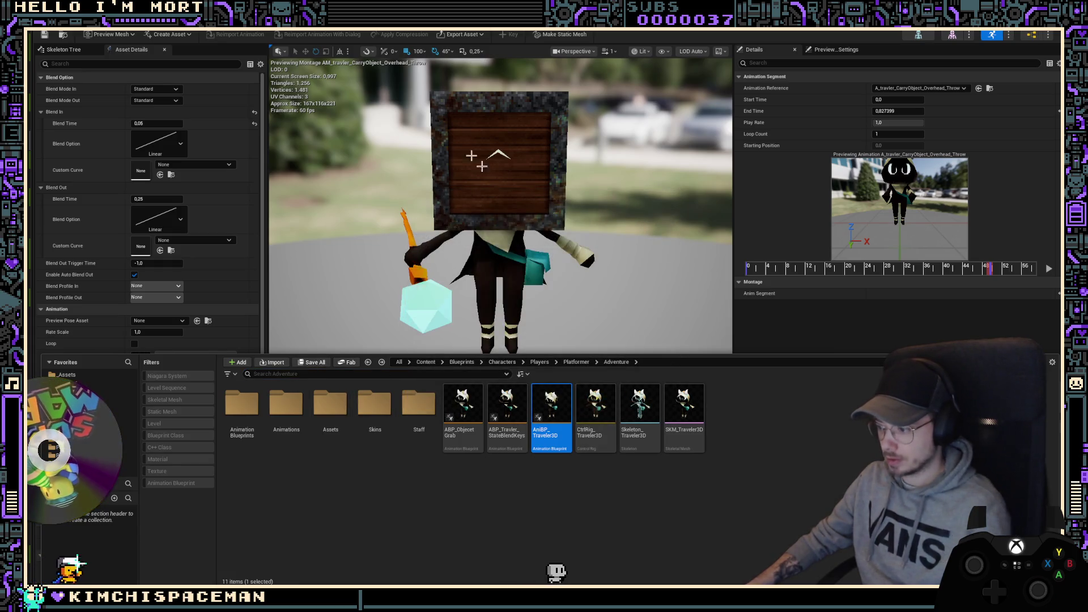
Step: Play-test the character carrying the crate, then switch to the rig_Traveler skeleton
key("alt+p")
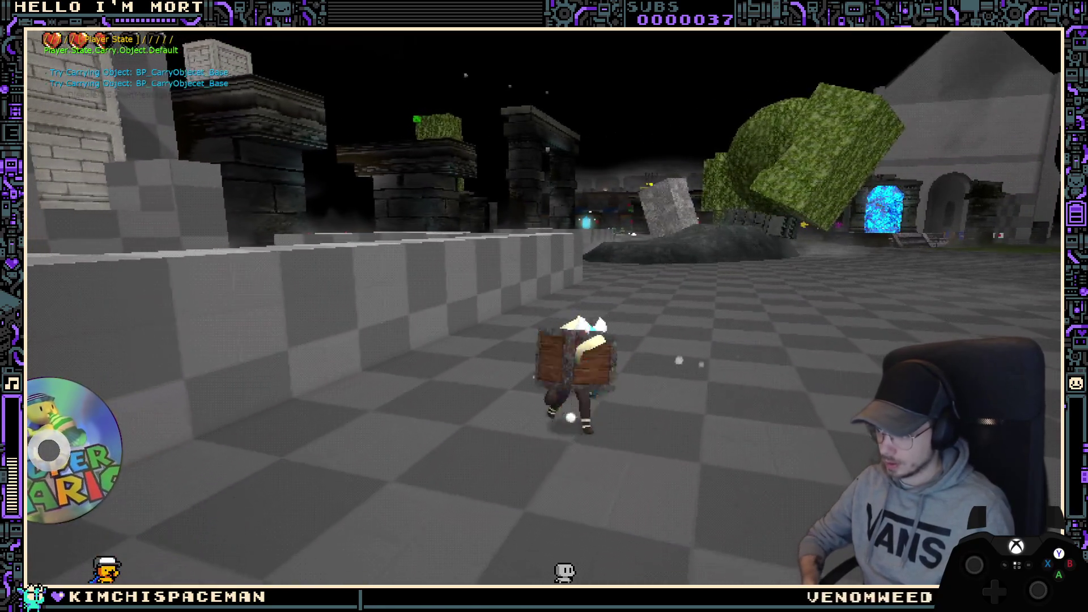
key("Escape")
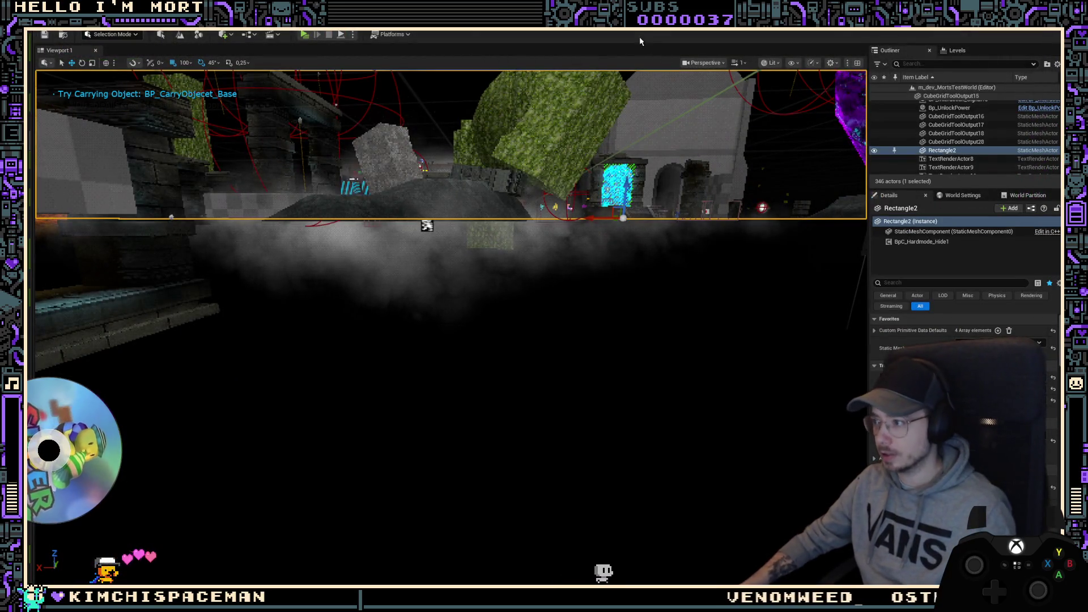
left_click(890, 35)
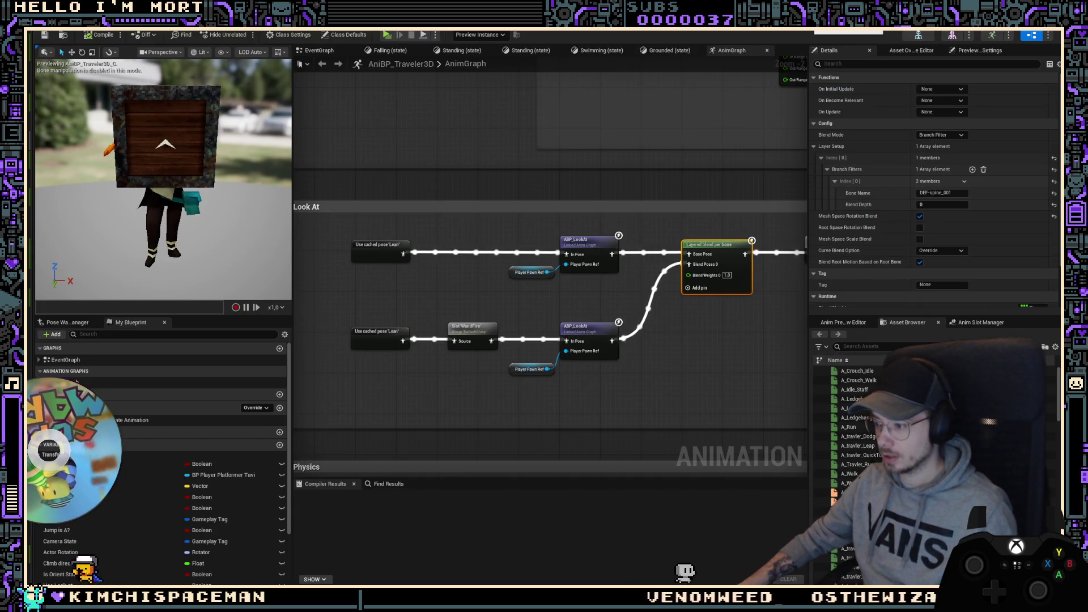
left_click(919, 35)
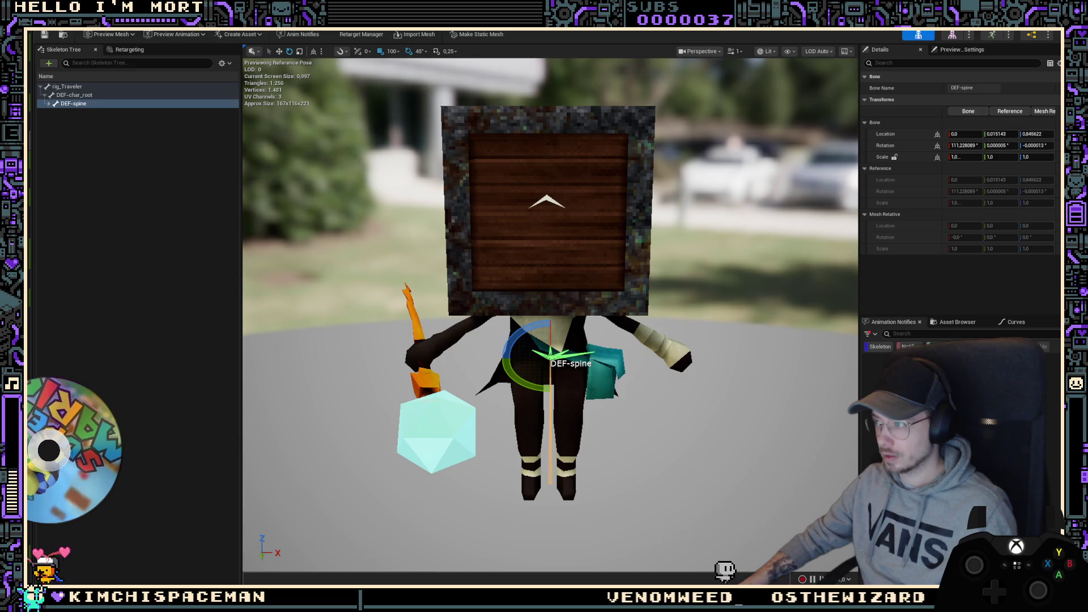